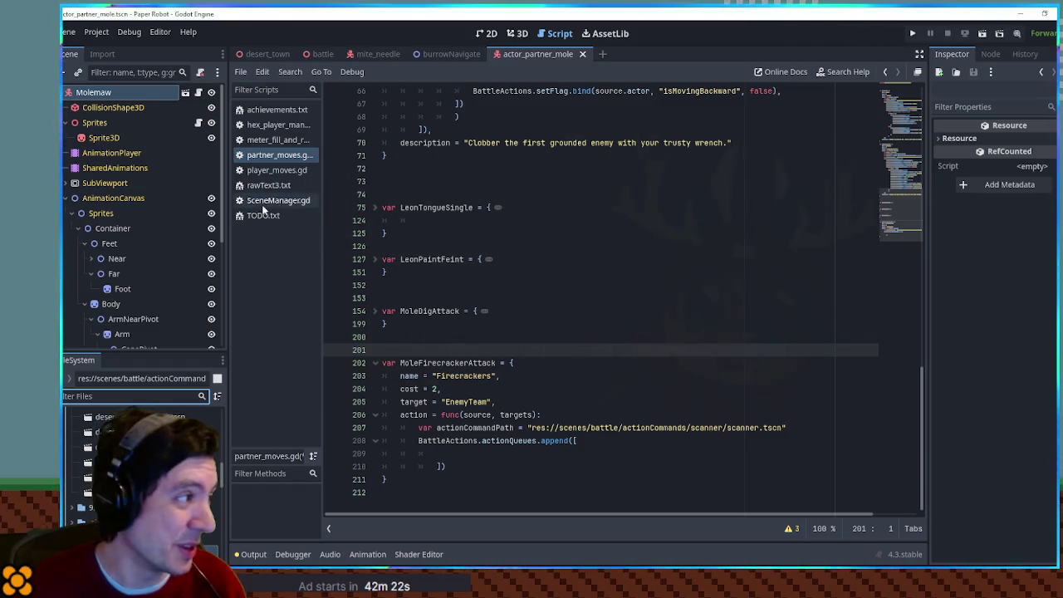
# Place the caret on empty line 209 in the queue list.
pyautogui.scroll(2, 141, 465)
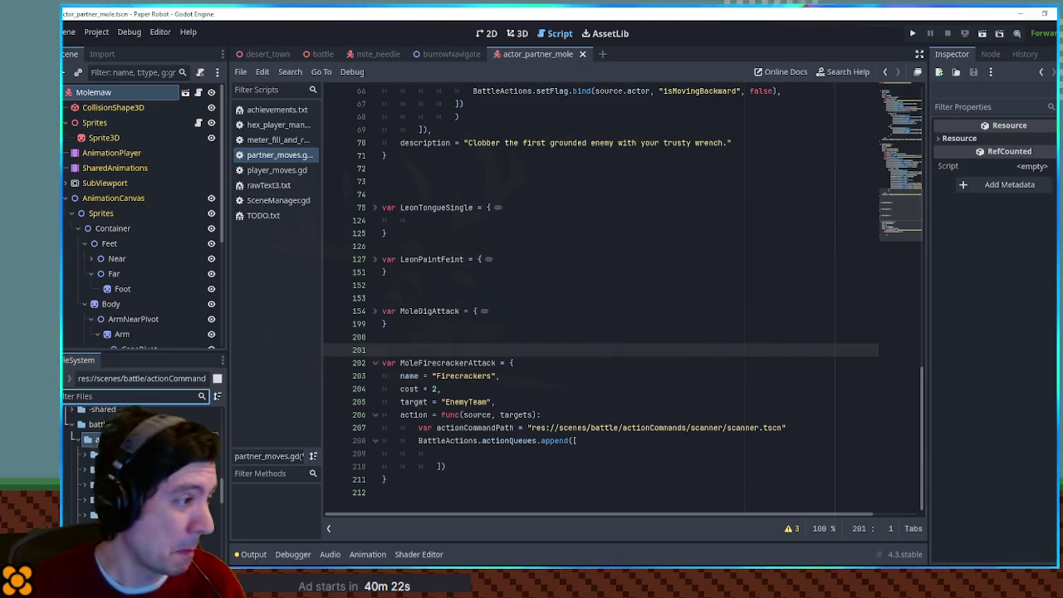
pyautogui.click(478, 463)
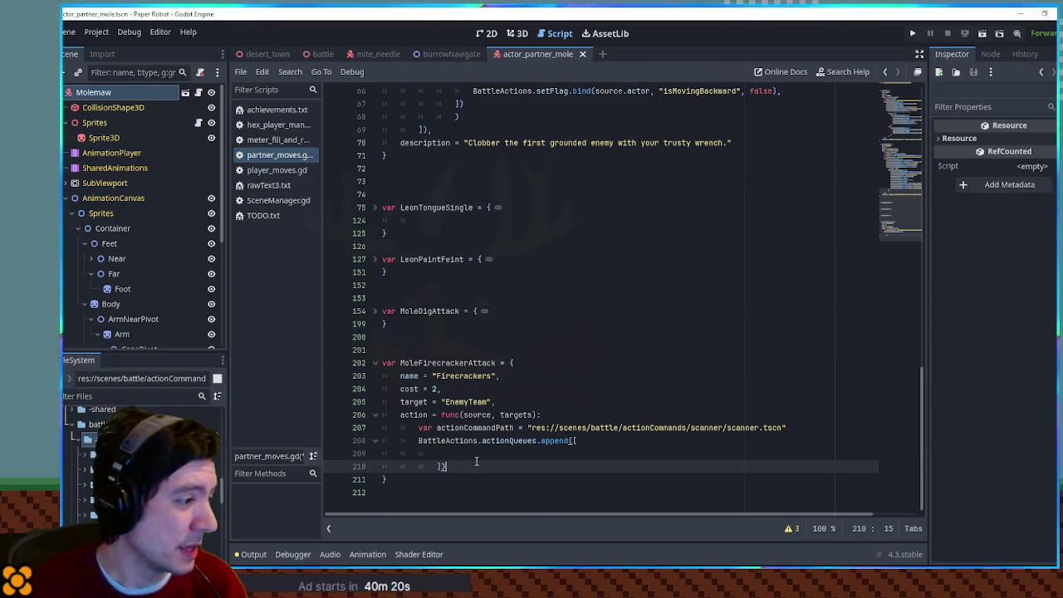
pyautogui.click(475, 455)
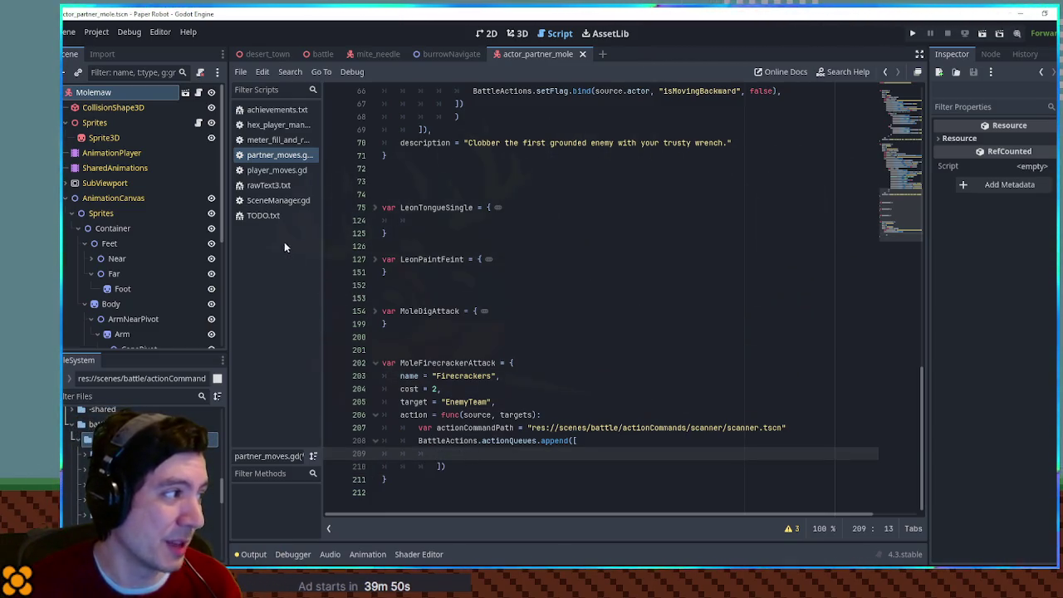
# Open TODO.txt and scroll to the 'Big systems to work on' section.
pyautogui.click(262, 215)
pyautogui.scroll(-20, 581, 299)
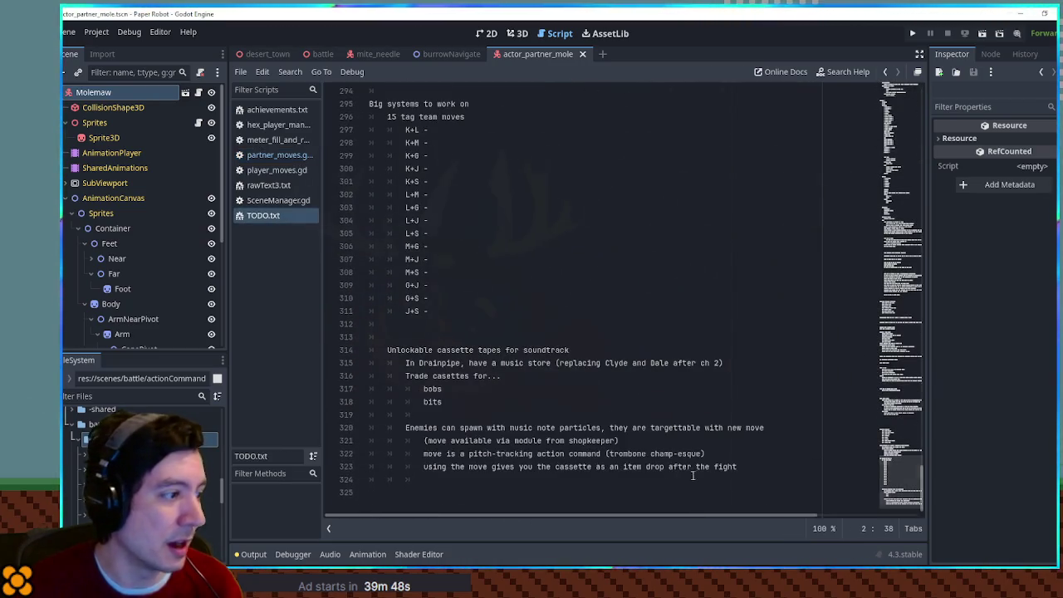
pyautogui.click(518, 341)
pyautogui.scroll(2, 518, 341)
pyautogui.scroll(8, 518, 341)
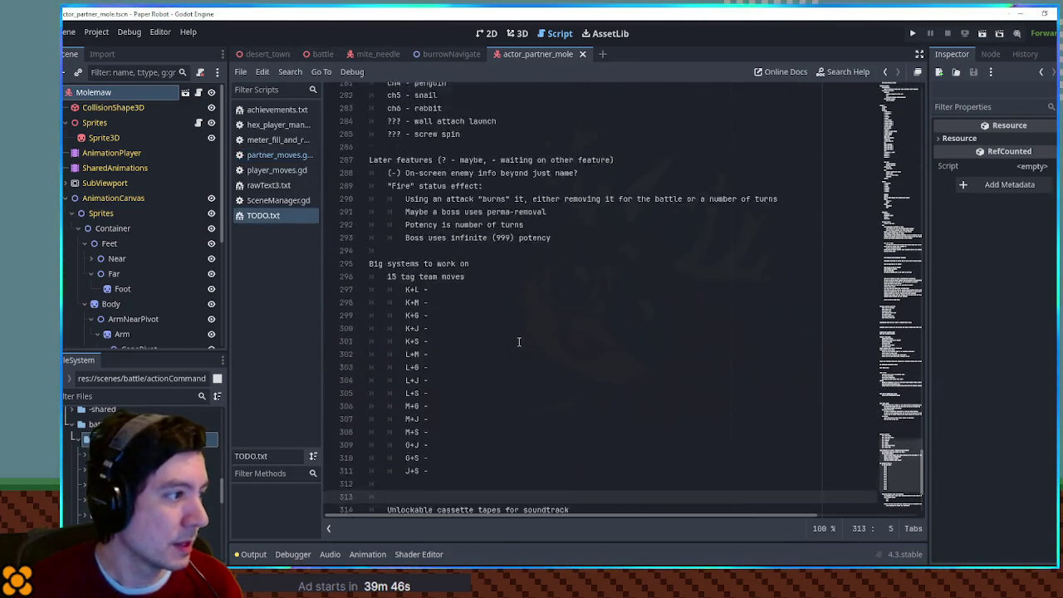
pyautogui.scroll(-9, 518, 341)
# Add 'CONTROLLER REMAPPING - Block certain actions from having the same button' under Big systems and save.
pyautogui.click(478, 104)
pyautogui.press('Return')
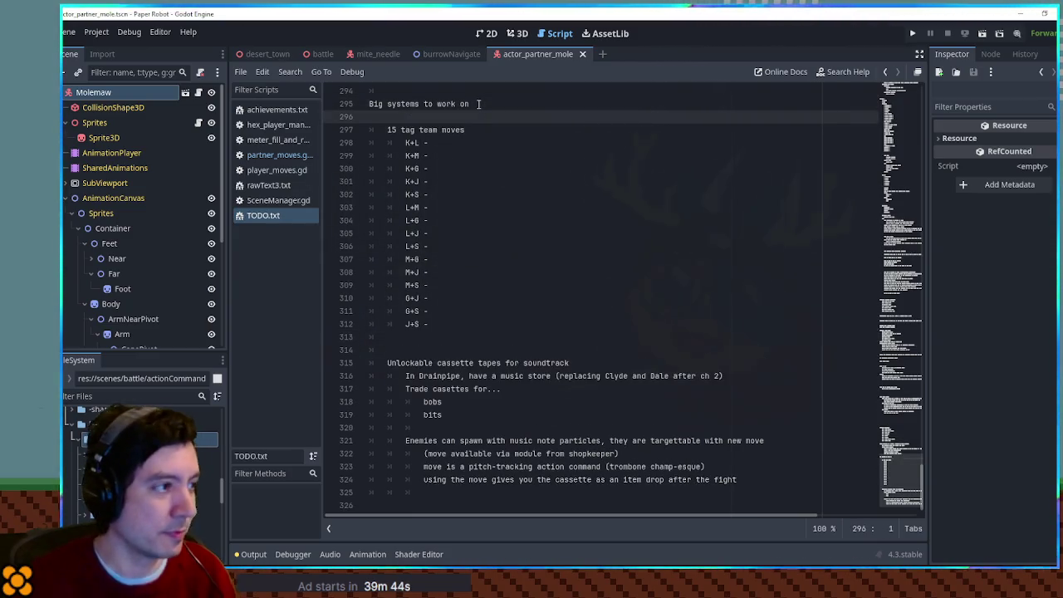
pyautogui.write('CONTROL')
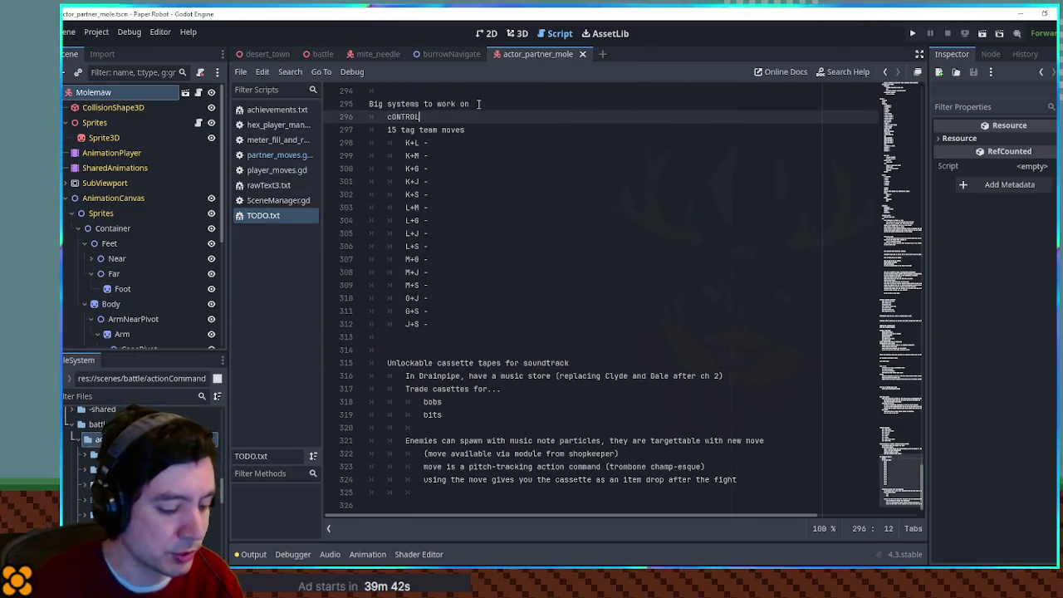
pyautogui.write('LER REMAPPING - ')
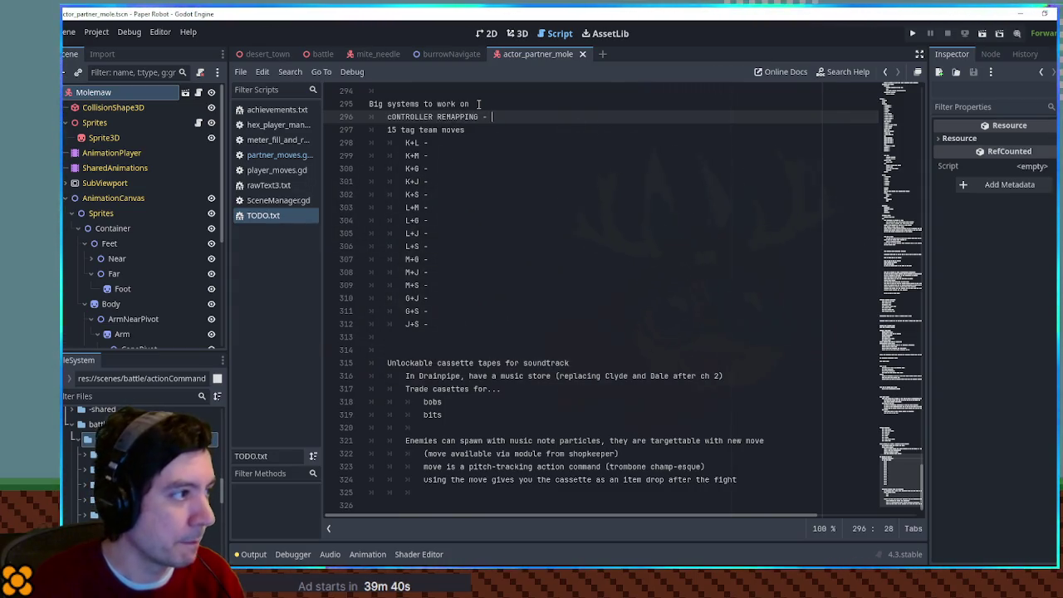
pyautogui.write('Block ')
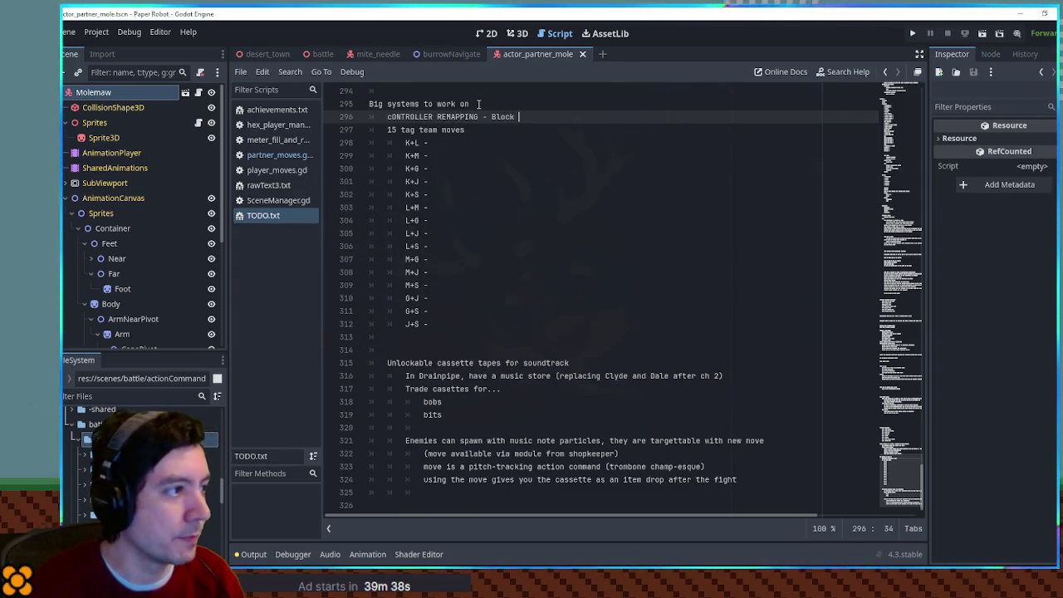
pyautogui.write('certain ')
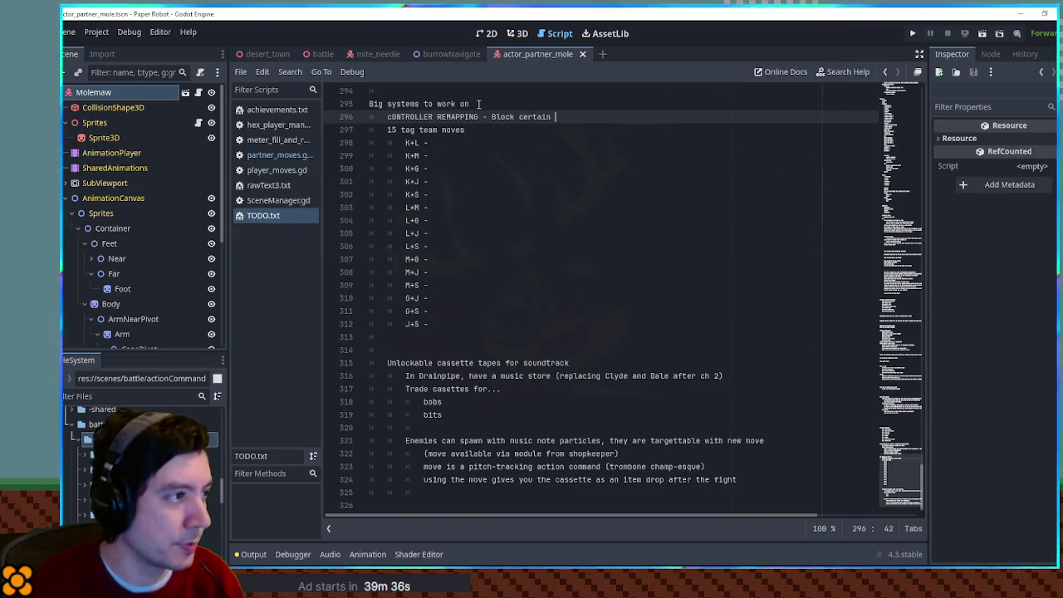
pyautogui.write('a')
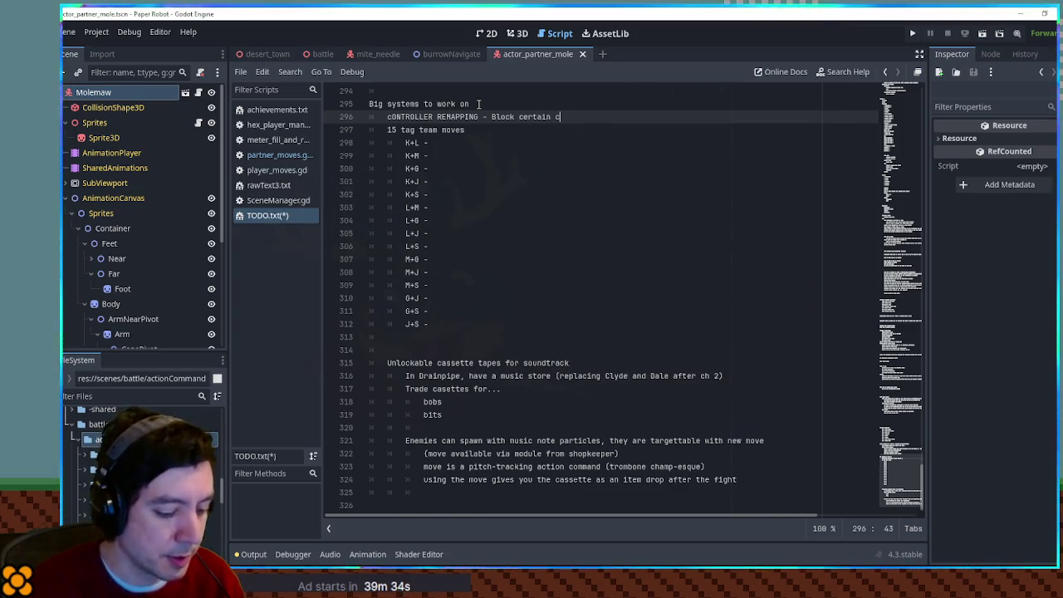
pyautogui.write('ctions from h')
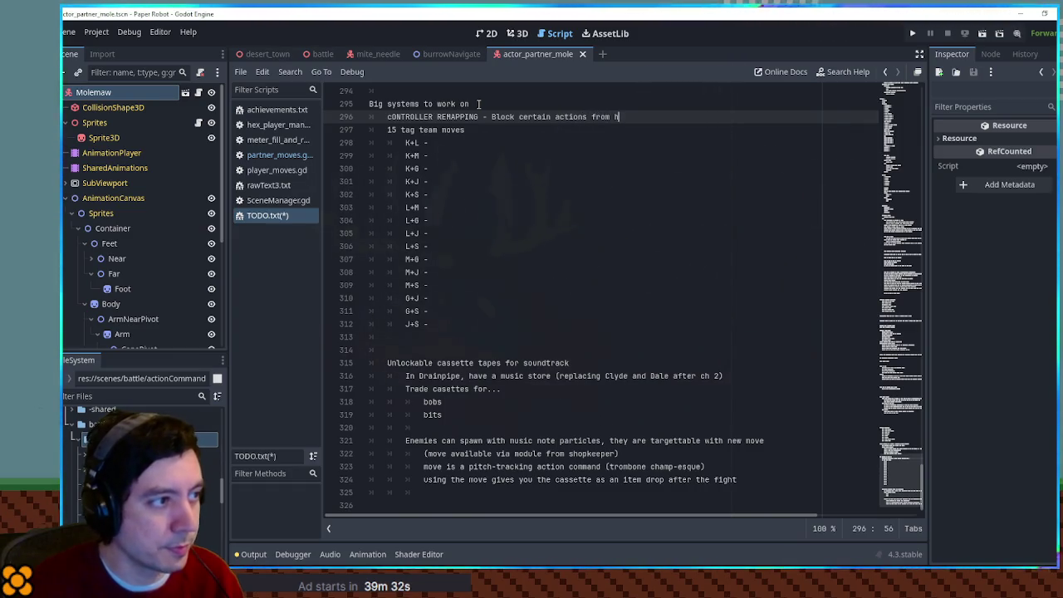
pyautogui.write('aving the same button')
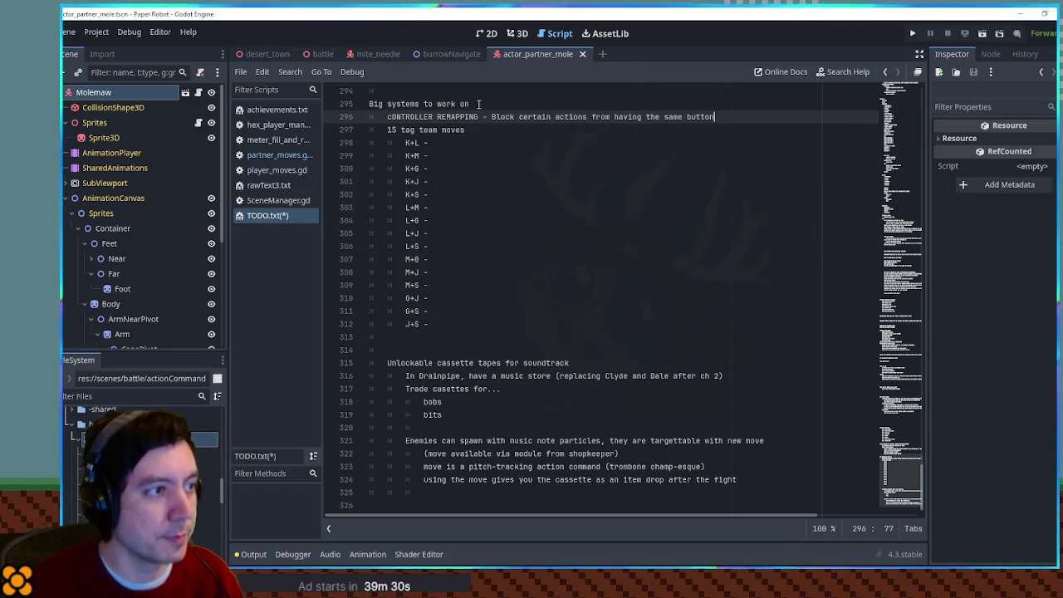
pyautogui.click(388, 117)
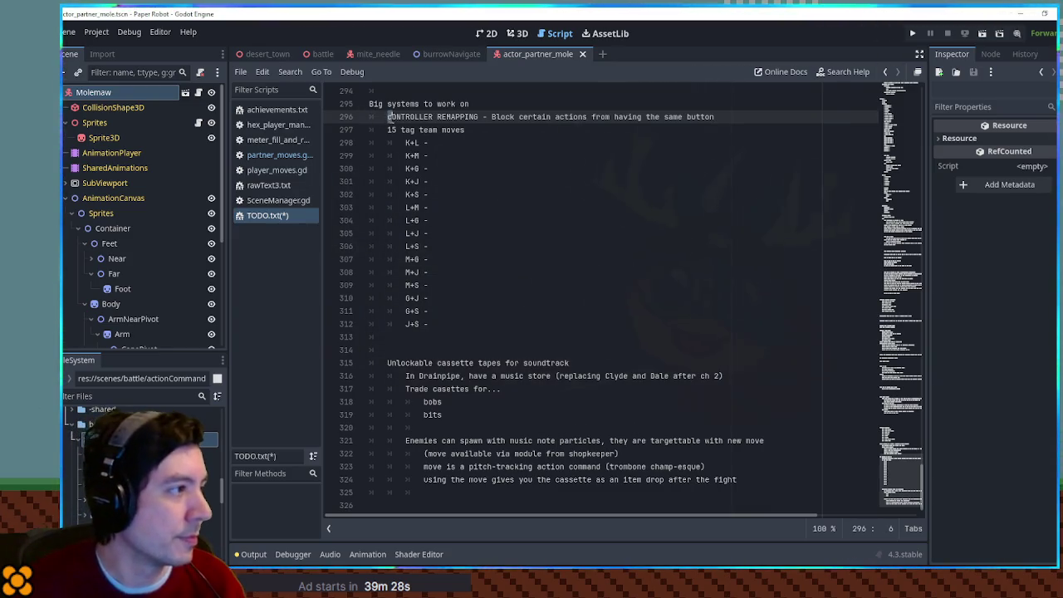
pyautogui.click(495, 142)
pyautogui.hotkey('ctrl', 's')
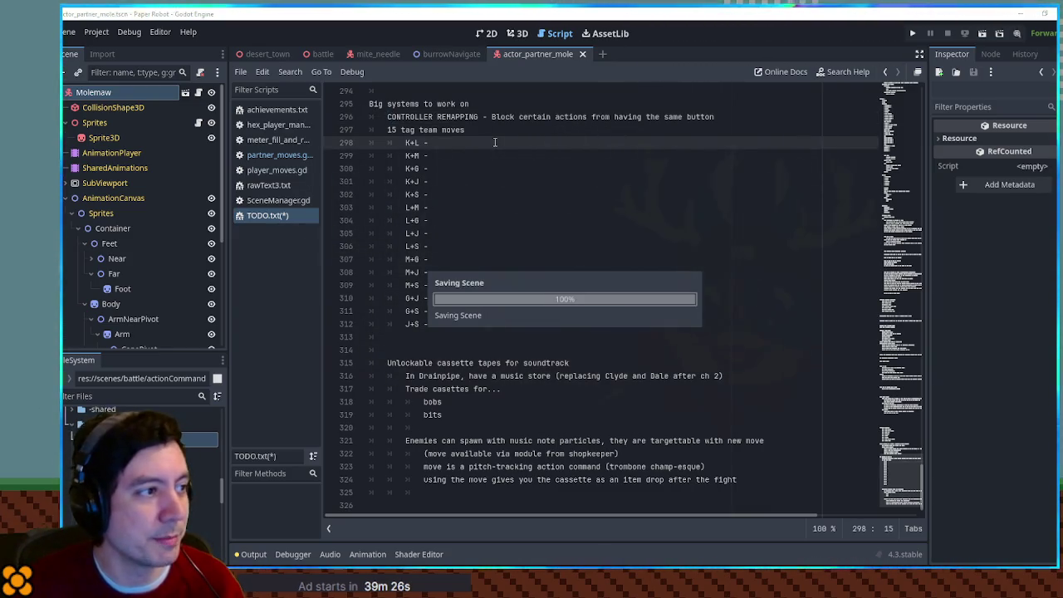
pyautogui.hotkey('ctrl', 'alt', 's')
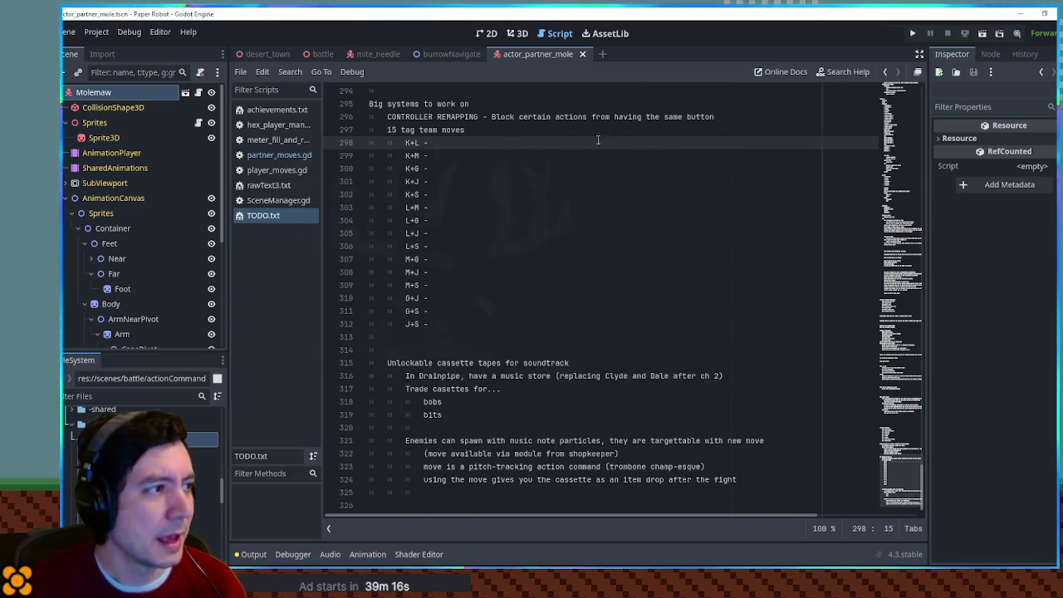
pyautogui.click(485, 117)
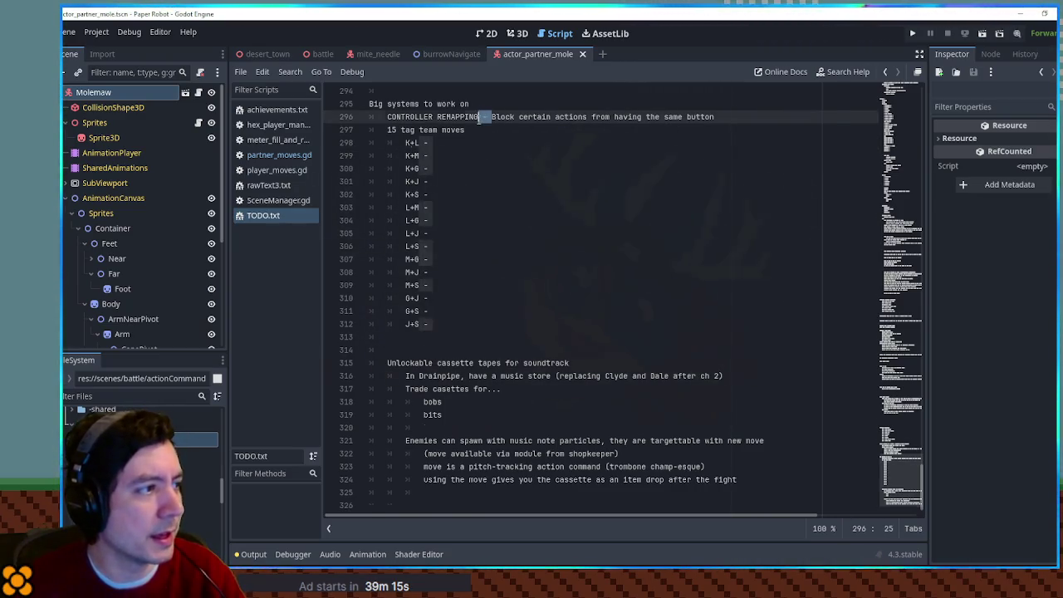
# Indent 'Block certain actions…' as its own sub-point and add 'Revert if conflict detected?' below it.
pyautogui.press('Return')
pyautogui.press('Tab')
pyautogui.click(638, 128)
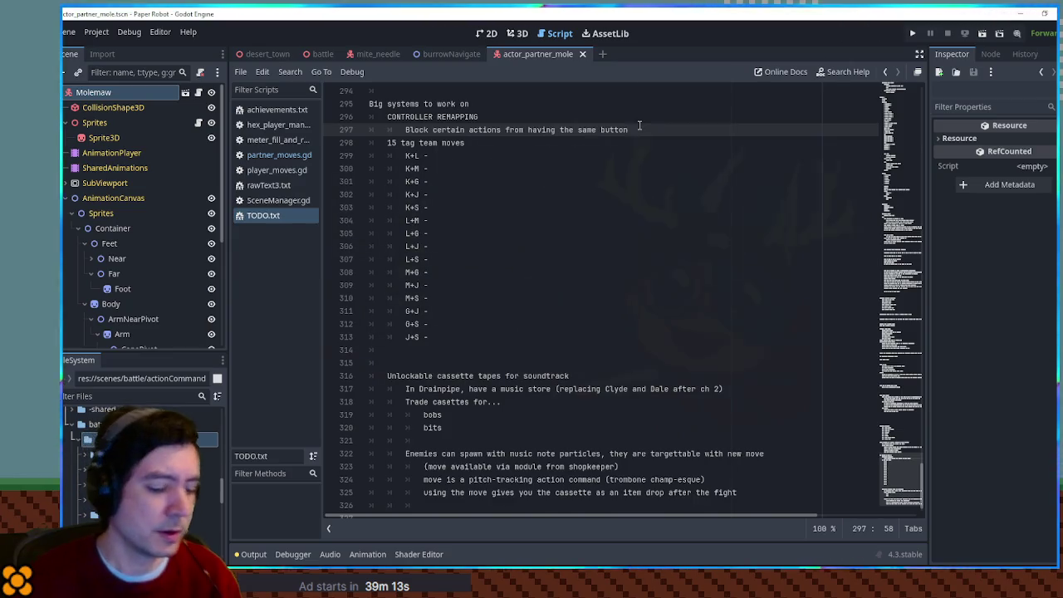
pyautogui.press('Return')
pyautogui.write('Revert if ')
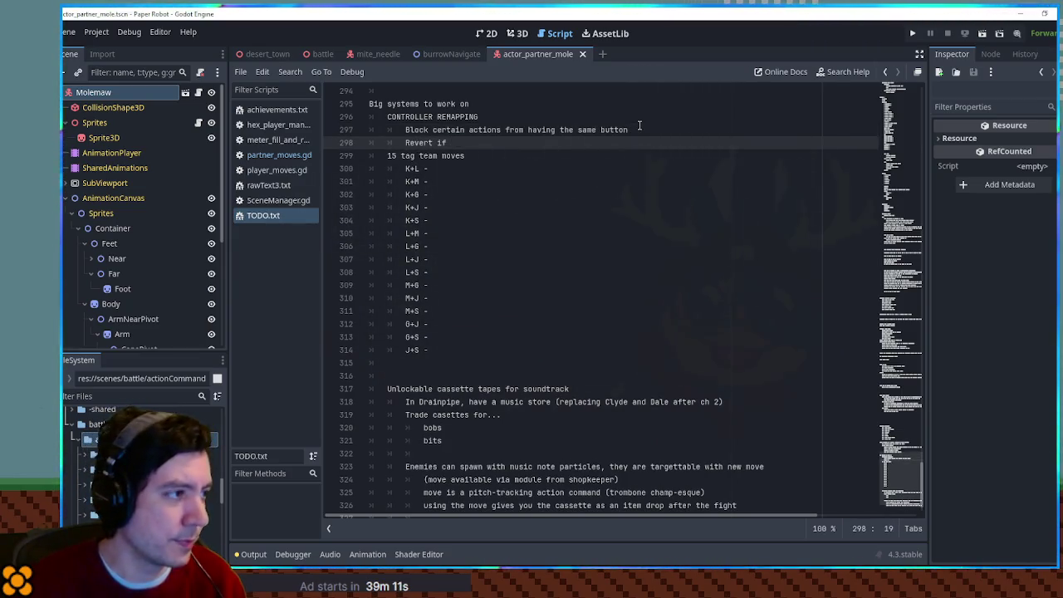
pyautogui.write('conflic')
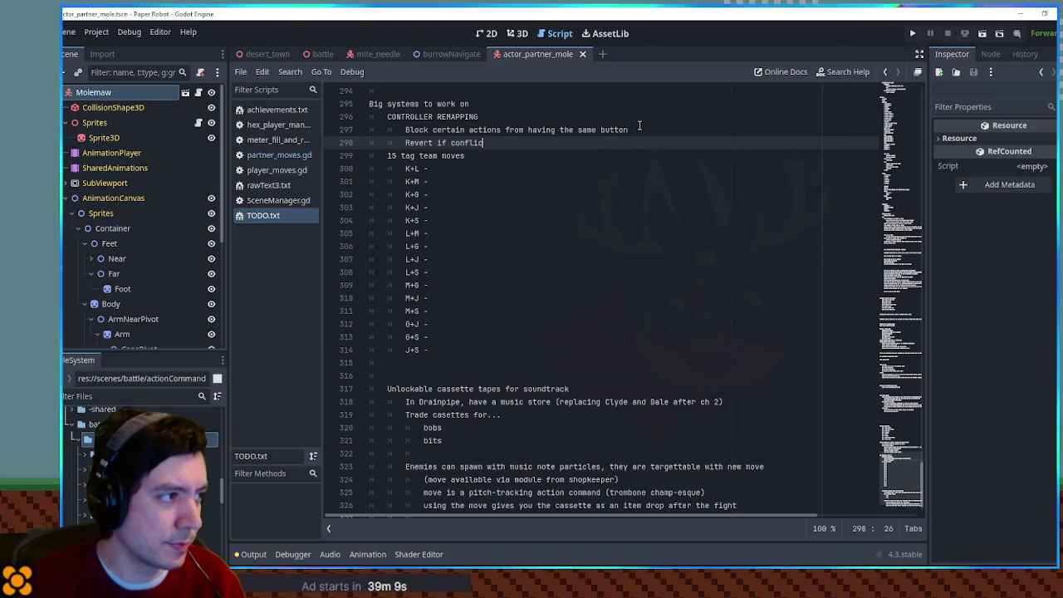
pyautogui.write('t detected?')
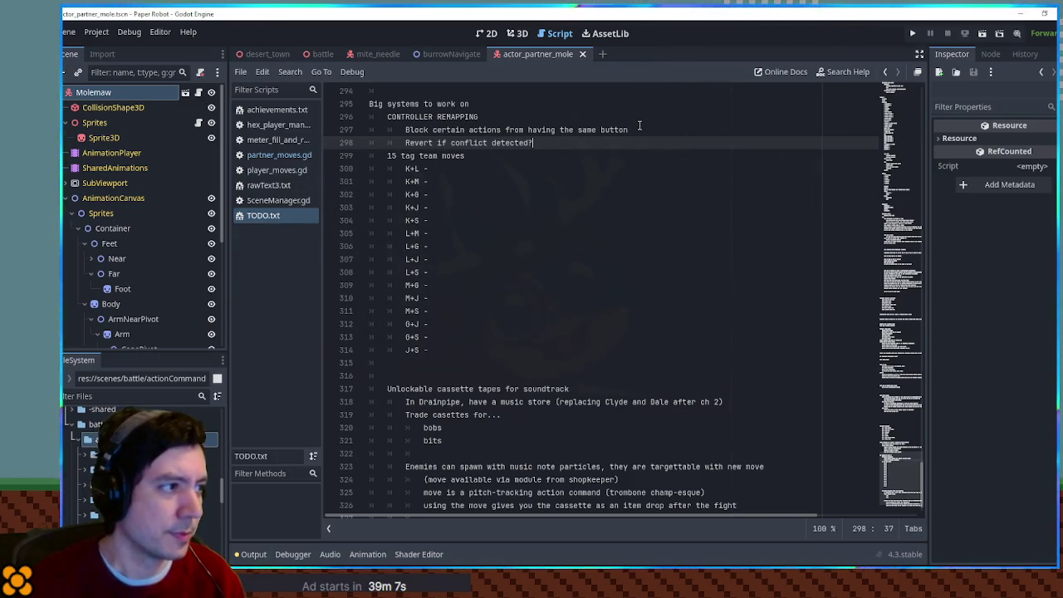
pyautogui.click(553, 130)
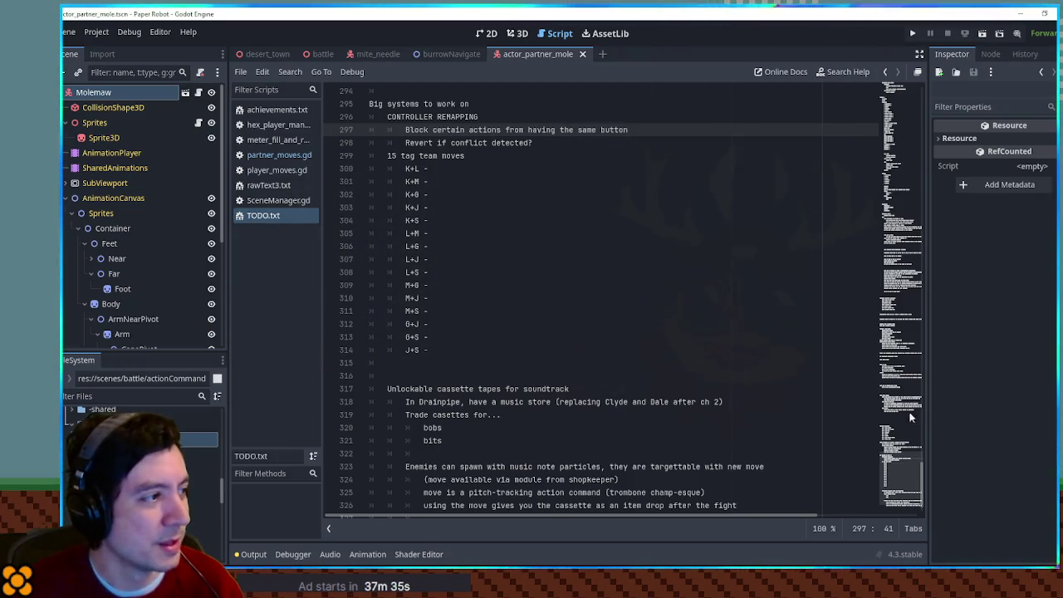
# Switch to partner_moves.gd and place the caret on the empty lines above MoleFirecrackerAttack.
pyautogui.click(259, 155)
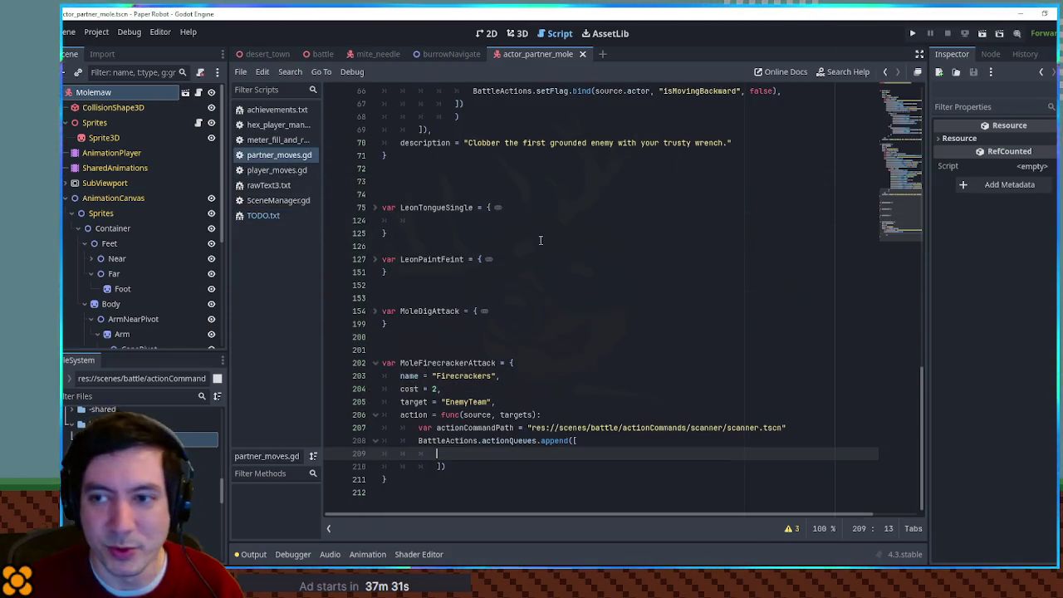
pyautogui.click(638, 311)
pyautogui.click(634, 345)
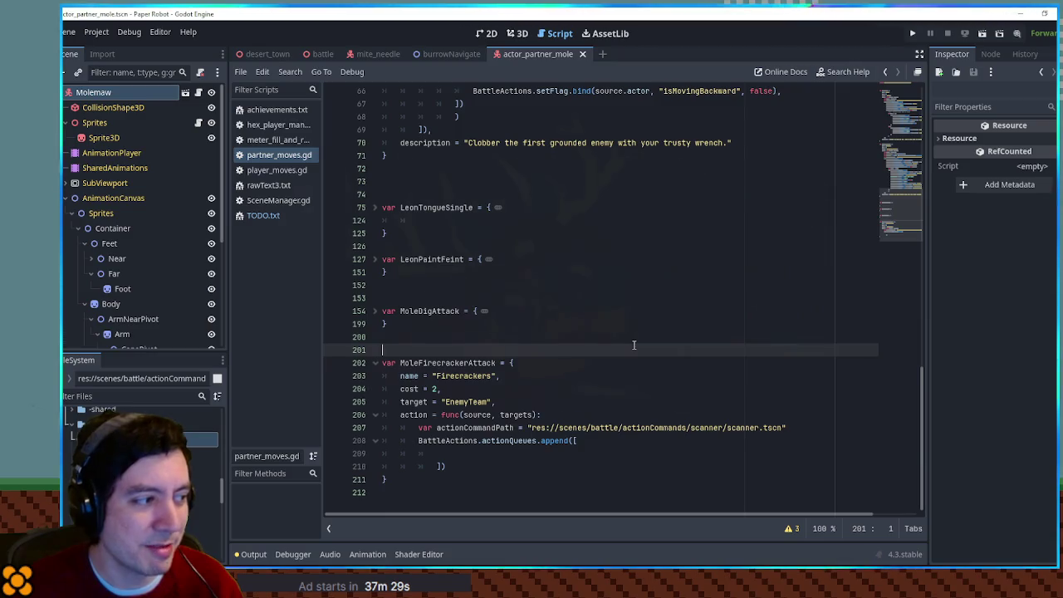
pyautogui.click(630, 337)
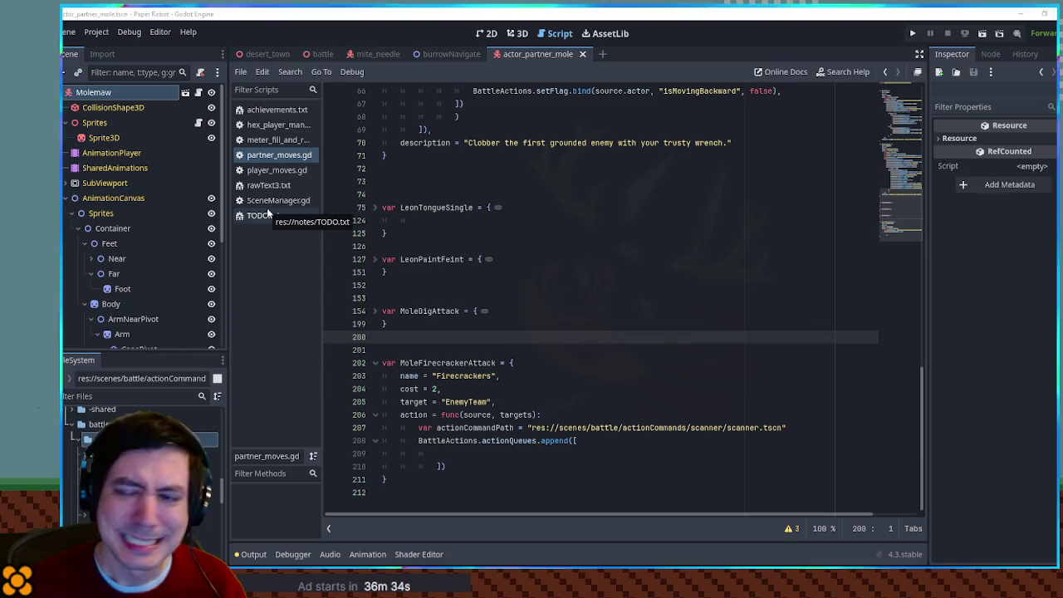
# Switch to the desert_town scene and open the game's Settings > Input Mapping list.
pyautogui.click(267, 54)
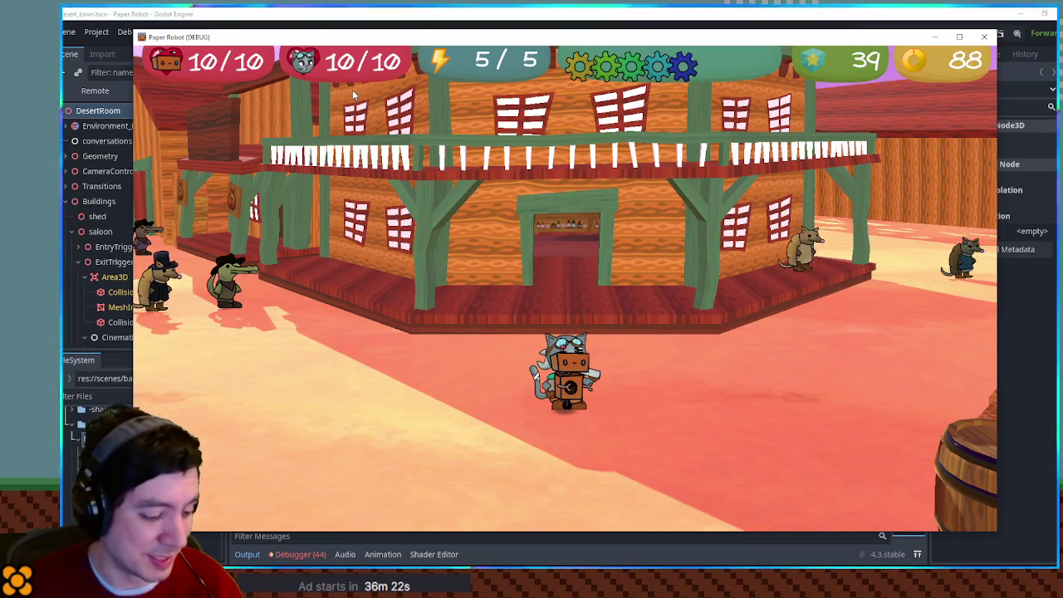
pyautogui.press('Escape')
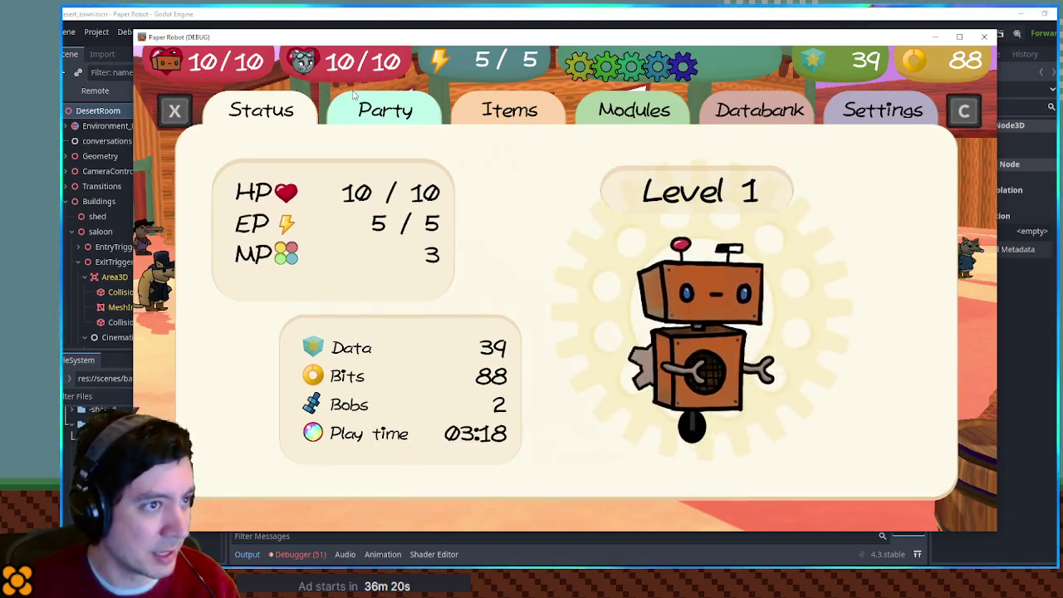
pyautogui.press('Escape')
pyautogui.press('Escape')
pyautogui.press('Down')
pyautogui.press('Down')
pyautogui.press('Down')
pyautogui.press('Down')
pyautogui.press('space')
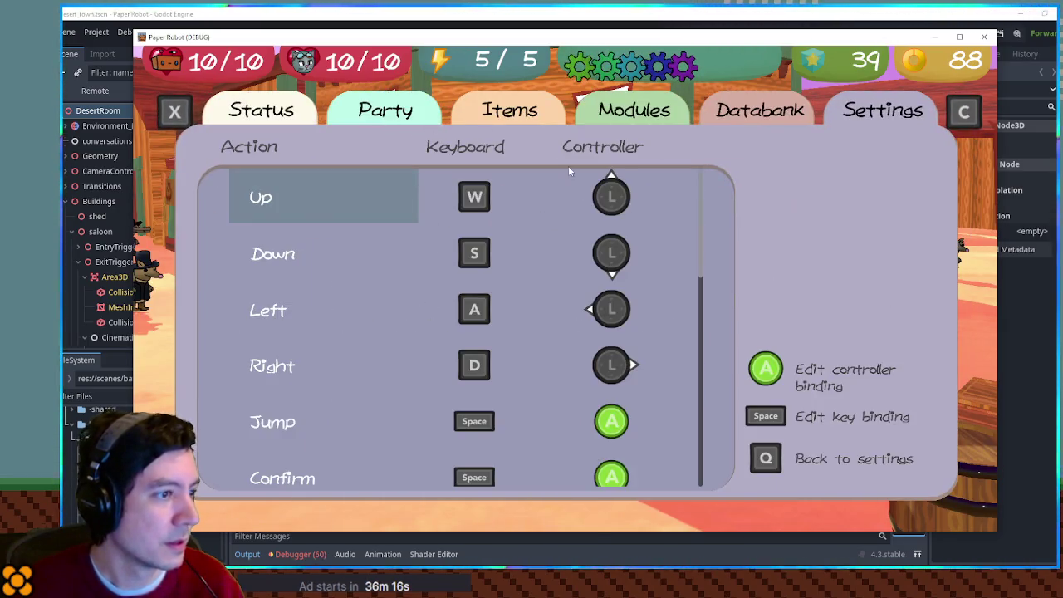
pyautogui.scroll(-5, 677, 300)
pyautogui.scroll(5, 677, 303)
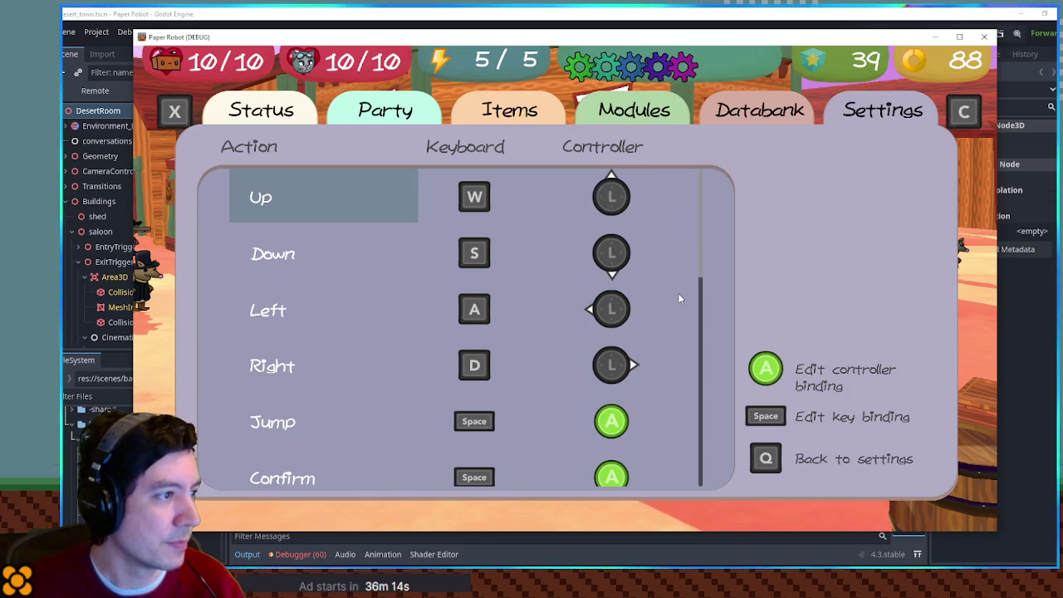
pyautogui.scroll(-4, 674, 285)
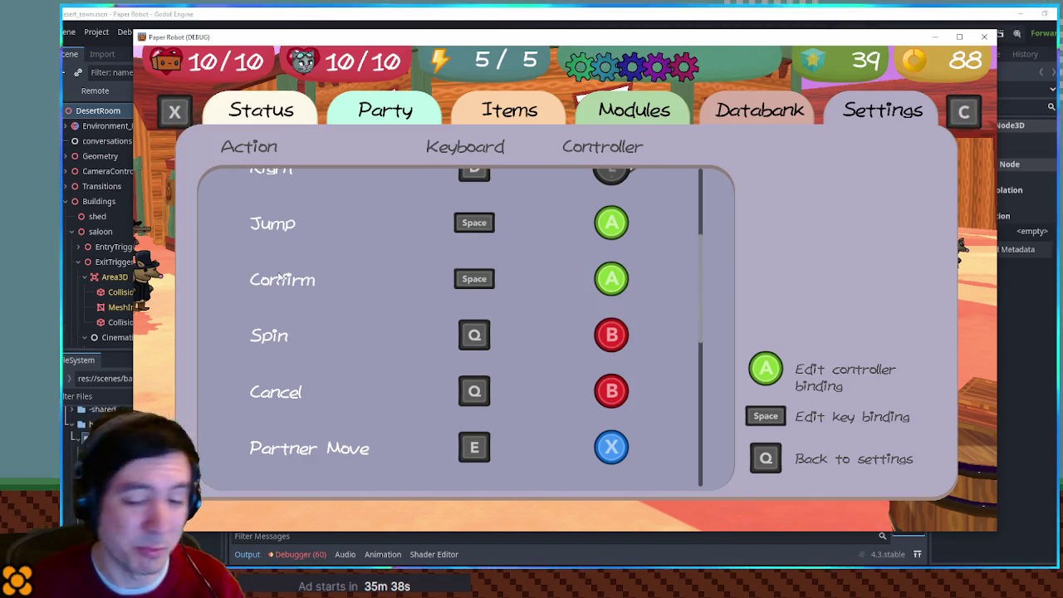
pyautogui.scroll(-1, 280, 278)
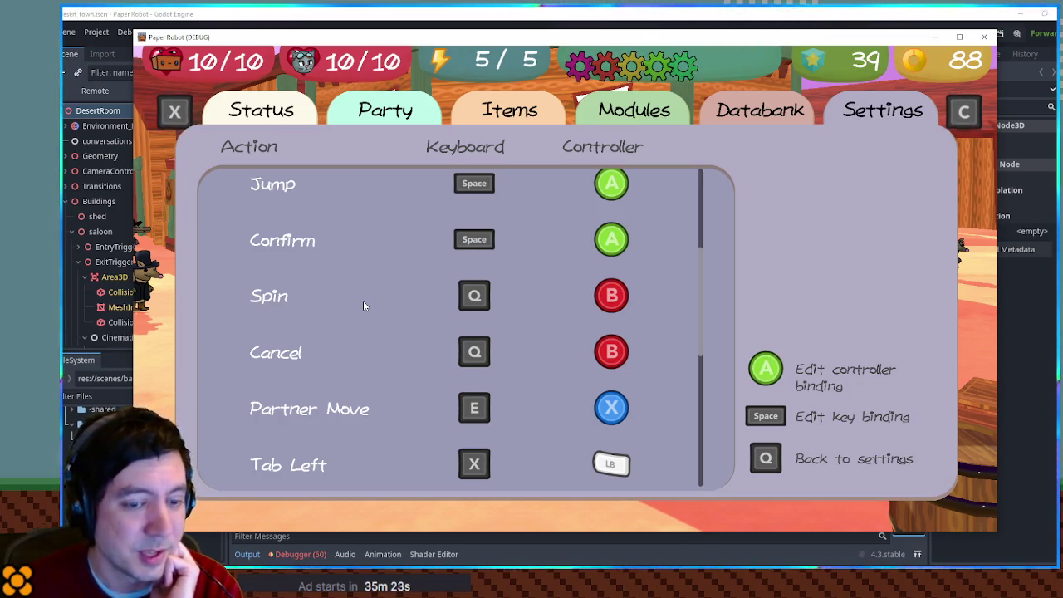
pyautogui.scroll(-2, 363, 301)
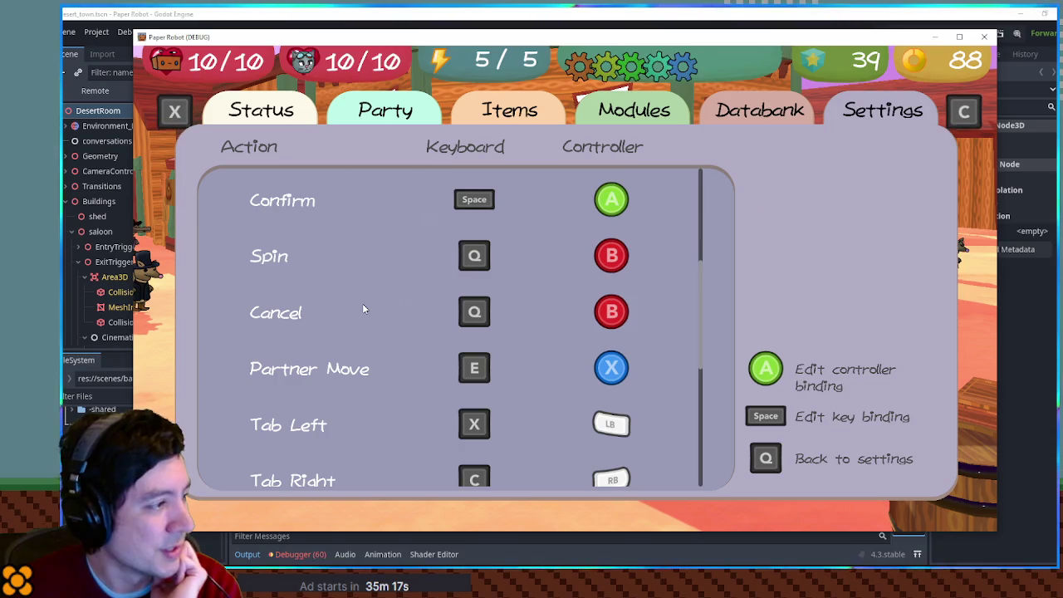
pyautogui.scroll(-1, 363, 306)
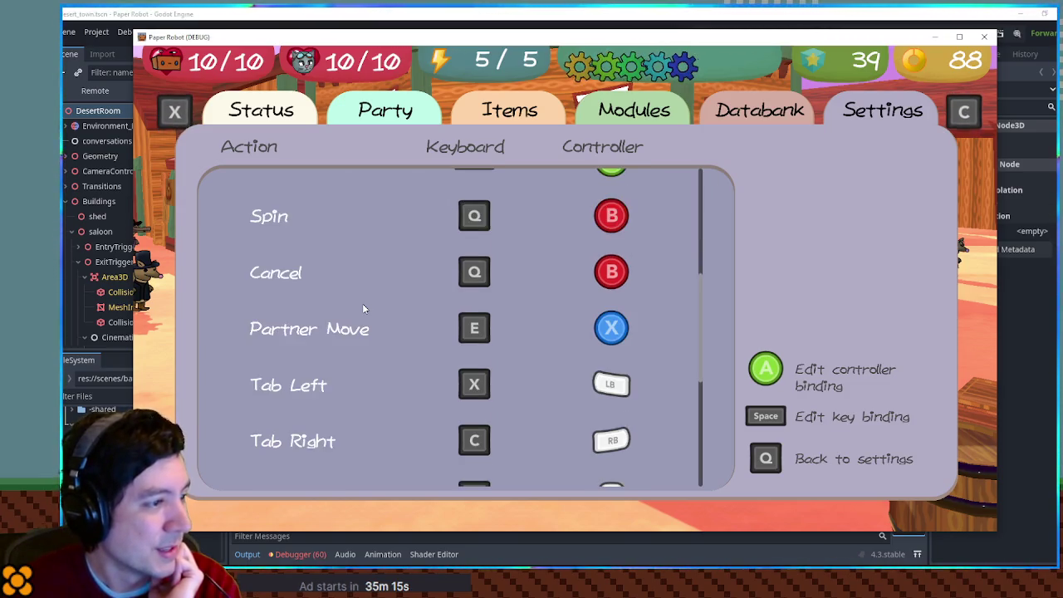
pyautogui.scroll(2, 363, 306)
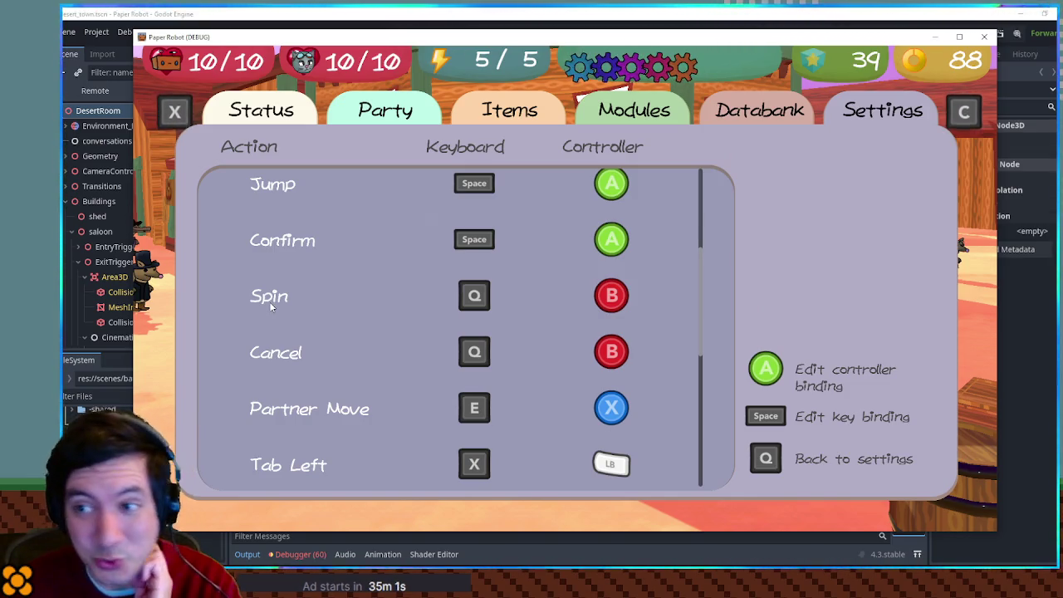
pyautogui.scroll(-5, 268, 304)
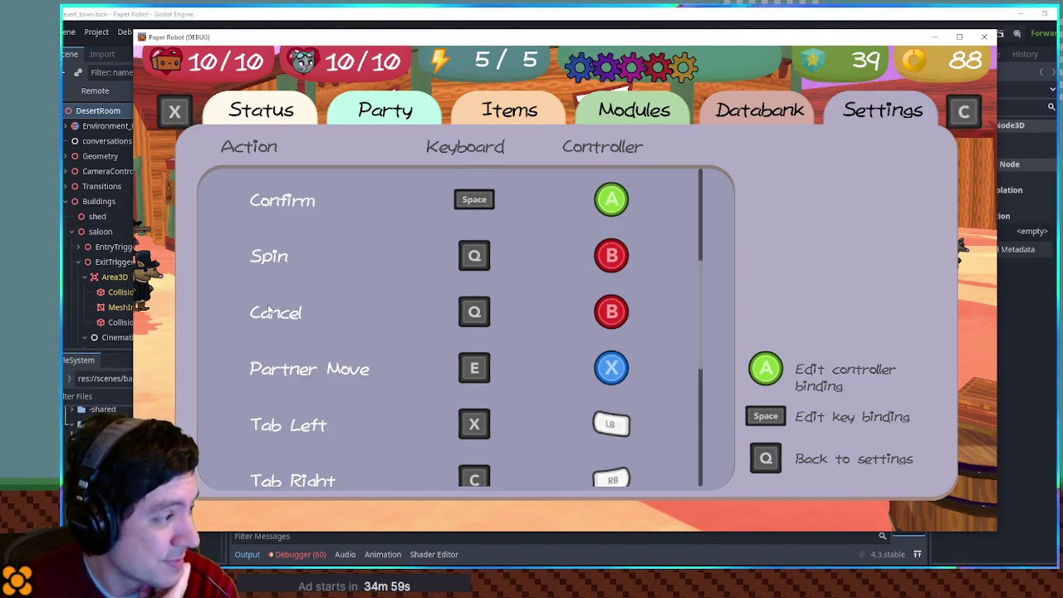
pyautogui.scroll(-4, 267, 308)
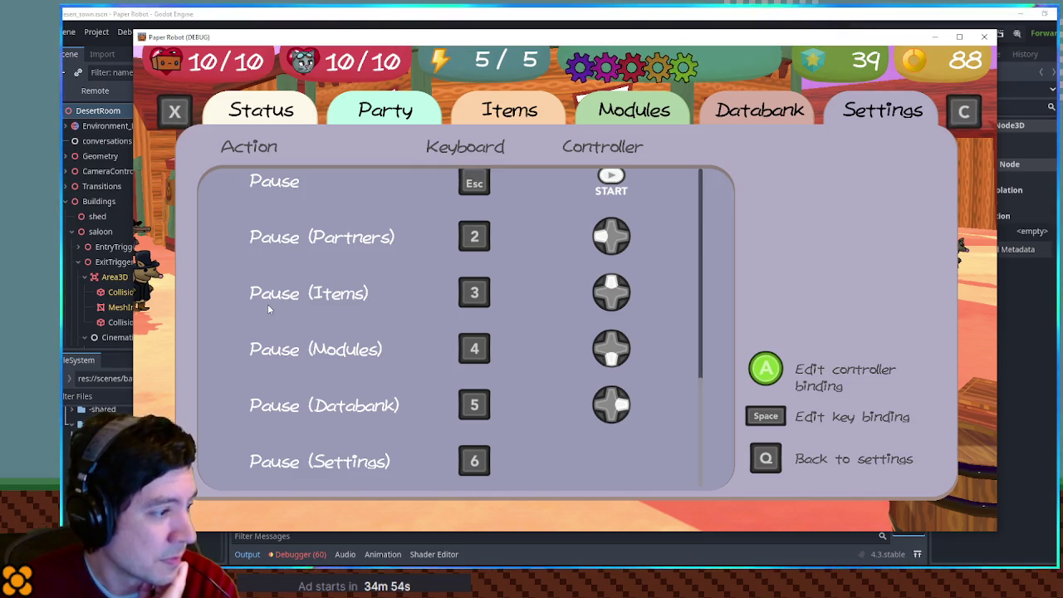
pyautogui.scroll(5, 268, 308)
pyautogui.scroll(3, 268, 309)
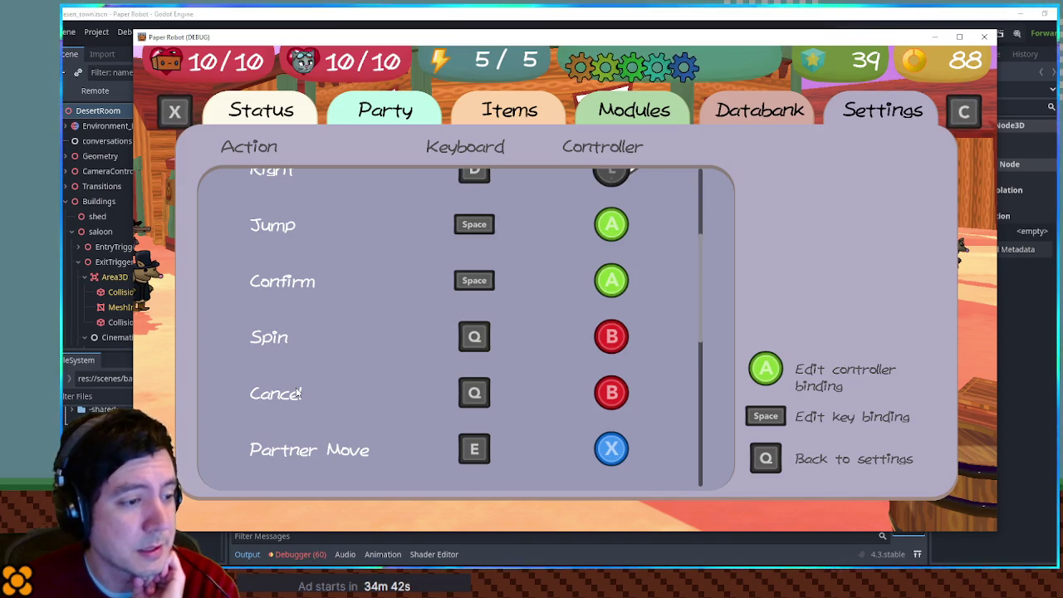
pyautogui.hotkey('alt', 'F4')
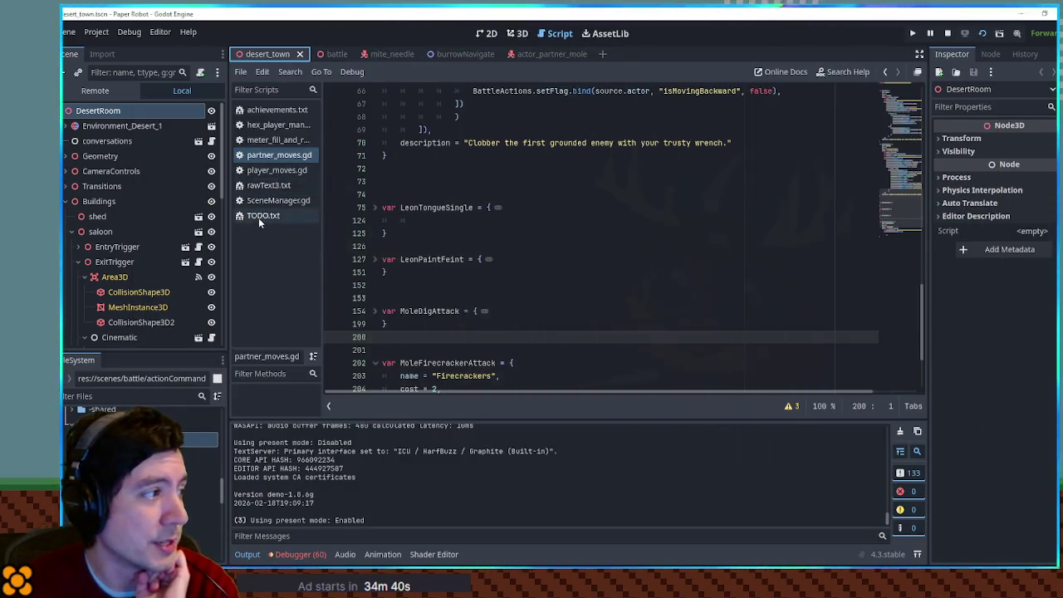
# Add an indented 'Full reset button' item under CONTROLLER REMAPPING in TODO.txt, then return to the game.
pyautogui.click(262, 216)
pyautogui.click(527, 114)
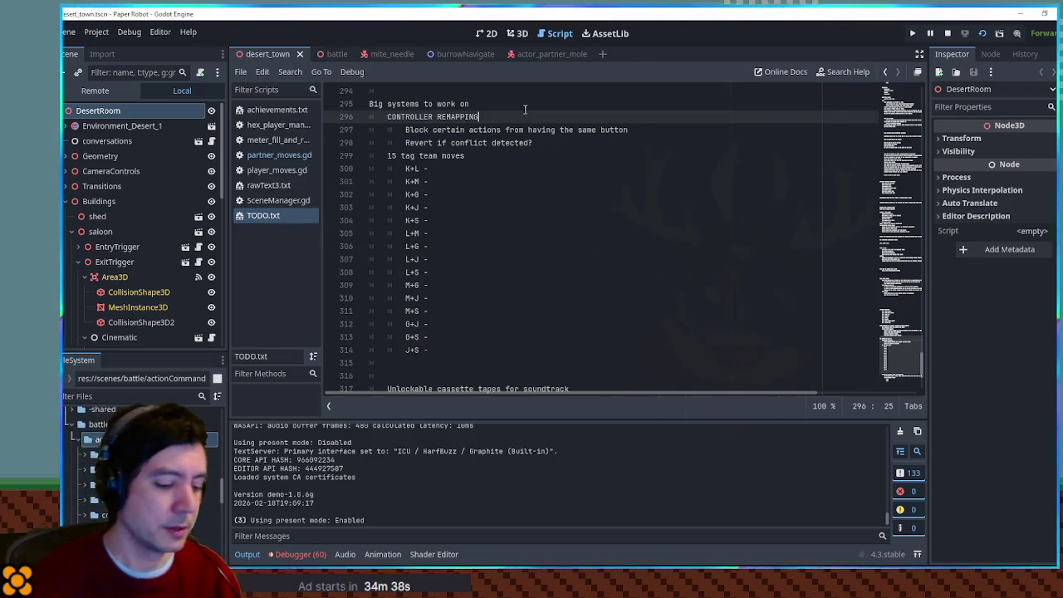
pyautogui.press('Return')
pyautogui.press('Tab')
pyautogui.write('Full reset button')
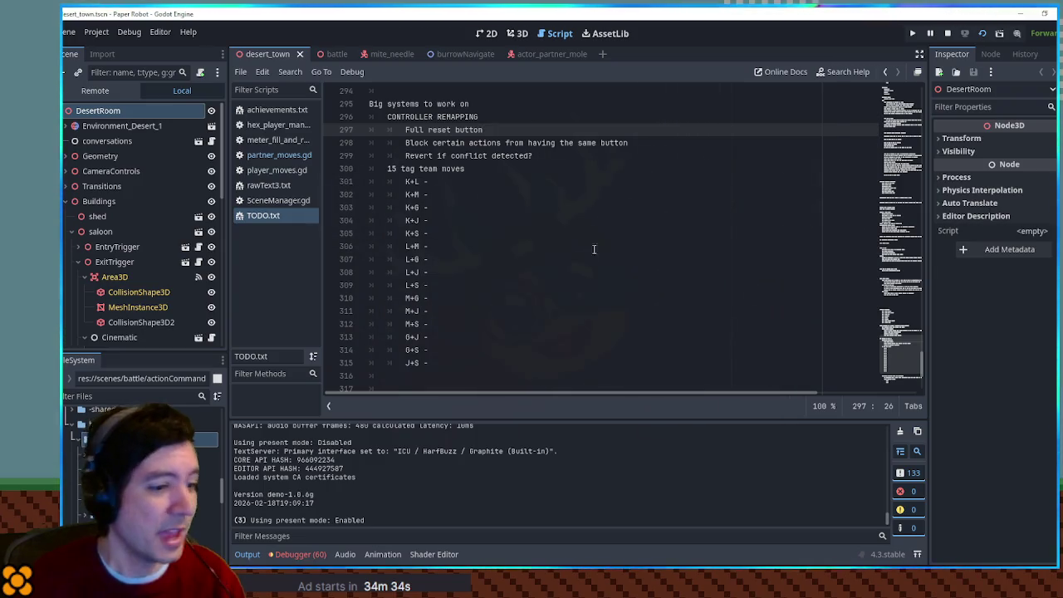
pyautogui.hotkey('alt', 'Tab')
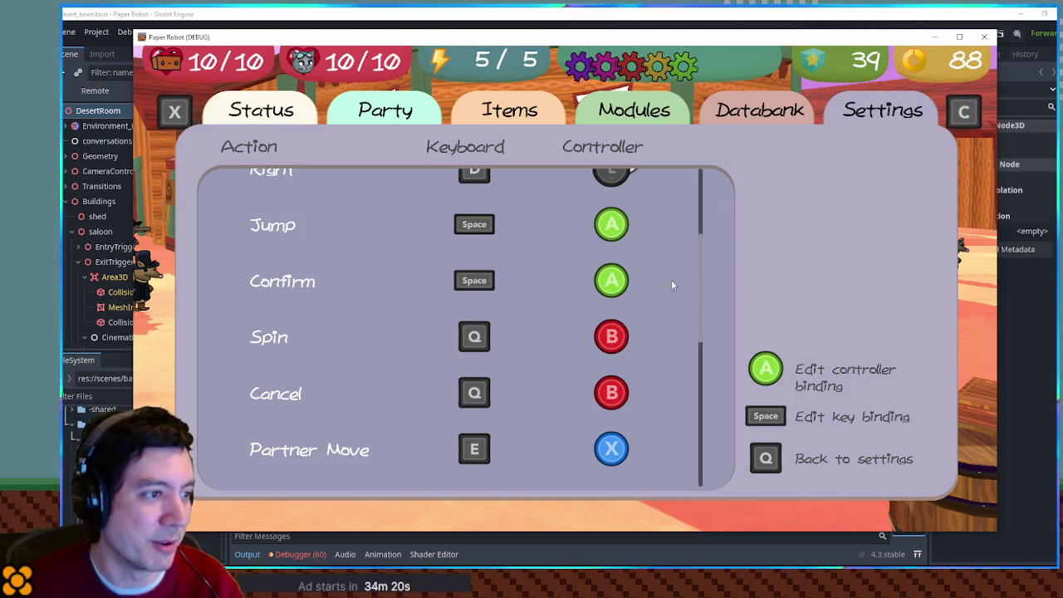
# Scroll through the game's control bindings, then bring the Godot editor back to the front.
pyautogui.scroll(5, 661, 293)
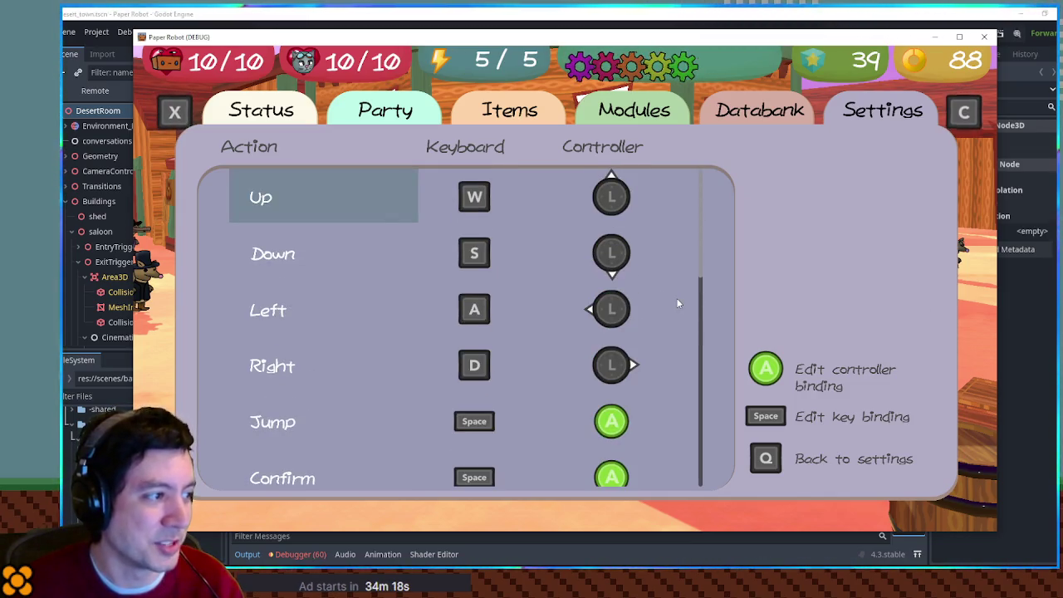
pyautogui.scroll(-4, 678, 304)
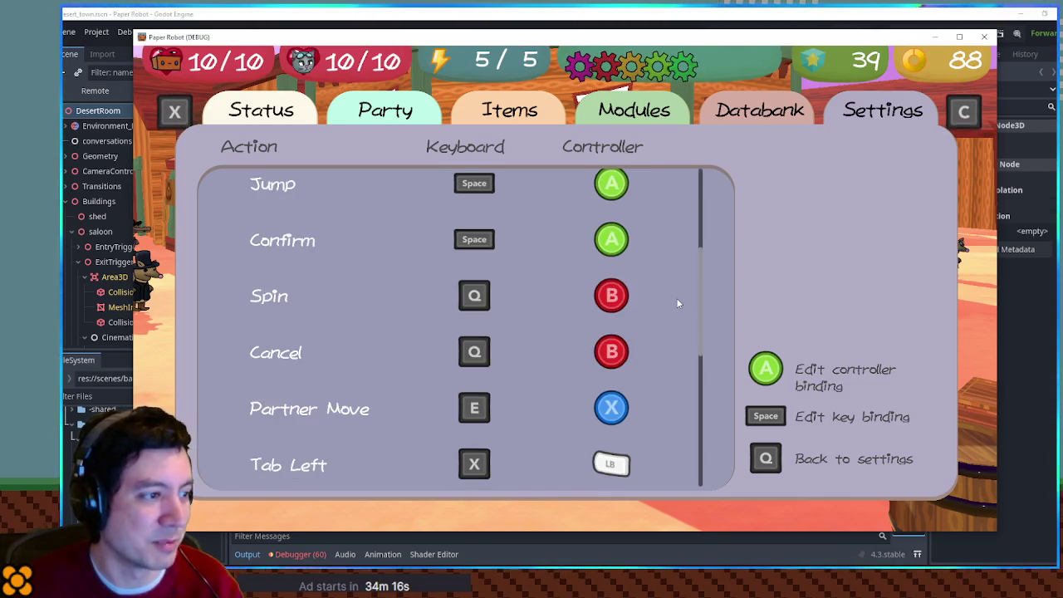
pyautogui.scroll(4, 678, 304)
pyautogui.scroll(-3, 677, 304)
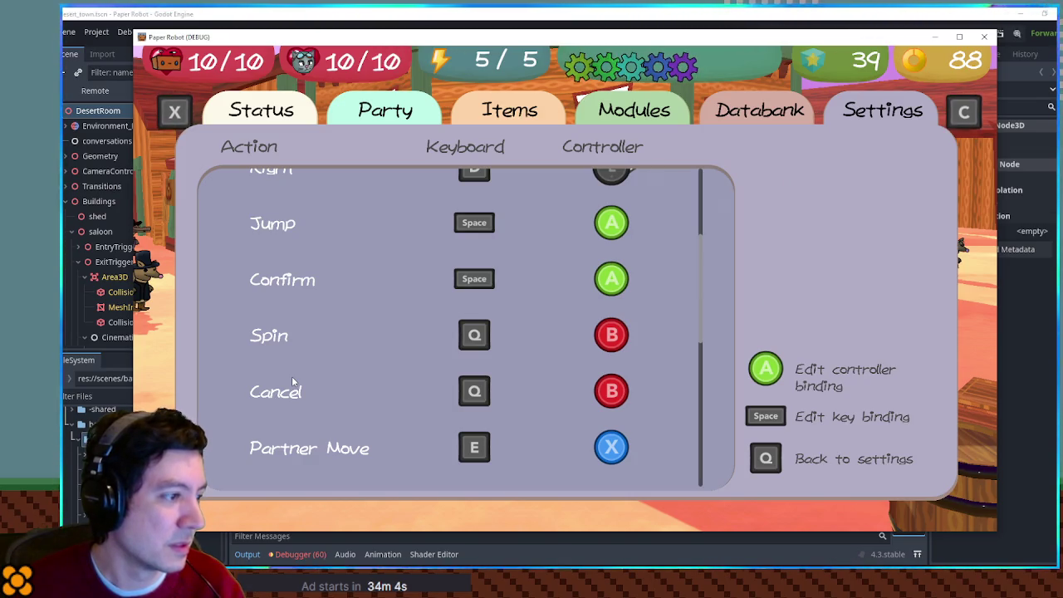
pyautogui.scroll(1, 287, 377)
pyautogui.scroll(-1, 282, 378)
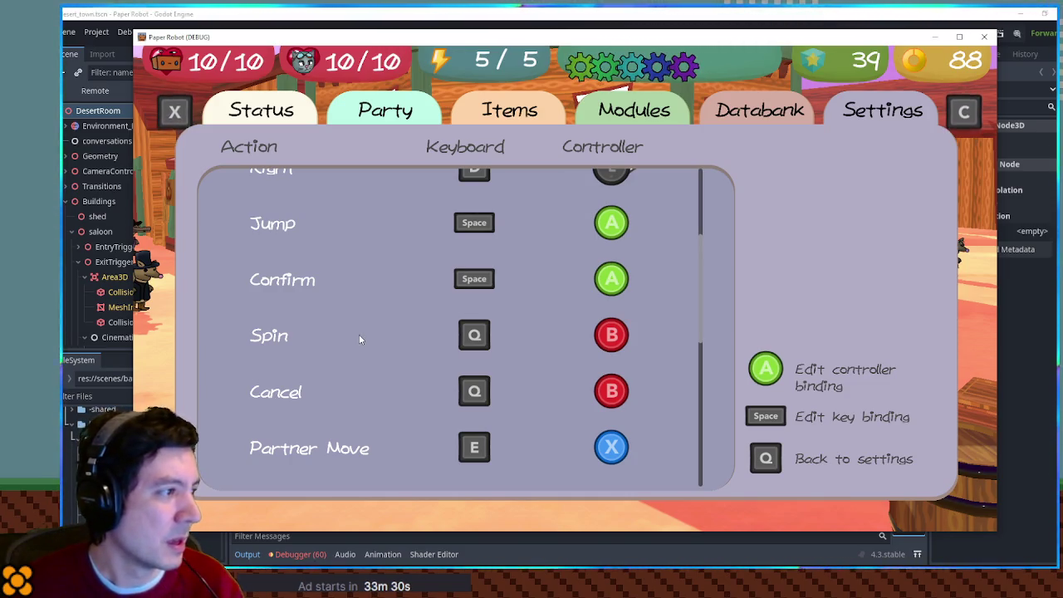
pyautogui.click(587, 14)
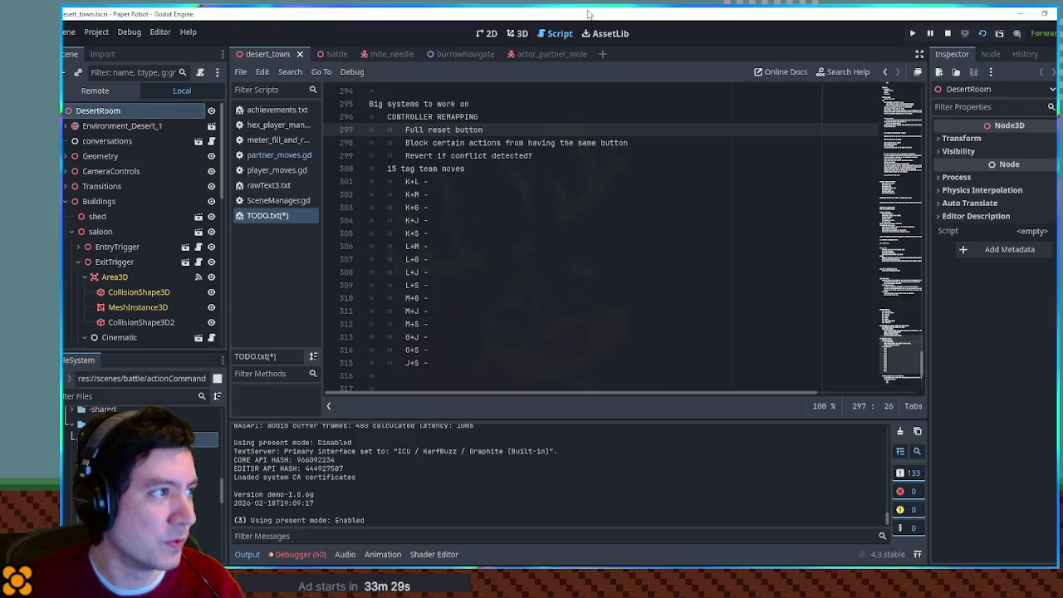
# Replace lines 298–299 with 'Join Jump/OK and Spin/Cancel somehow' and 'Swap if conflict', then return to the game.
pyautogui.moveTo(544, 159); pyautogui.dragTo(406, 143)
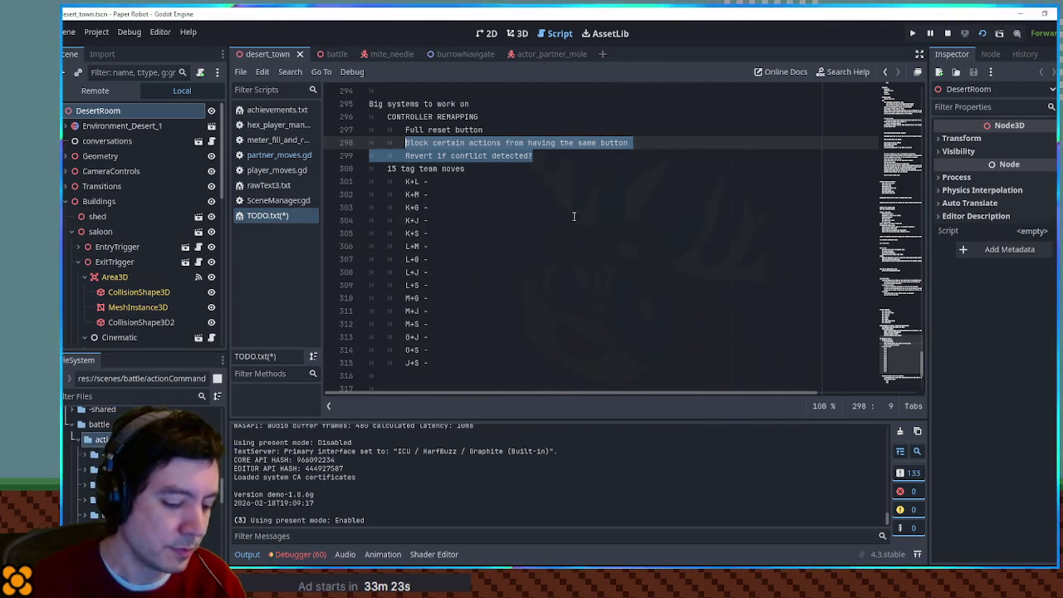
pyautogui.write('Join Jump/OK')
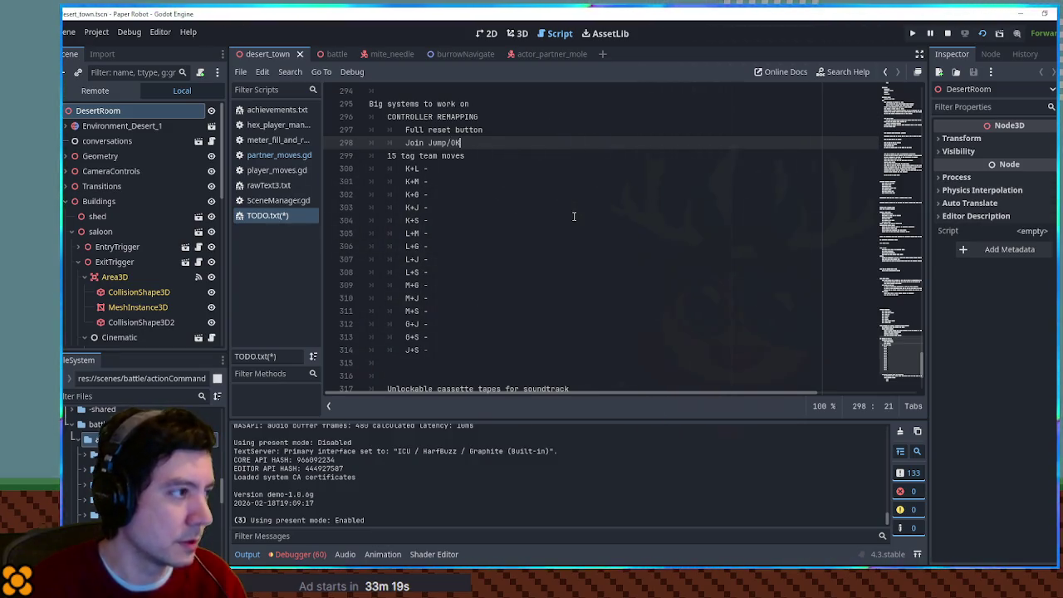
pyautogui.write(' and Spin.')
pyautogui.write('/Cancel')
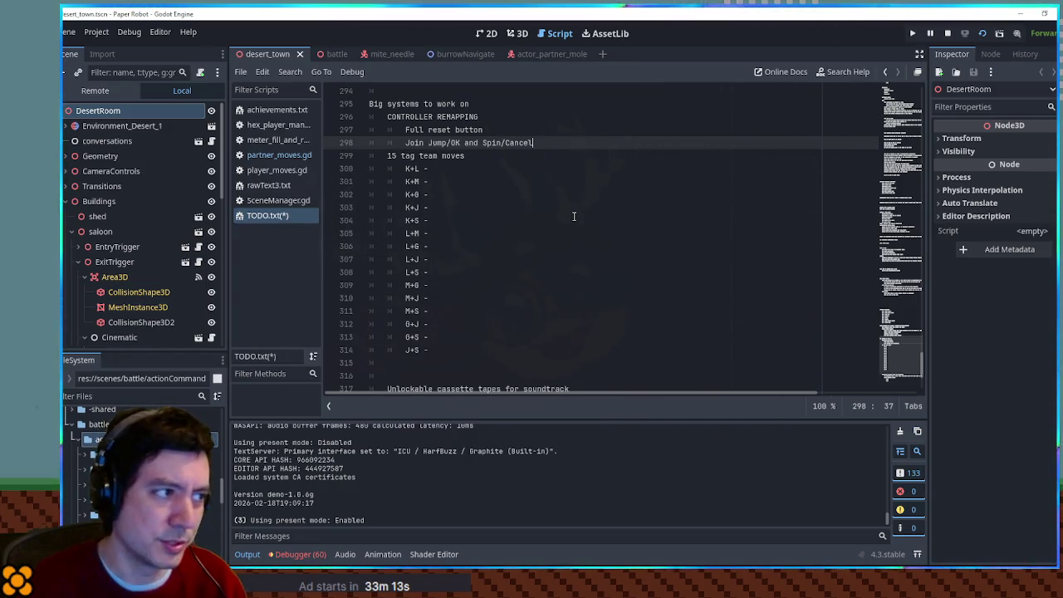
pyautogui.write('somehow')
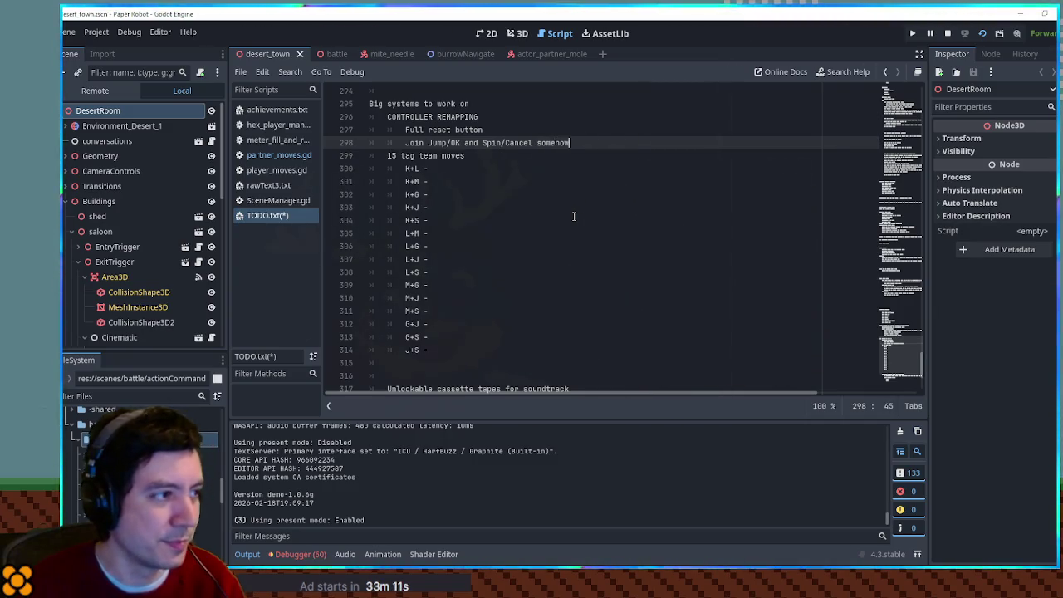
pyautogui.press('Return')
pyautogui.write('Swap if conflict')
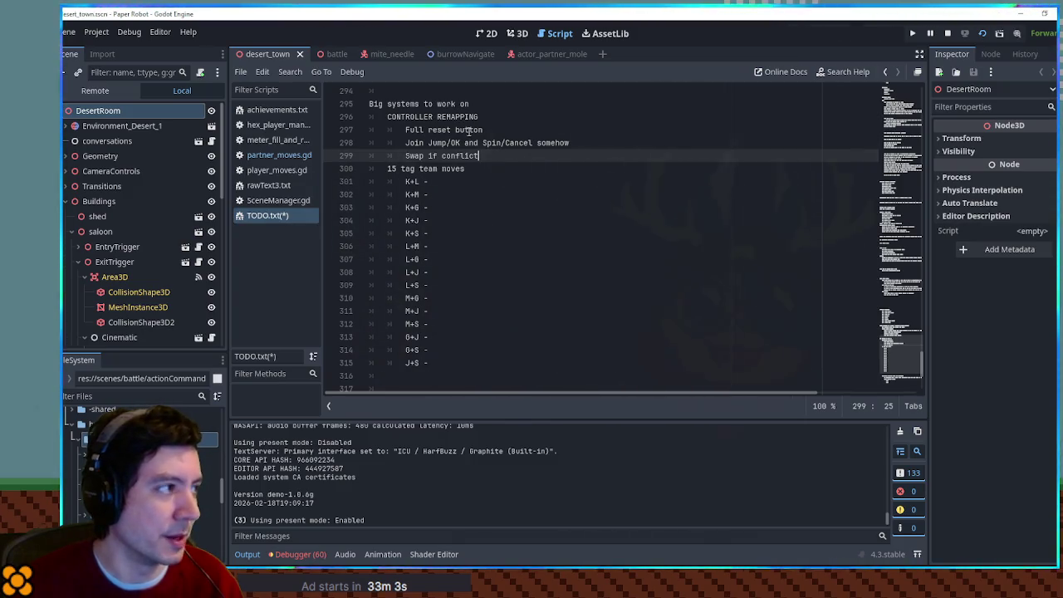
pyautogui.press('F5')
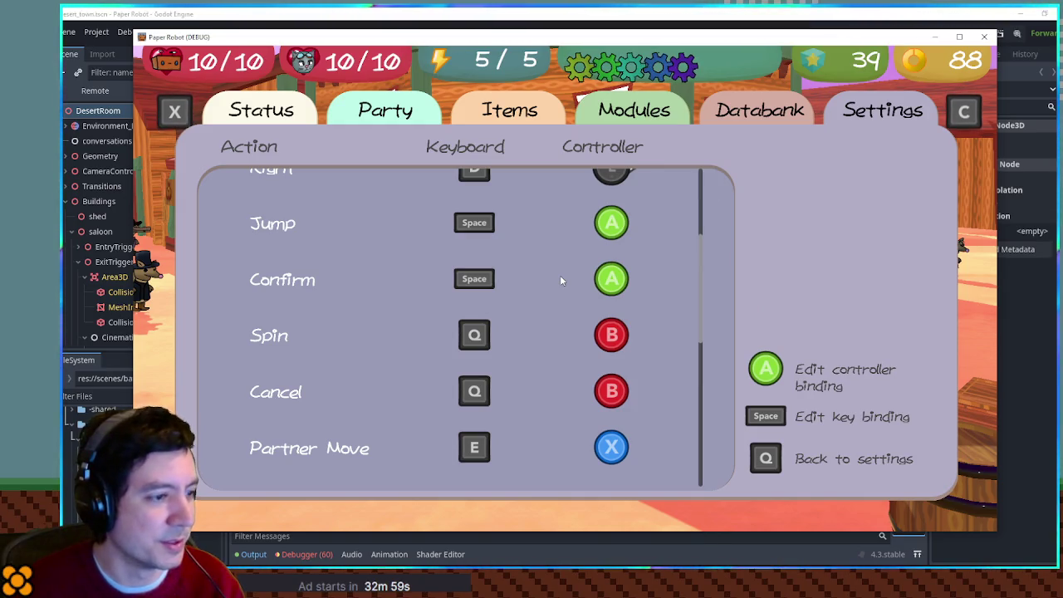
# Review the Jump, Confirm, Spin, Cancel and Partner Move bindings, then close the game window.
pyautogui.scroll(3, 561, 281)
pyautogui.scroll(-5, 567, 281)
pyautogui.scroll(-5, 569, 283)
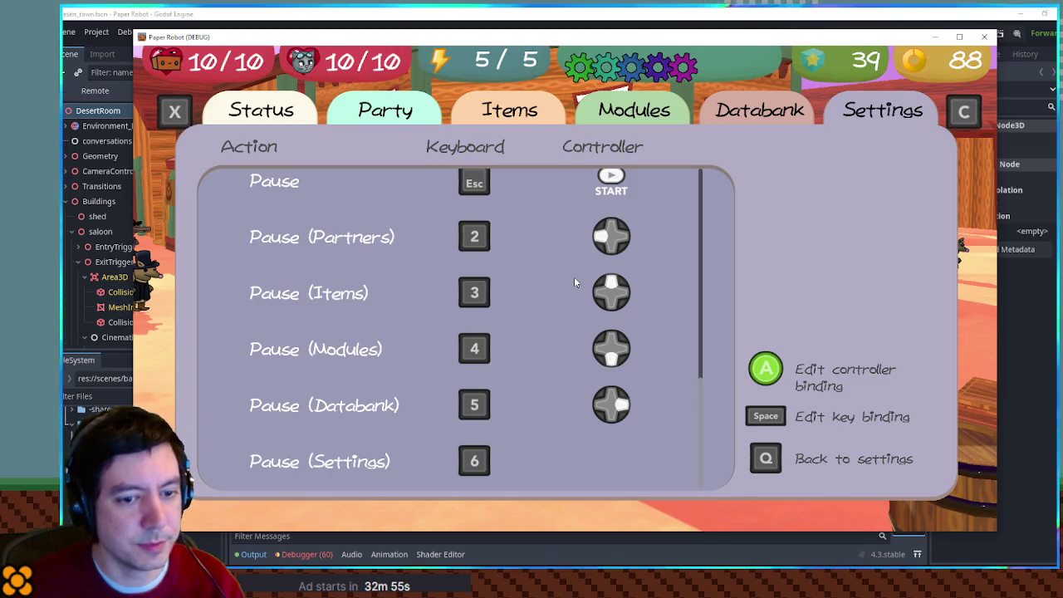
pyautogui.scroll(10, 574, 283)
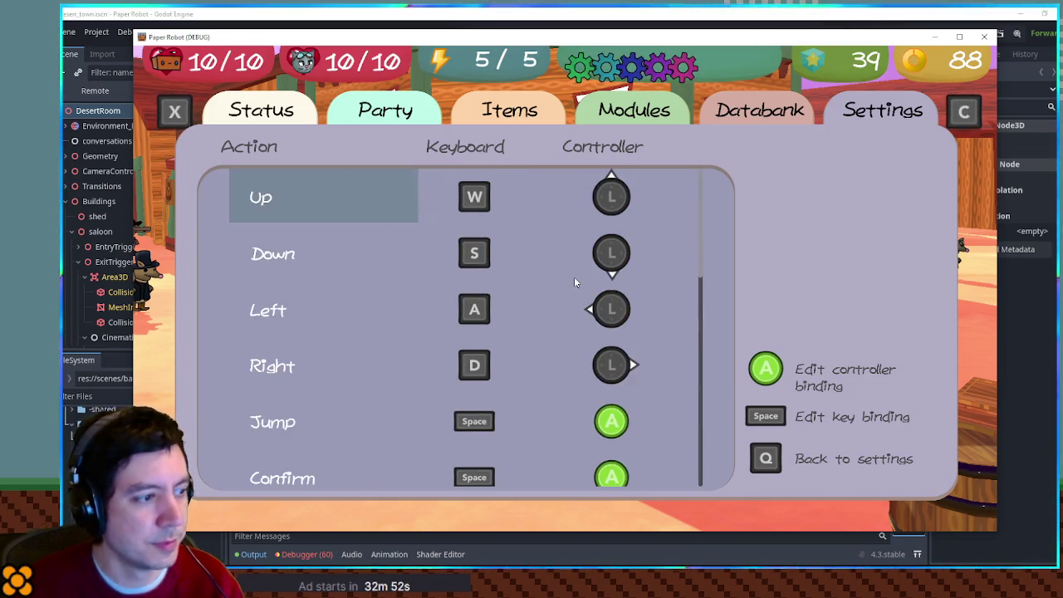
pyautogui.scroll(-9, 574, 282)
pyautogui.scroll(5, 574, 282)
pyautogui.scroll(4, 574, 282)
pyautogui.scroll(-6, 574, 283)
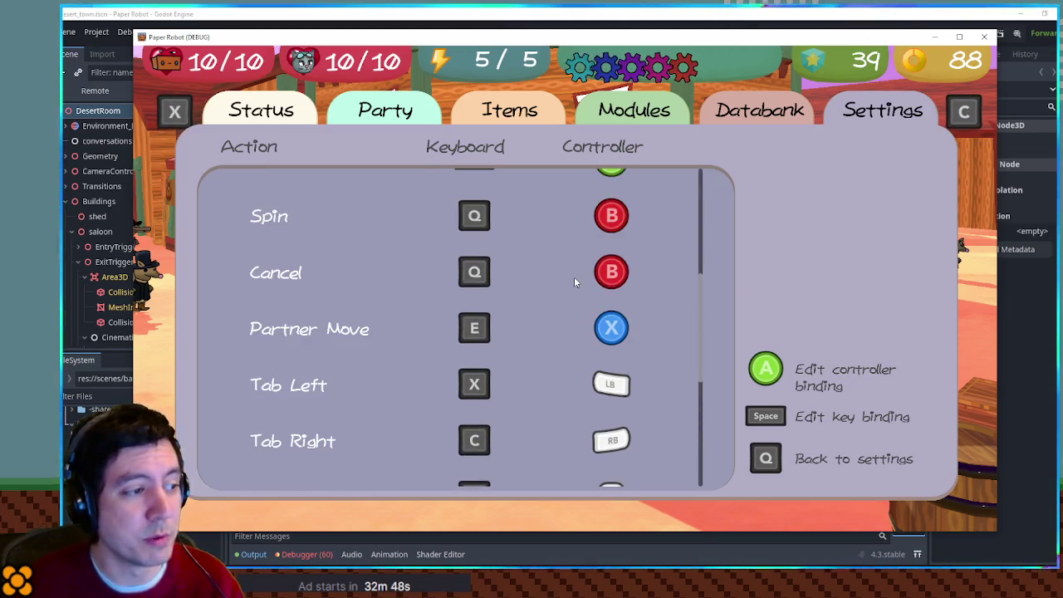
pyautogui.scroll(-6, 574, 282)
pyautogui.scroll(11, 574, 282)
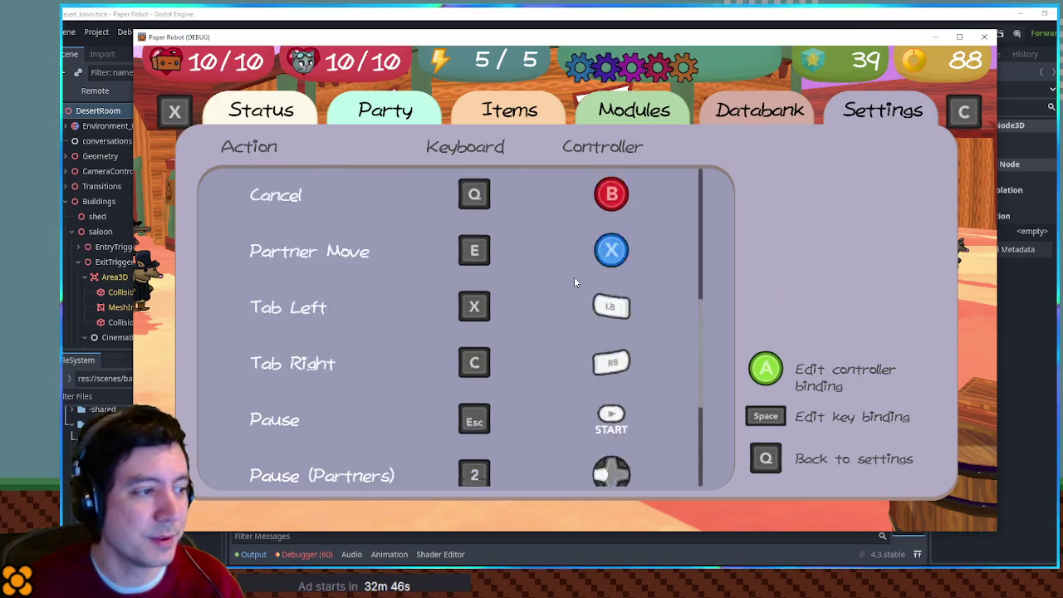
pyautogui.scroll(-4, 575, 282)
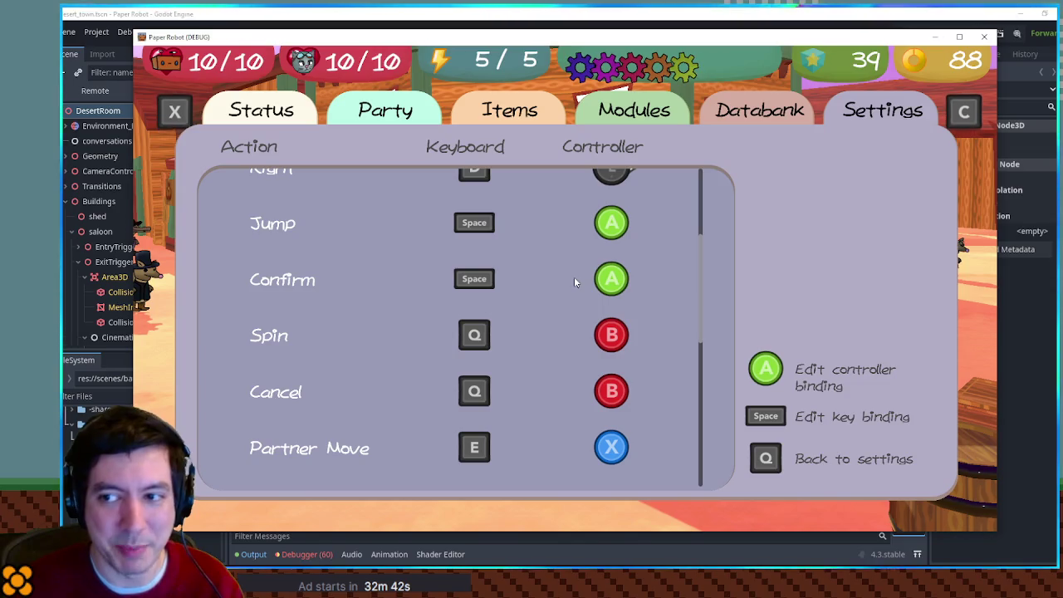
pyautogui.scroll(-5, 574, 280)
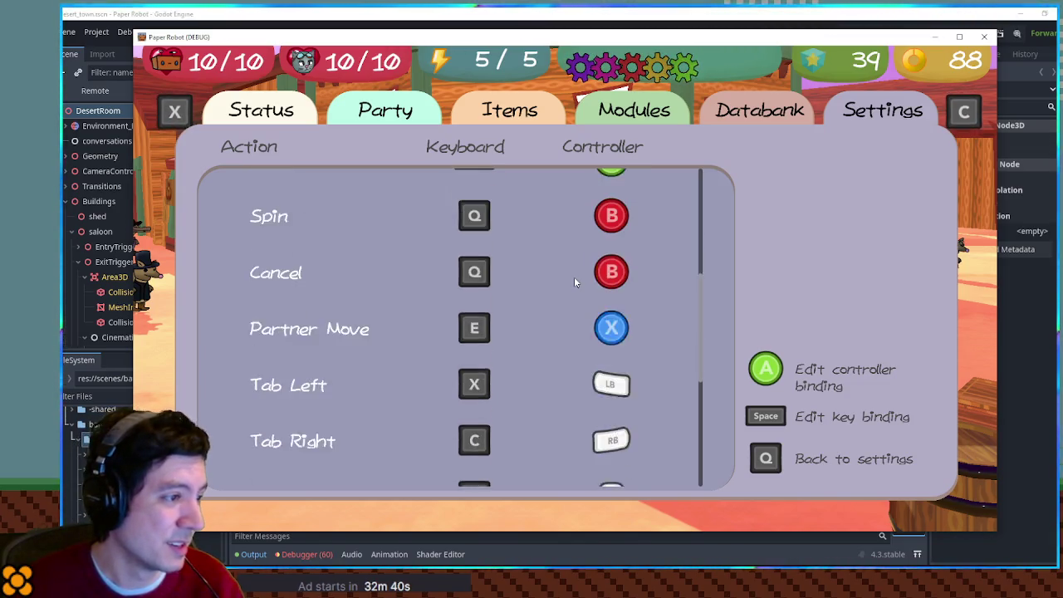
pyautogui.scroll(4, 574, 280)
pyautogui.scroll(1, 574, 282)
pyautogui.scroll(-4, 574, 283)
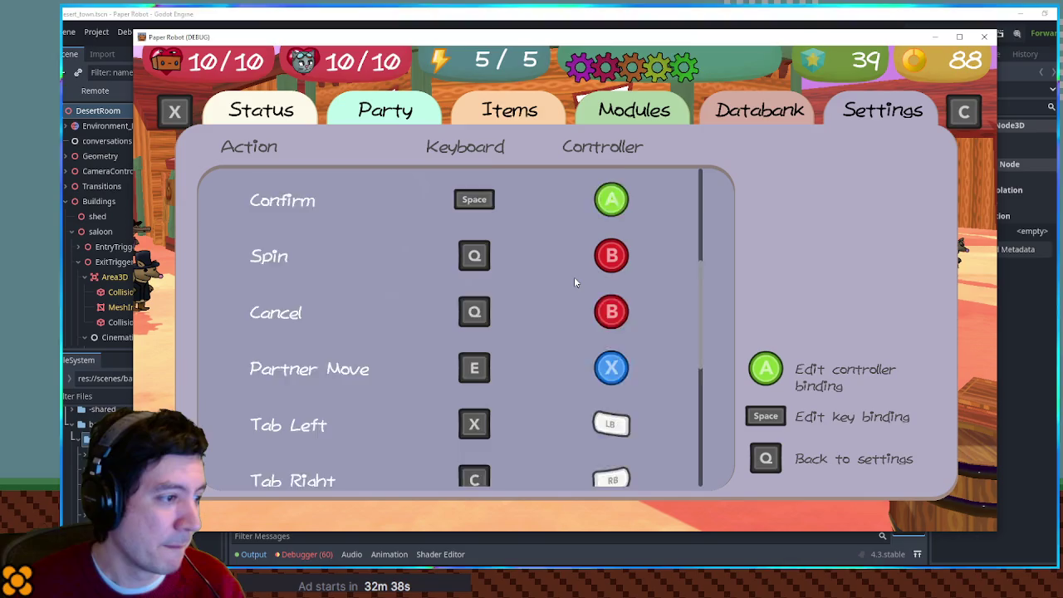
pyautogui.scroll(3, 574, 282)
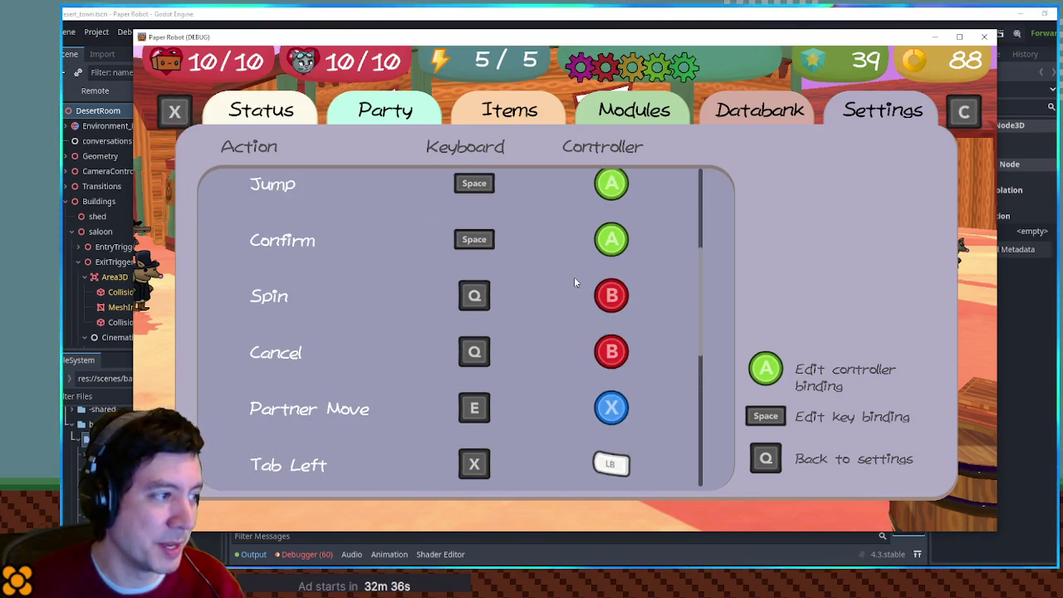
pyautogui.scroll(1, 574, 282)
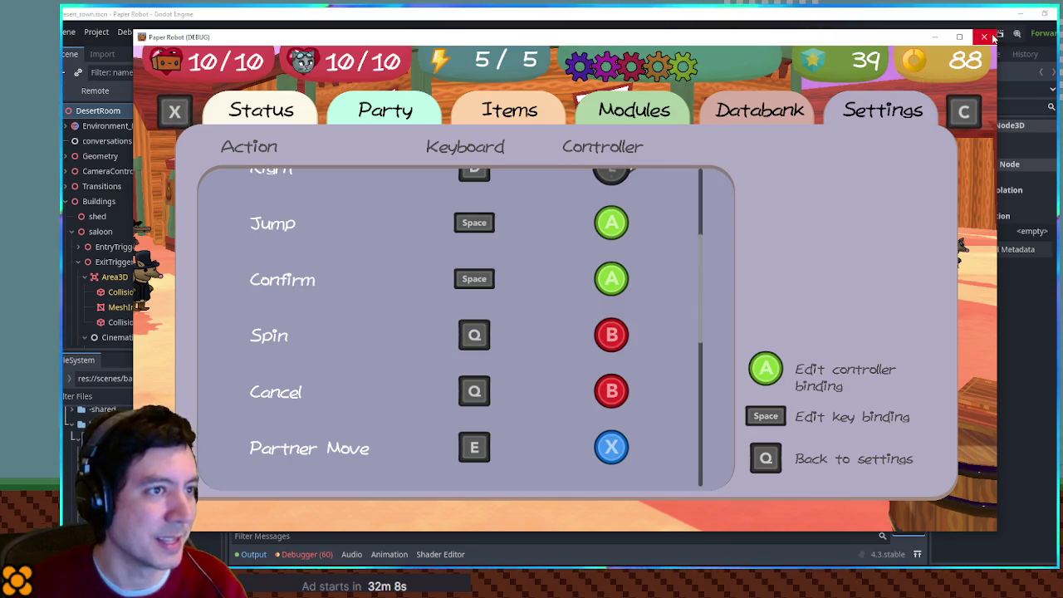
pyautogui.hotkey('alt', 'F4')
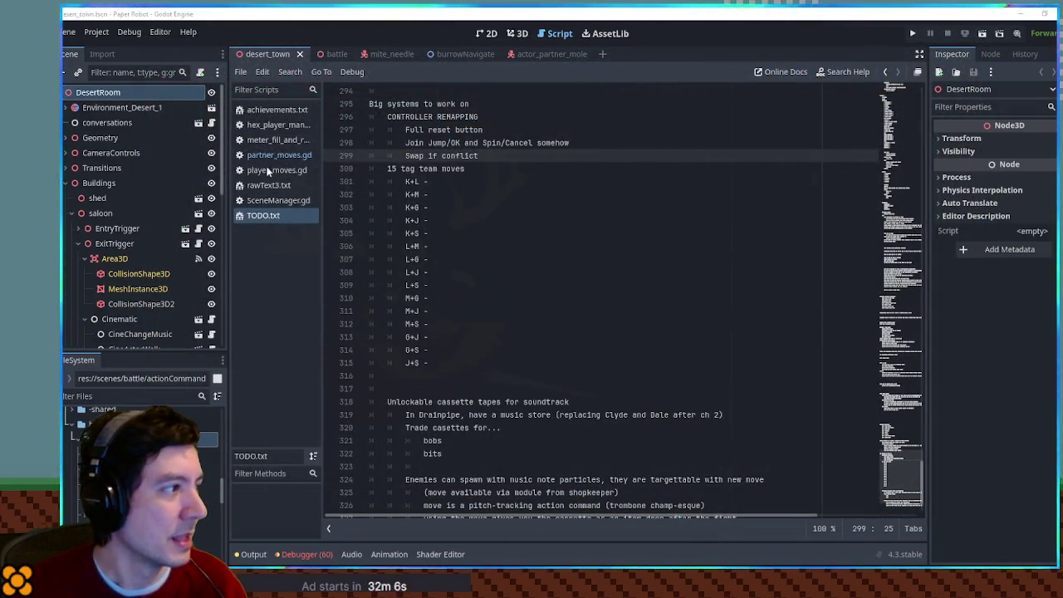
# View partner_moves.gd, then expand a project folder and open the meterTiming2 scene.
pyautogui.click(271, 157)
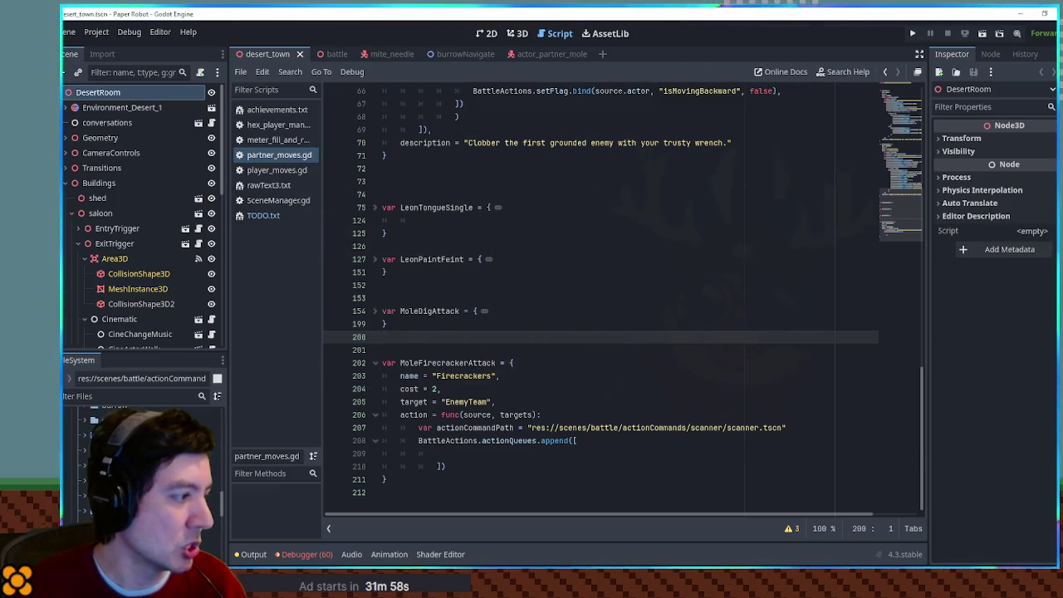
pyautogui.click(199, 507)
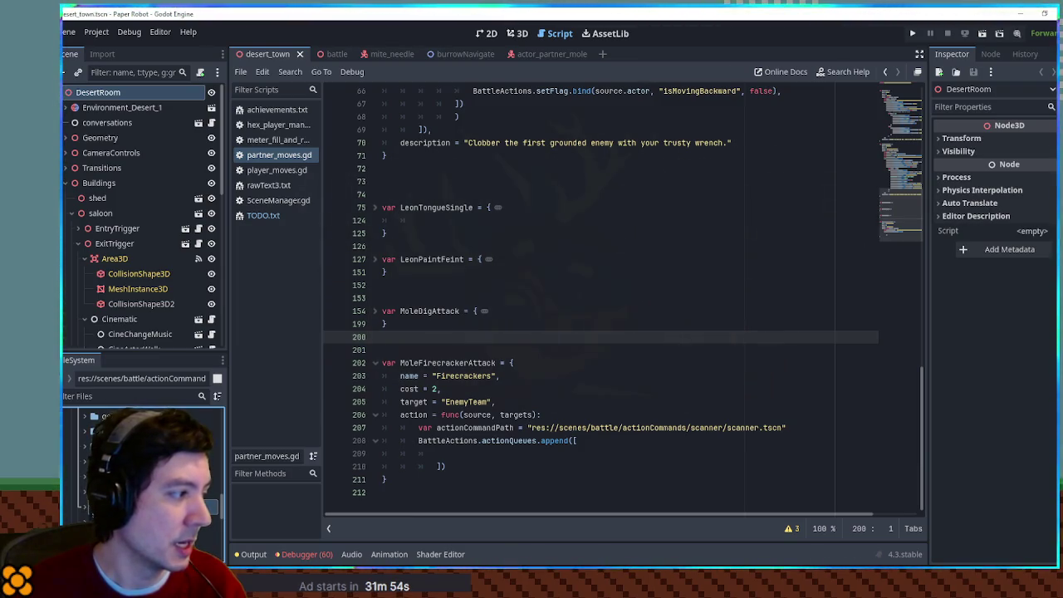
pyautogui.click(79, 468)
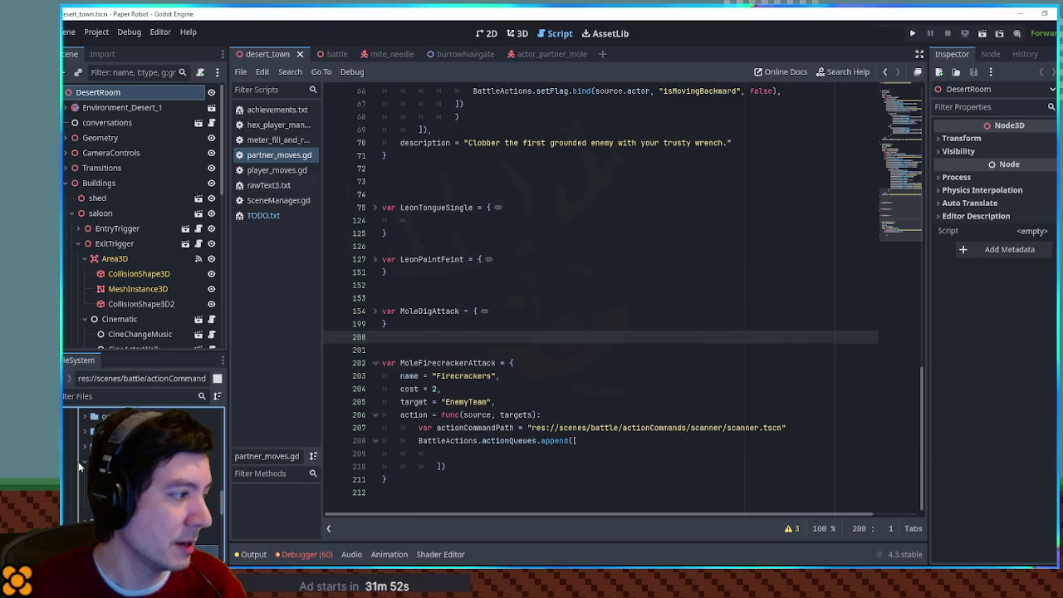
pyautogui.doubleClick(108, 478)
# Switch to the 2D view and look over the meter scene.
pyautogui.click(516, 34)
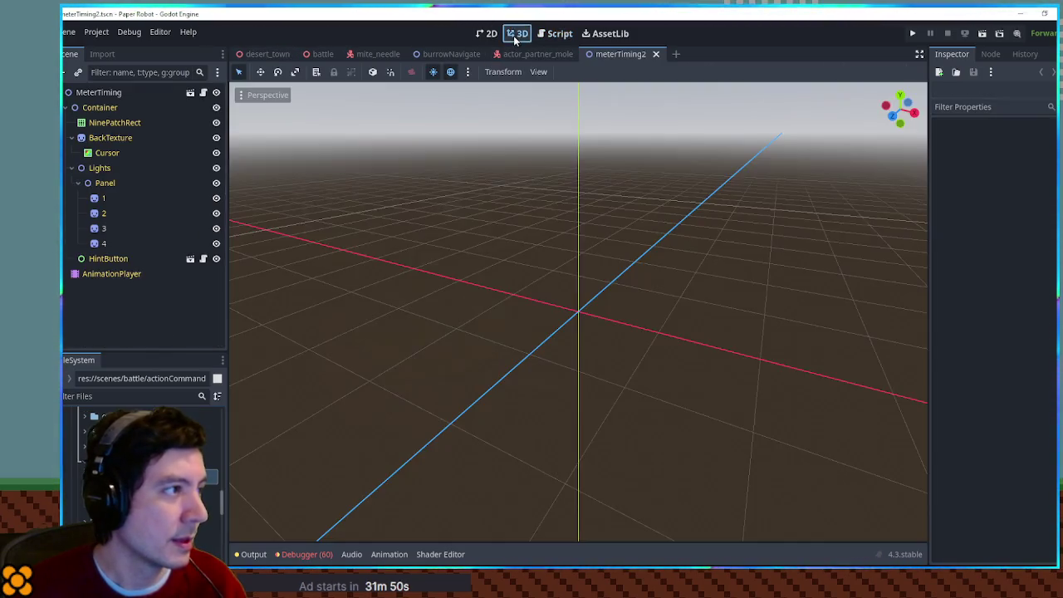
pyautogui.click(487, 34)
pyautogui.scroll(-2, 488, 289)
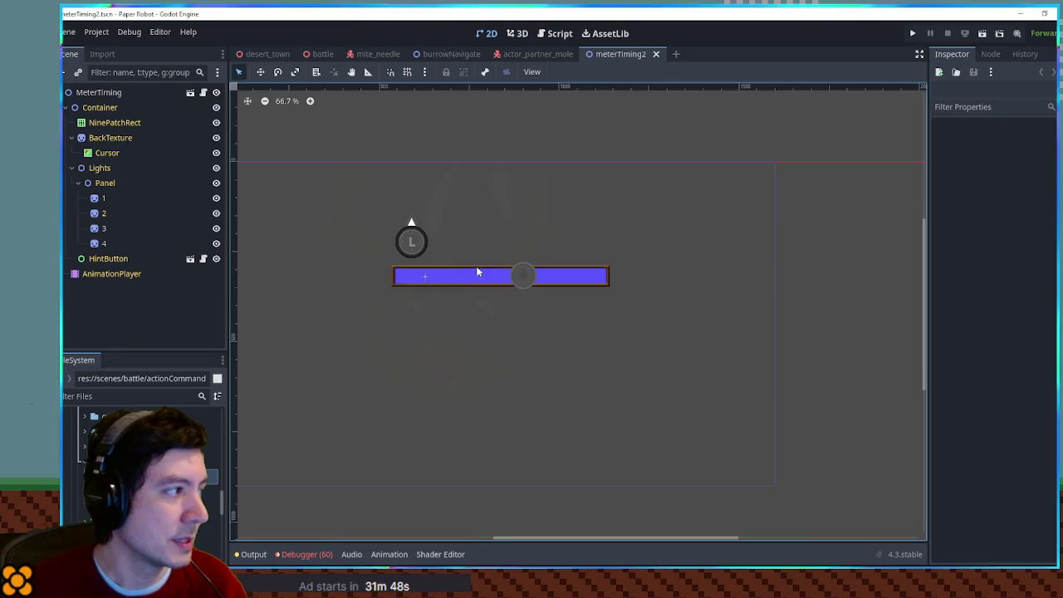
pyautogui.scroll(2, 507, 267)
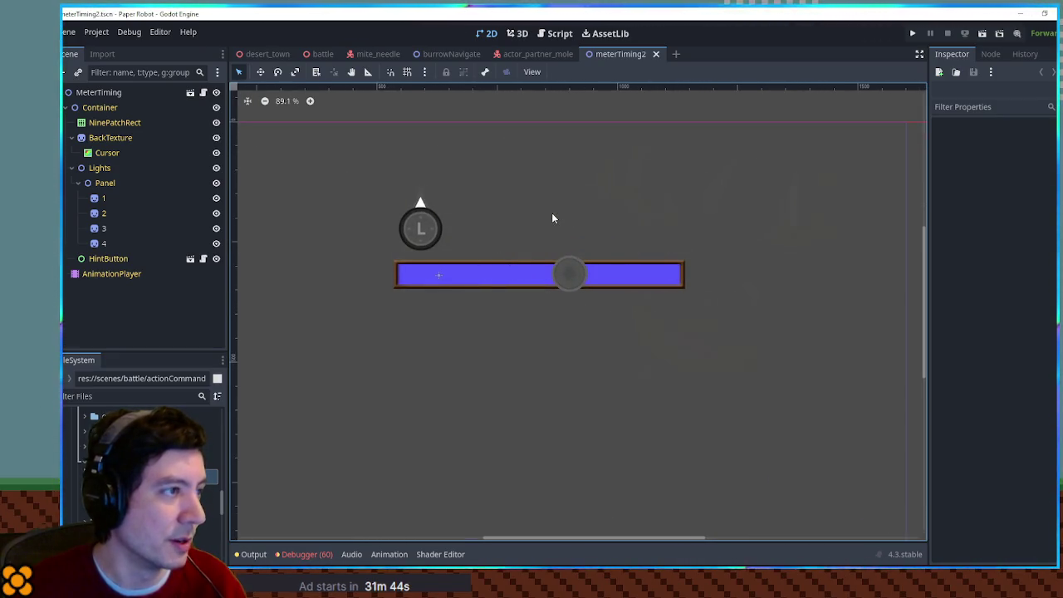
pyautogui.scroll(-3, 533, 385)
pyautogui.scroll(-2, 531, 382)
pyautogui.scroll(4, 534, 374)
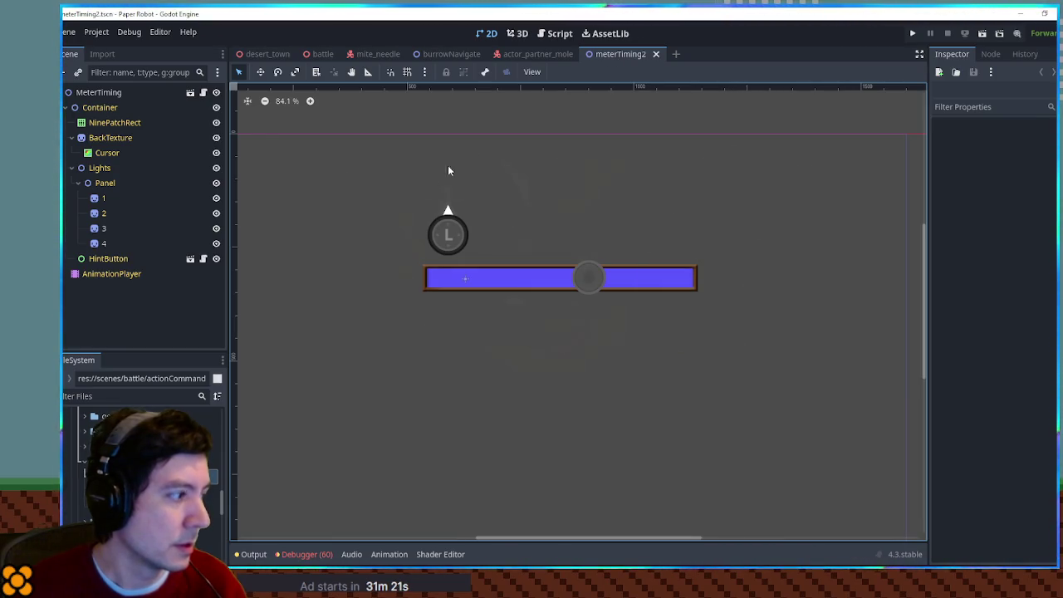
# Open the meterTiming scene, close meterTiming2, and collapse the Container node.
pyautogui.hotkey('ctrl', 'shift', 't')
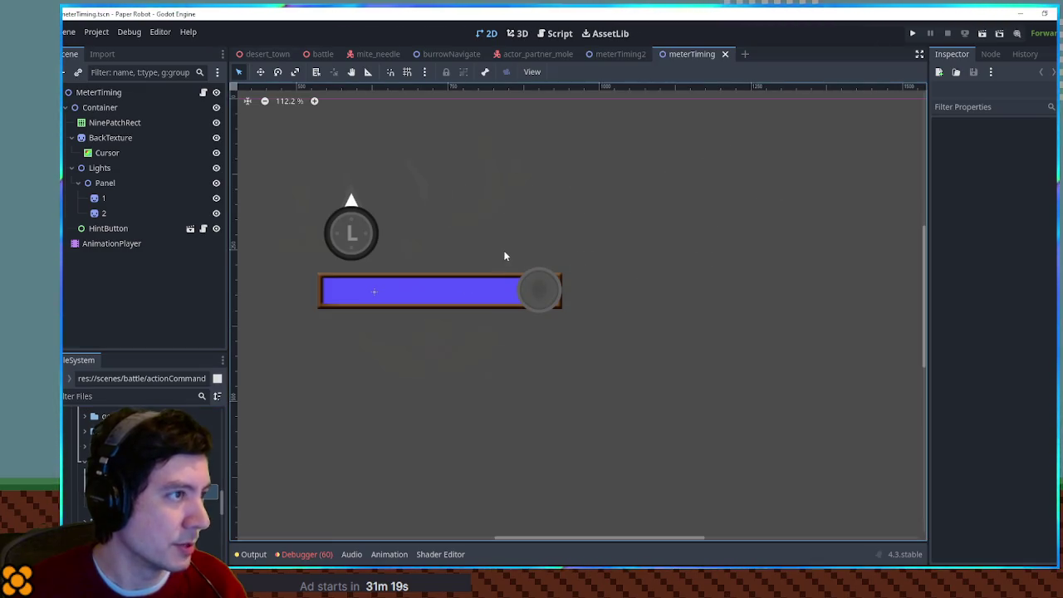
pyautogui.middleClick(621, 51)
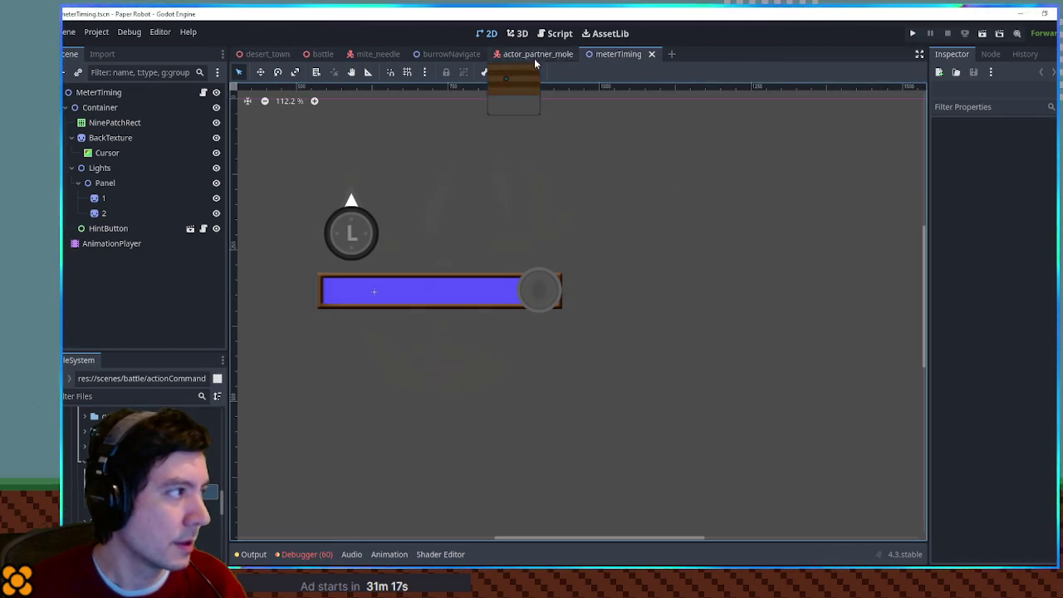
pyautogui.click(68, 108)
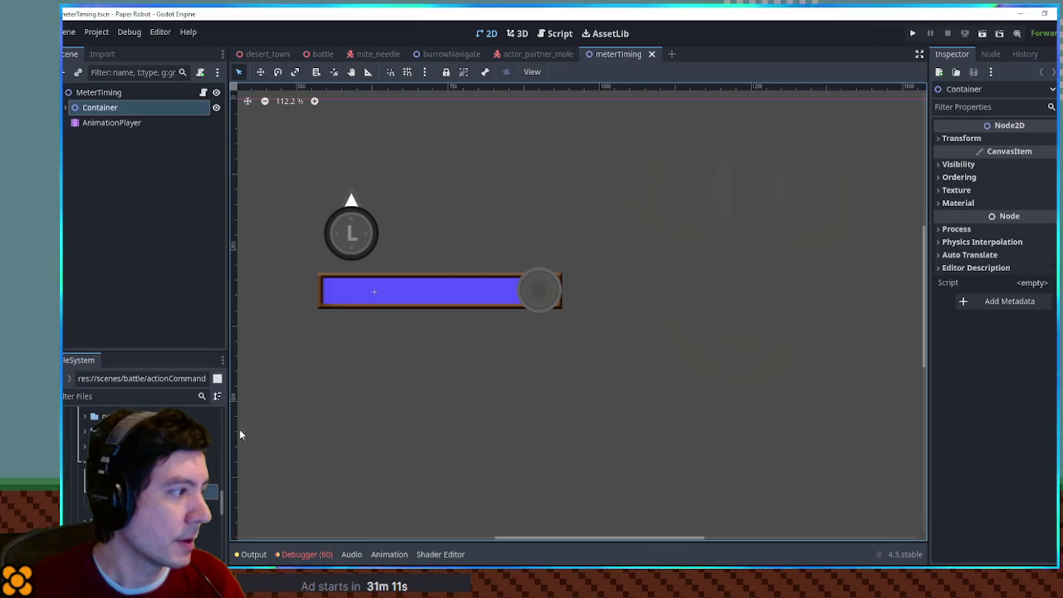
pyautogui.scroll(3, 81, 476)
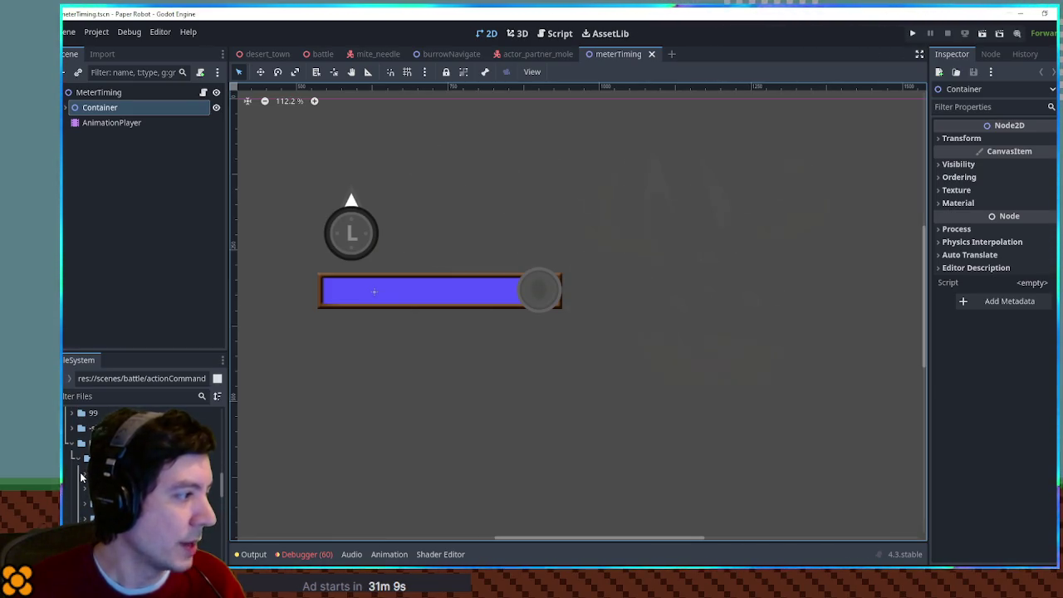
# Create a new folder from the FileSystem dock's context menu.
pyautogui.rightClick(109, 459)
pyautogui.moveTo(199, 345)
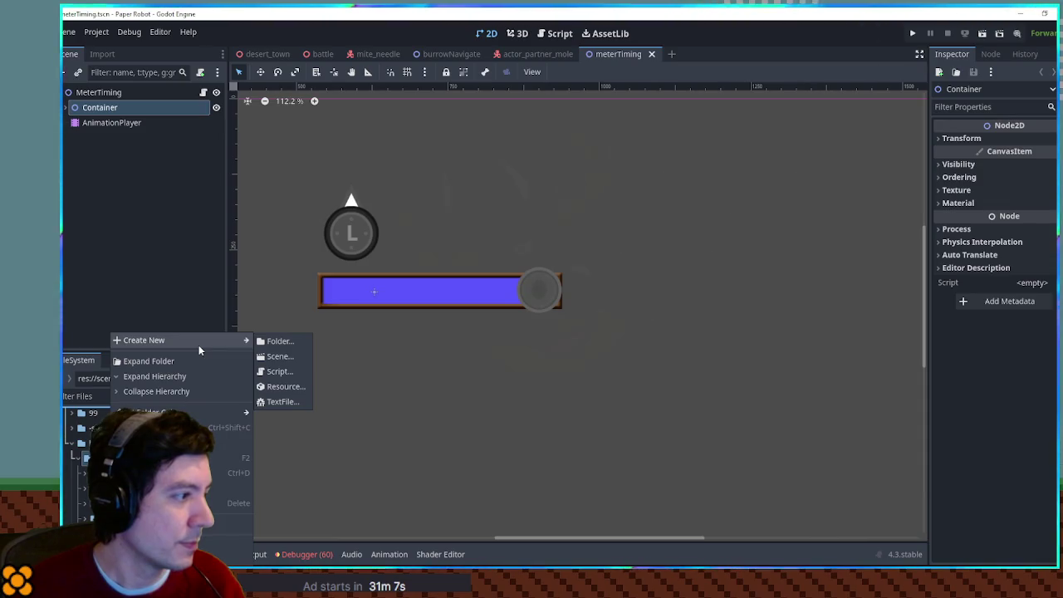
pyautogui.click(283, 342)
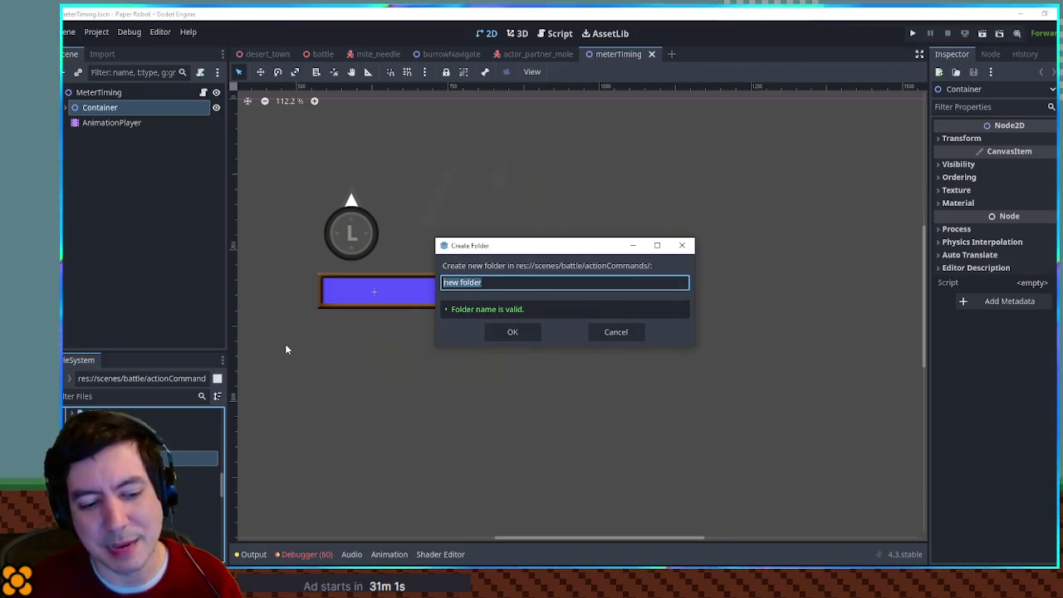
# Name the new folder simonSays in the Create Folder dialog and confirm it.
pyautogui.write('simonS')
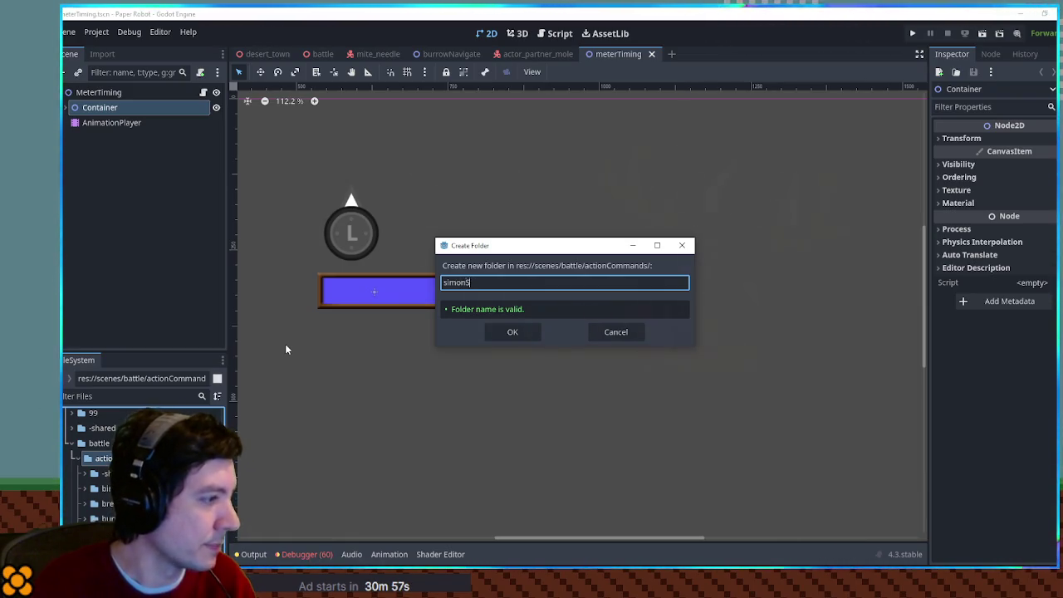
pyautogui.write('ays')
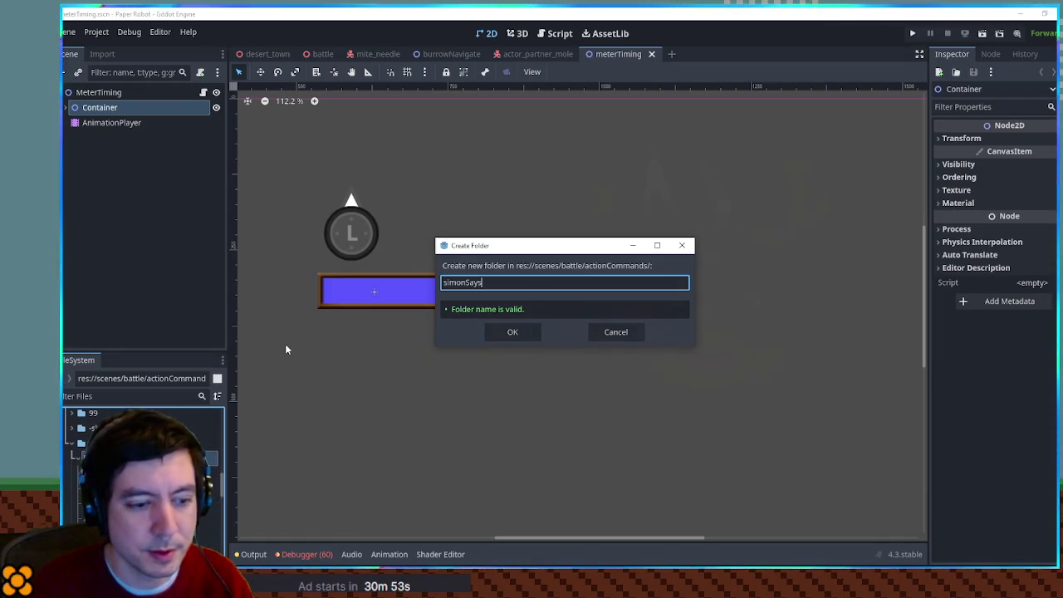
pyautogui.hotkey('ctrl', 'a')
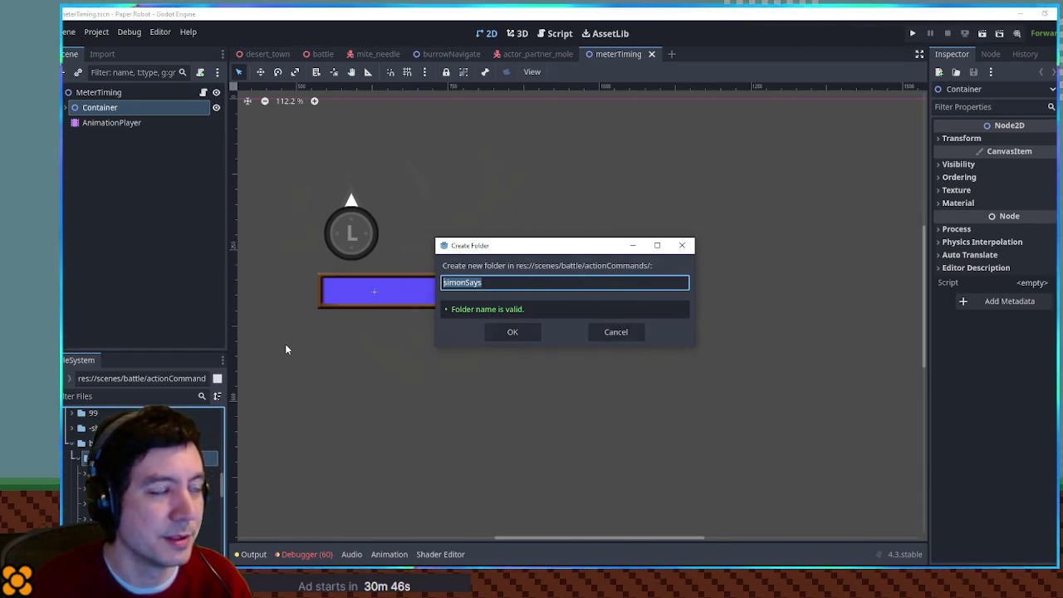
pyautogui.press('BackSpace')
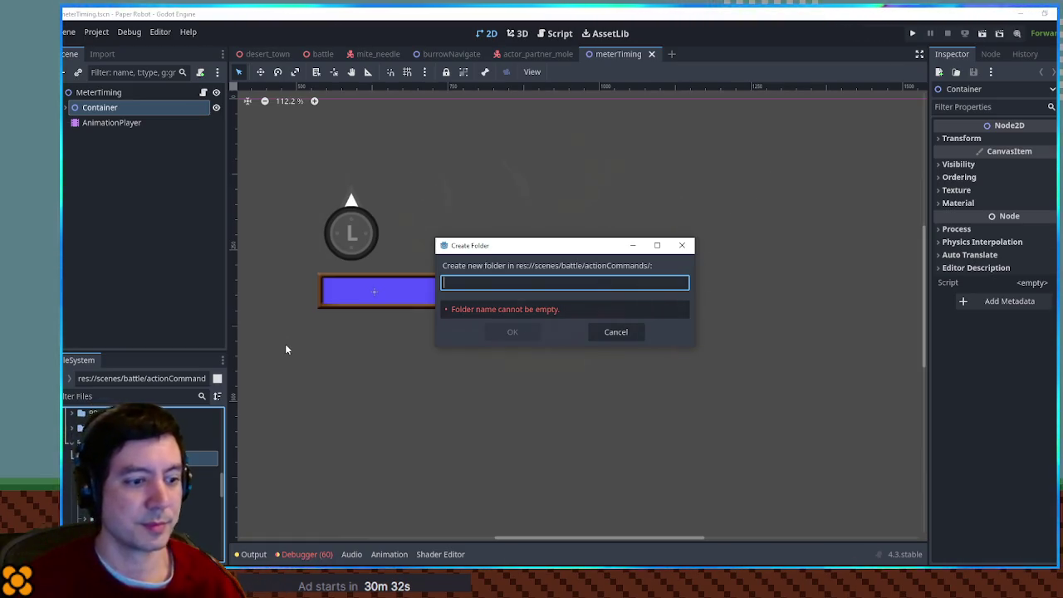
pyautogui.write('simon')
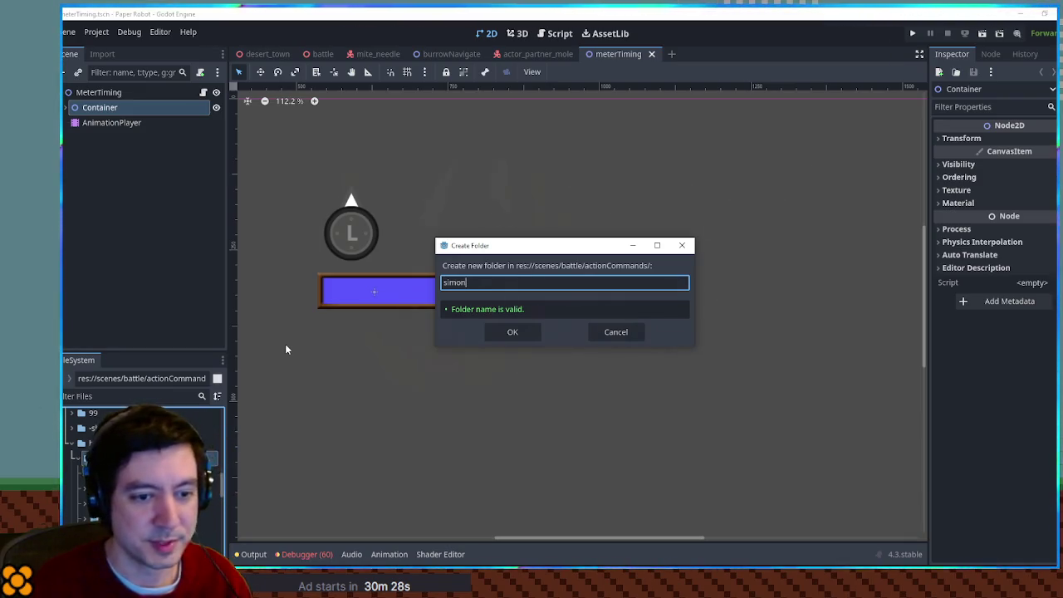
pyautogui.hotkey('ctrl', 'BackSpace')
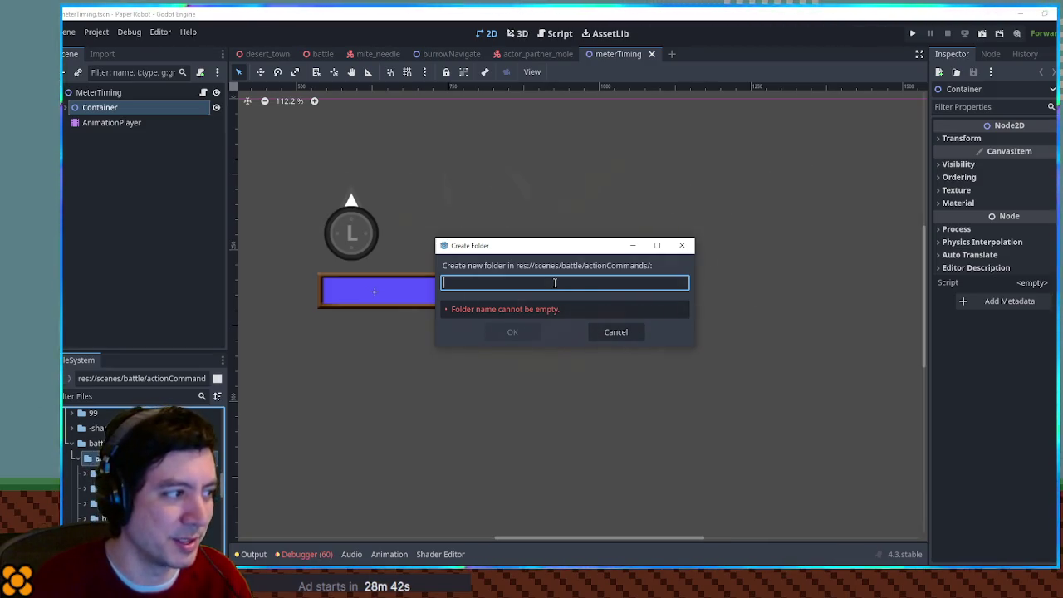
pyautogui.write('simonSays')
pyautogui.press('Return')
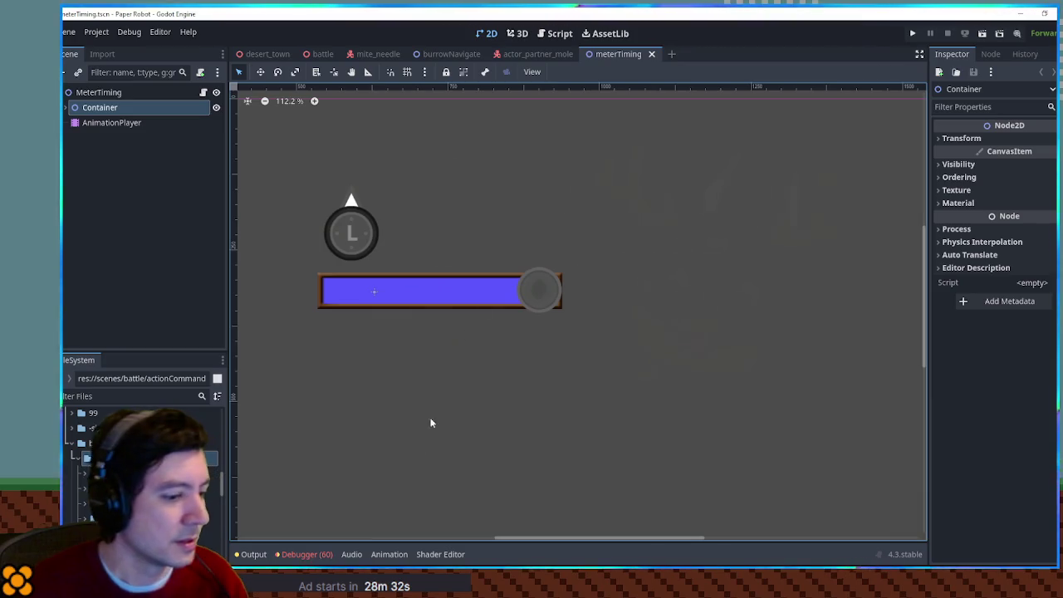
# Create a new 2D scene named simonSays in the simonSays folder.
pyautogui.click(84, 482)
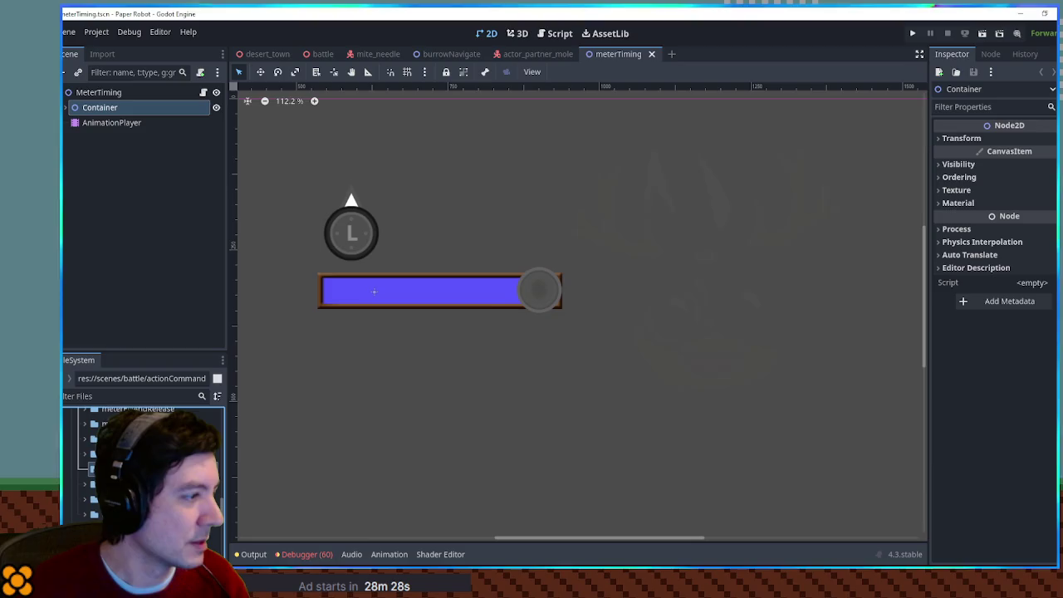
pyautogui.rightClick(115, 332)
pyautogui.moveTo(185, 338)
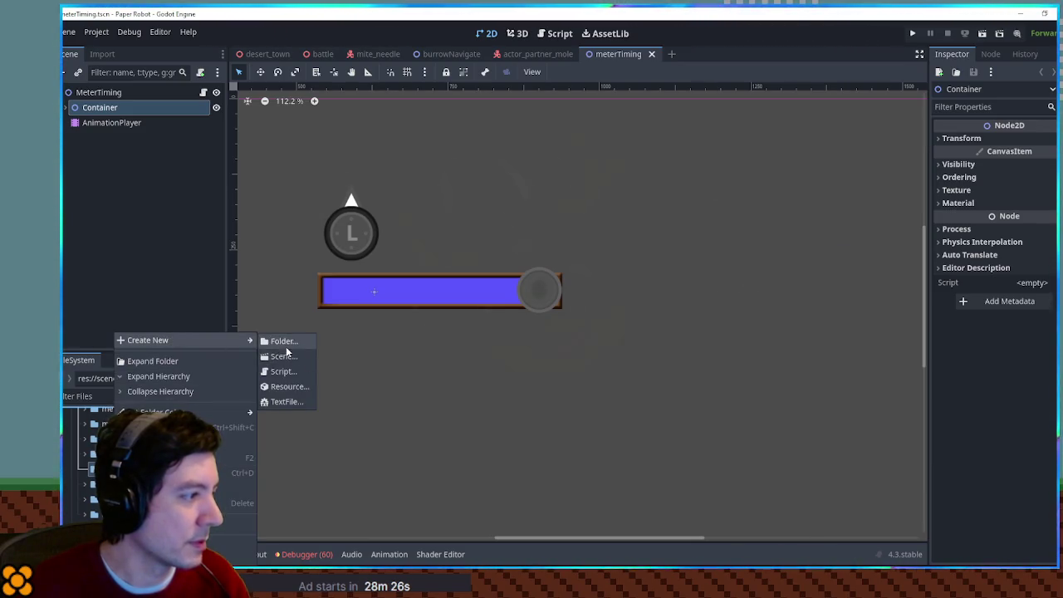
pyautogui.click(290, 357)
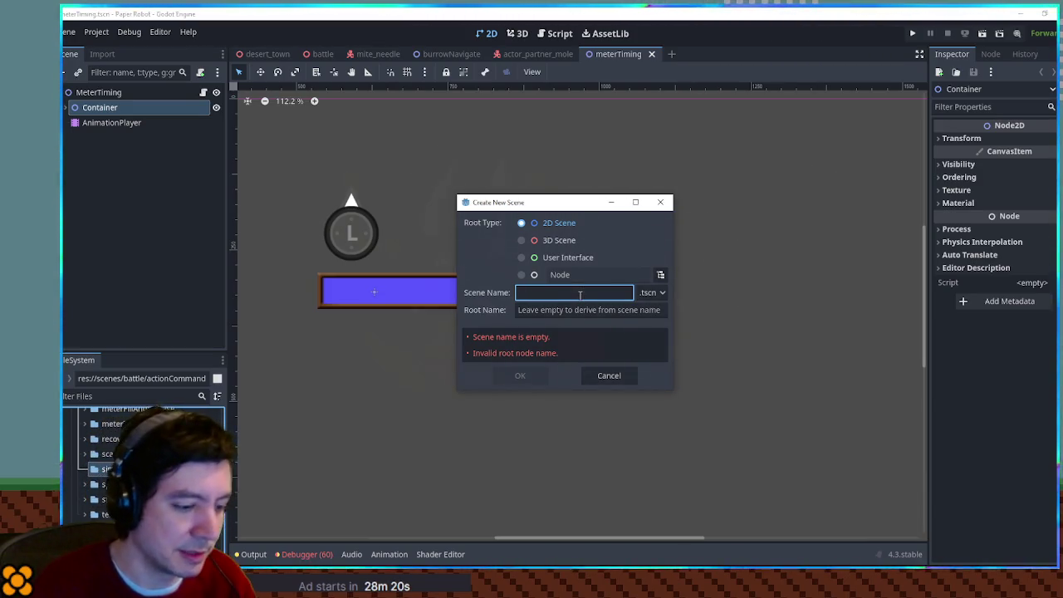
pyautogui.write('simonSays')
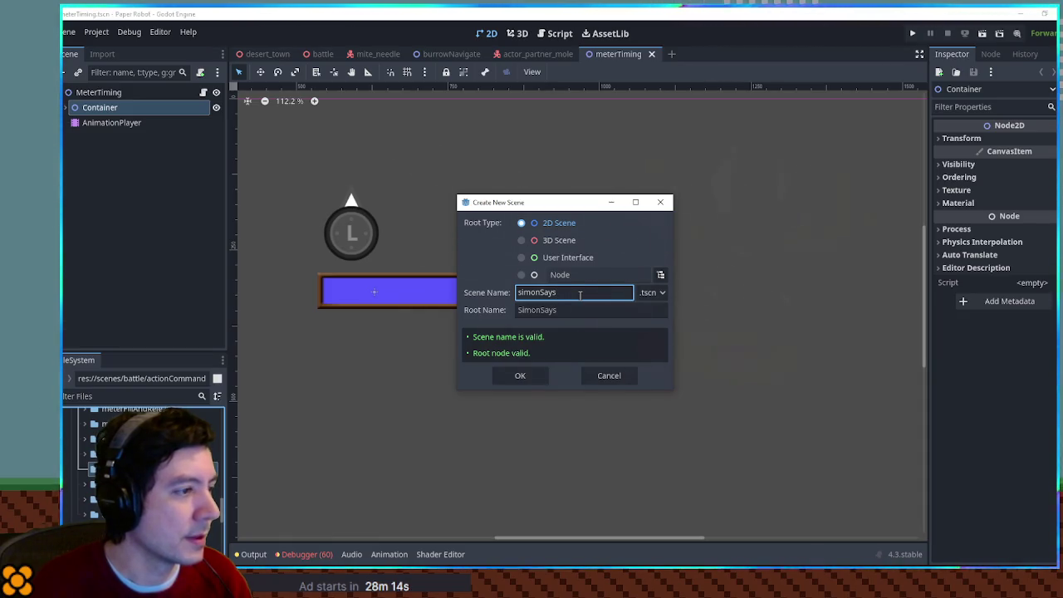
pyautogui.press('Return')
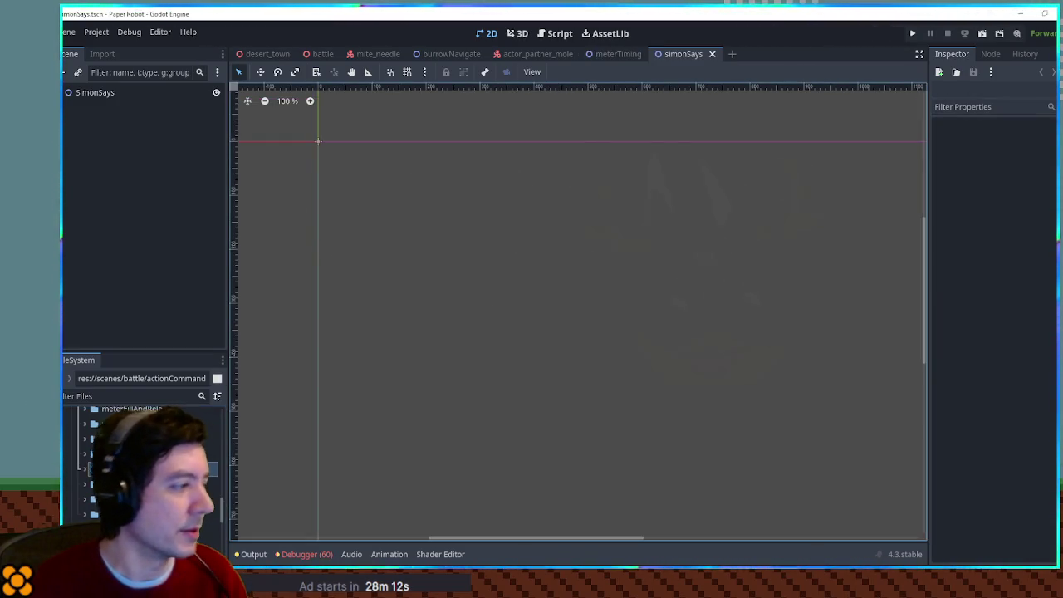
# Paste the copied meter Container nodes under the SimonSays root node.
pyautogui.click(103, 93)
pyautogui.hotkey('ctrl', 'v')
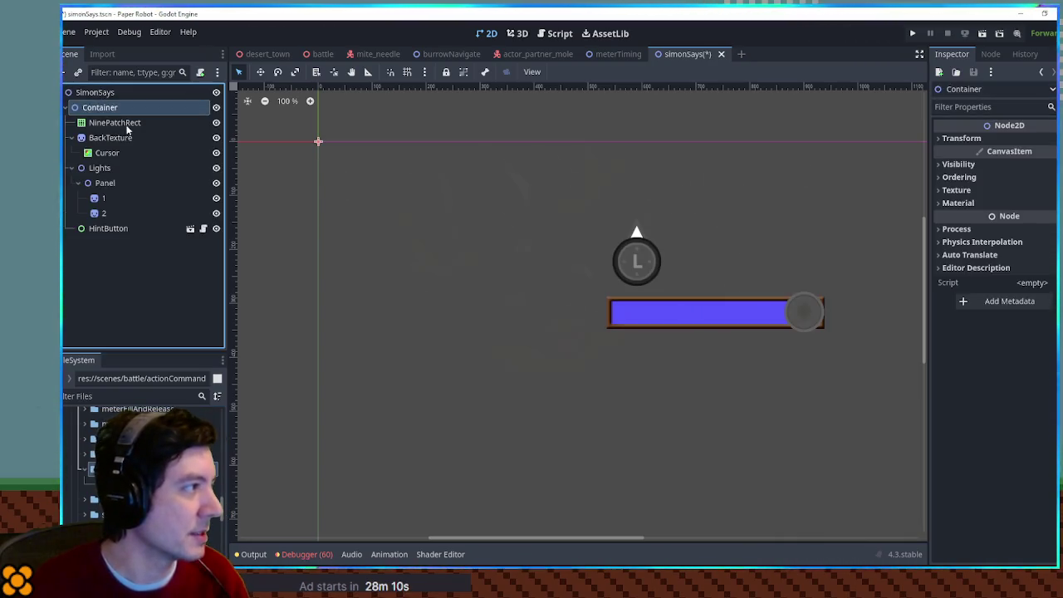
pyautogui.hscroll(3, 541, 254)
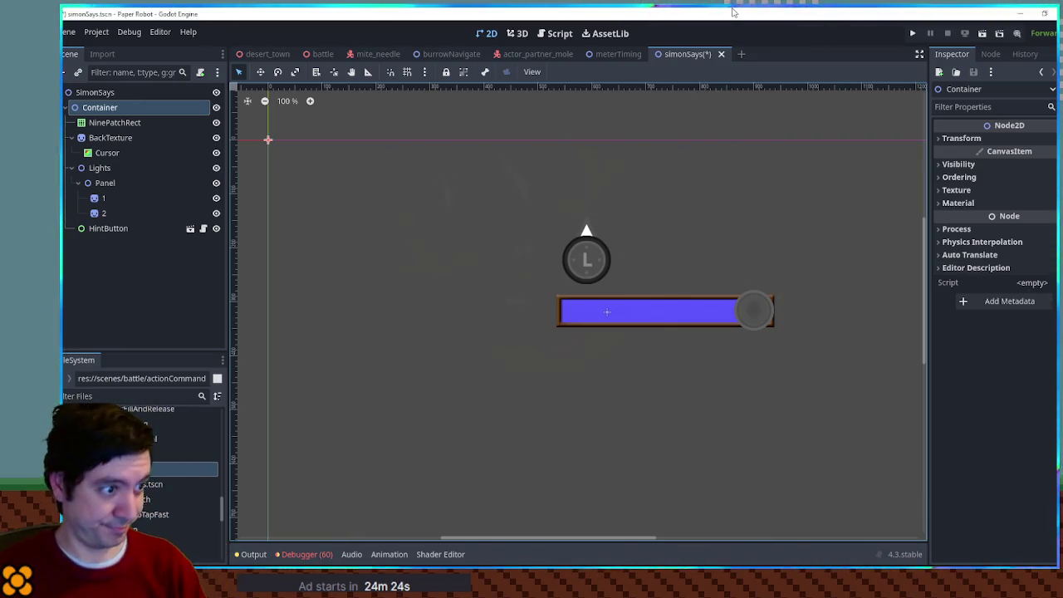
# Delete the NinePatchRect and BackTexture nodes, then open HintButton's special_hint_button.gd script.
pyautogui.scroll(-3, 519, 275)
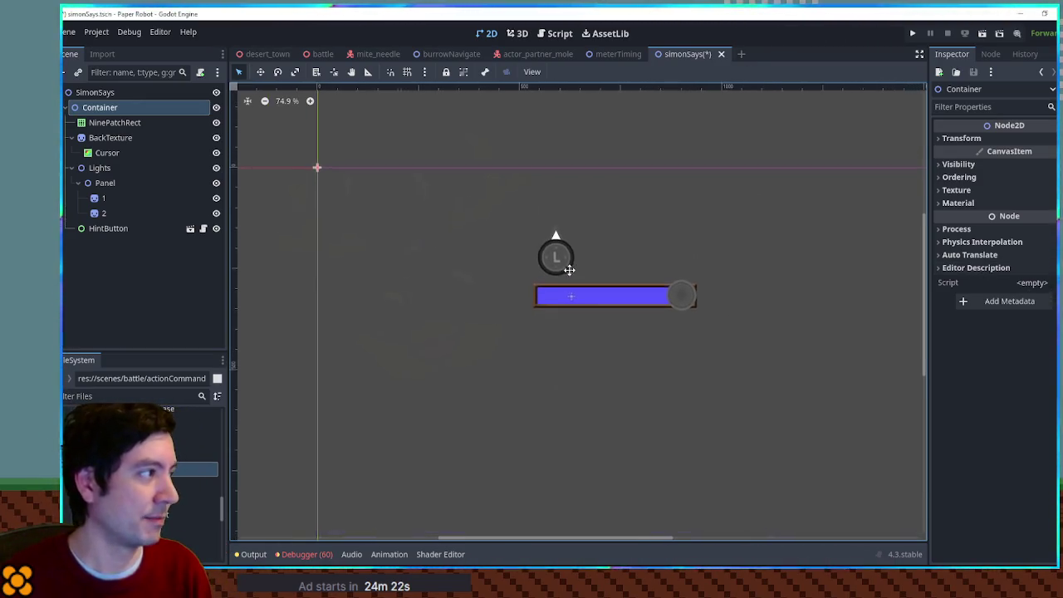
pyautogui.click(152, 125)
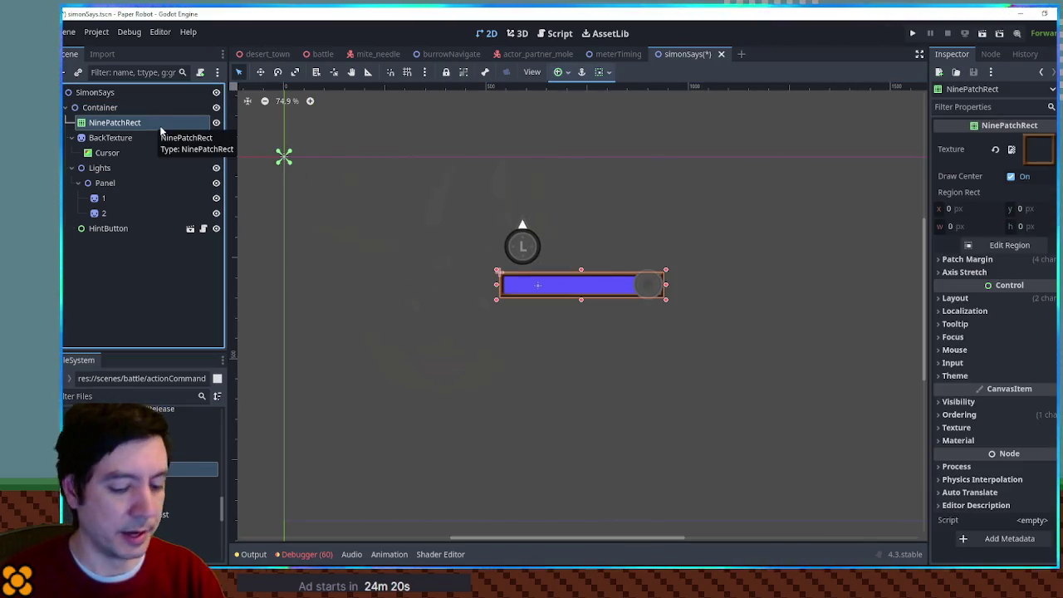
pyautogui.press('Delete')
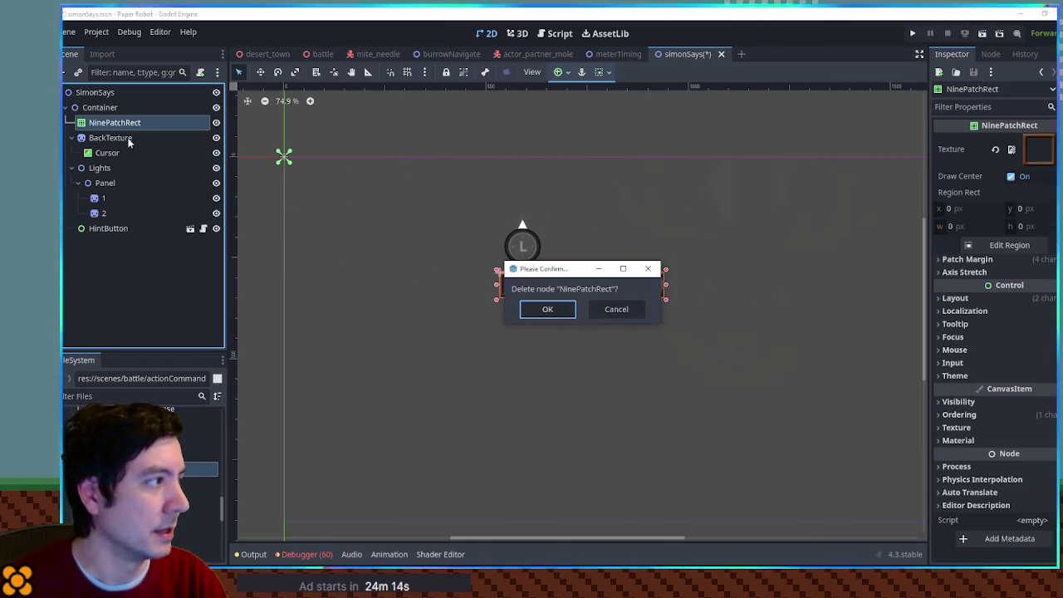
pyautogui.press('Return')
pyautogui.click(100, 124)
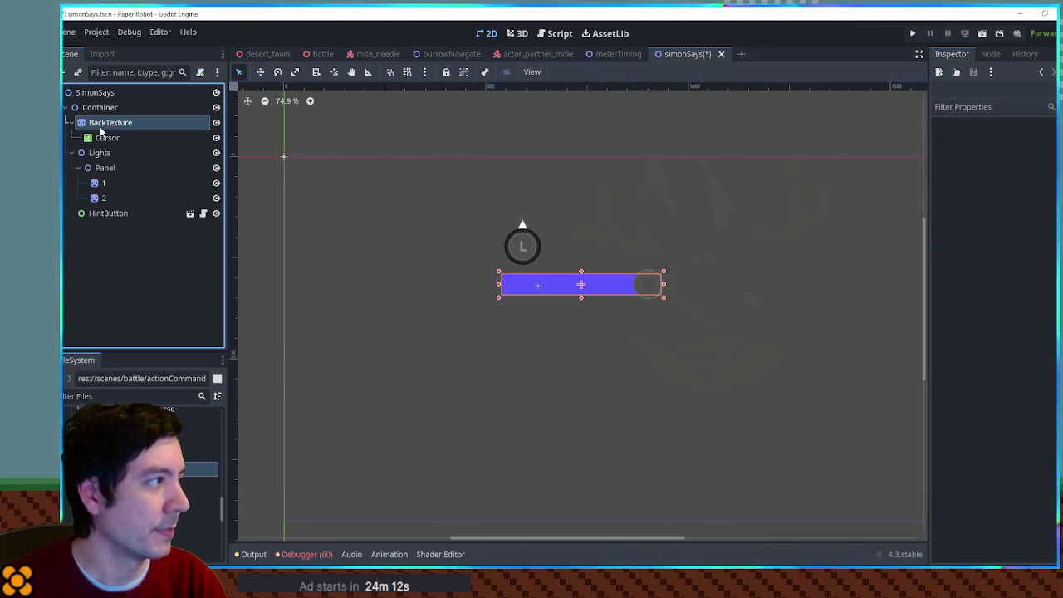
pyautogui.press('Delete')
pyautogui.press('Return')
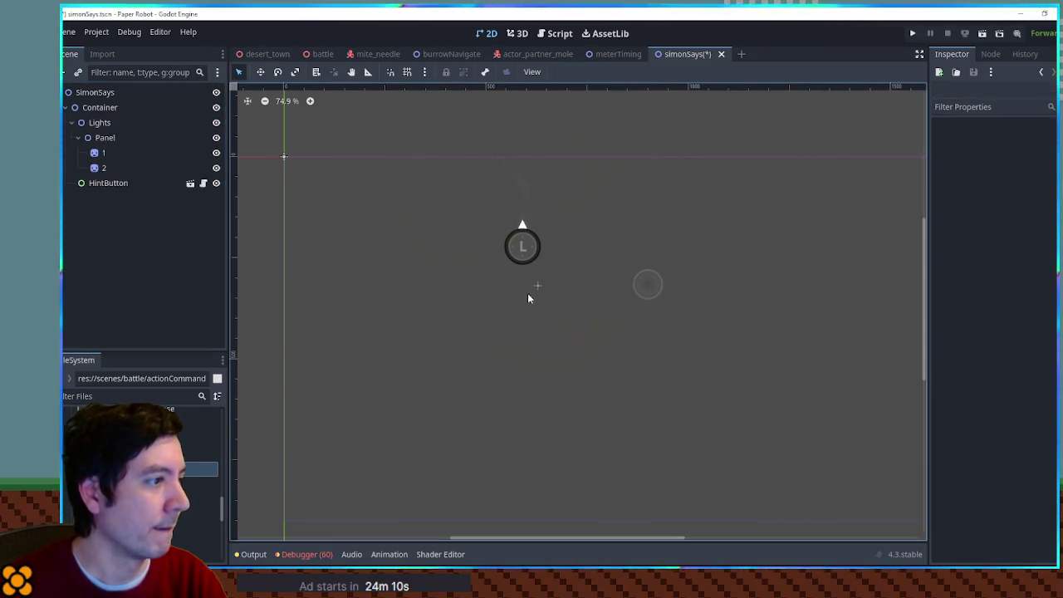
pyautogui.click(108, 184)
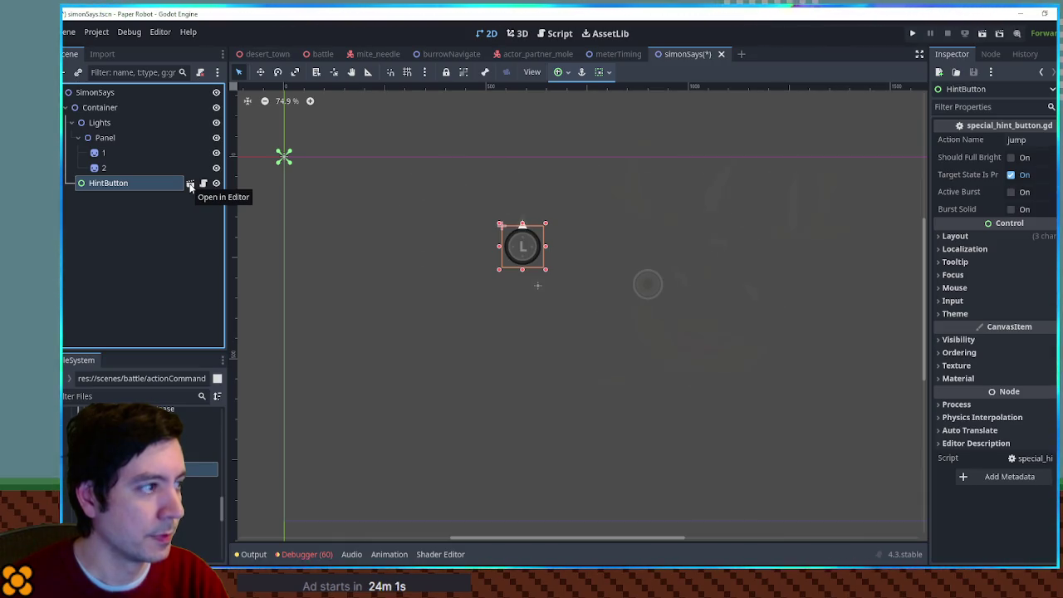
pyautogui.click(203, 184)
pyautogui.scroll(-1, 476, 301)
pyautogui.doubleClick(438, 245)
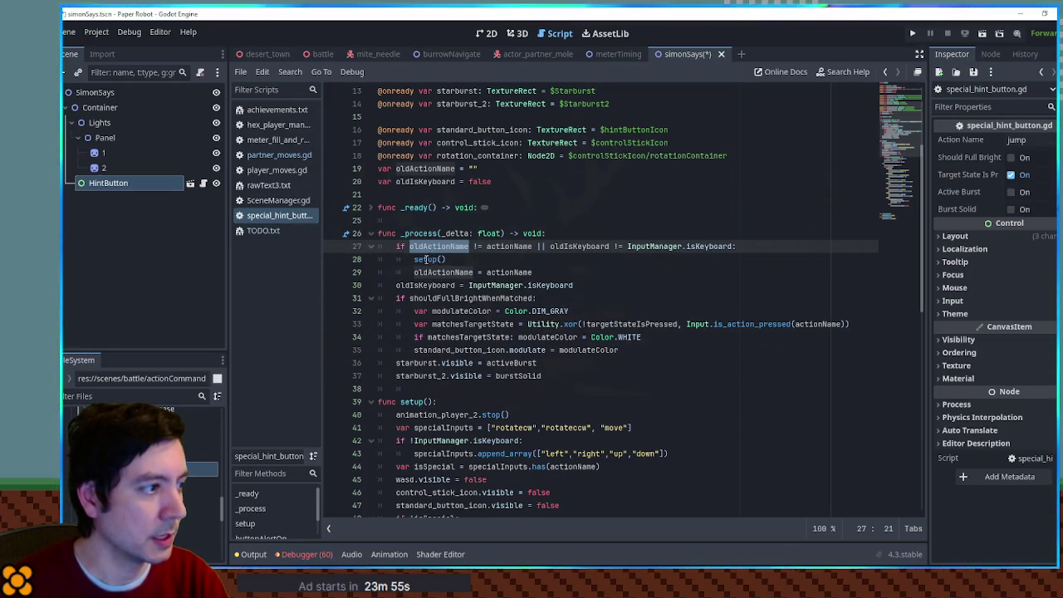
pyautogui.doubleClick(426, 259)
pyautogui.scroll(-4, 427, 260)
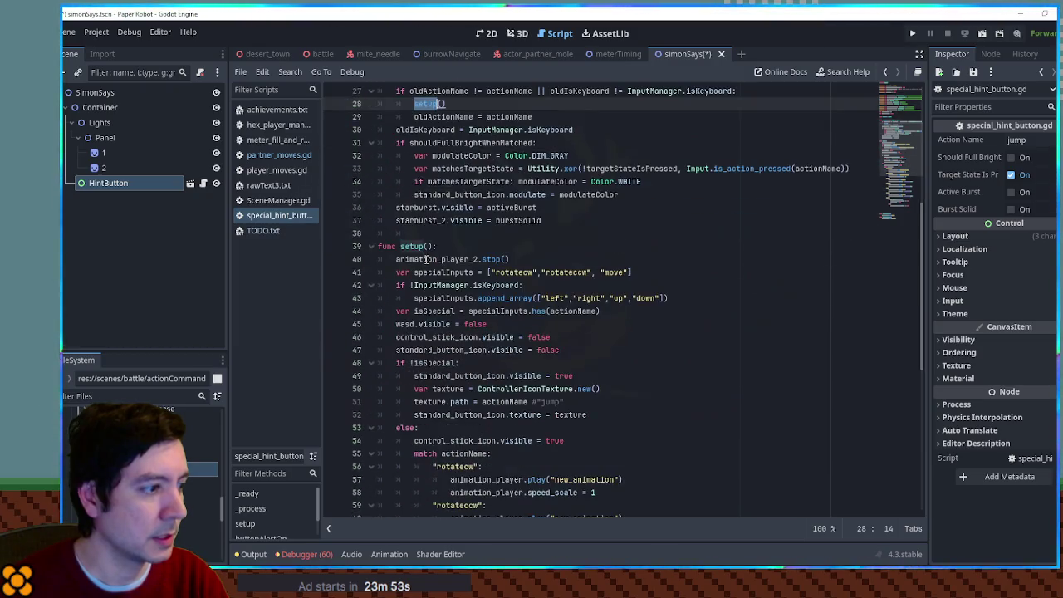
pyautogui.scroll(-4, 426, 259)
pyautogui.scroll(10, 426, 259)
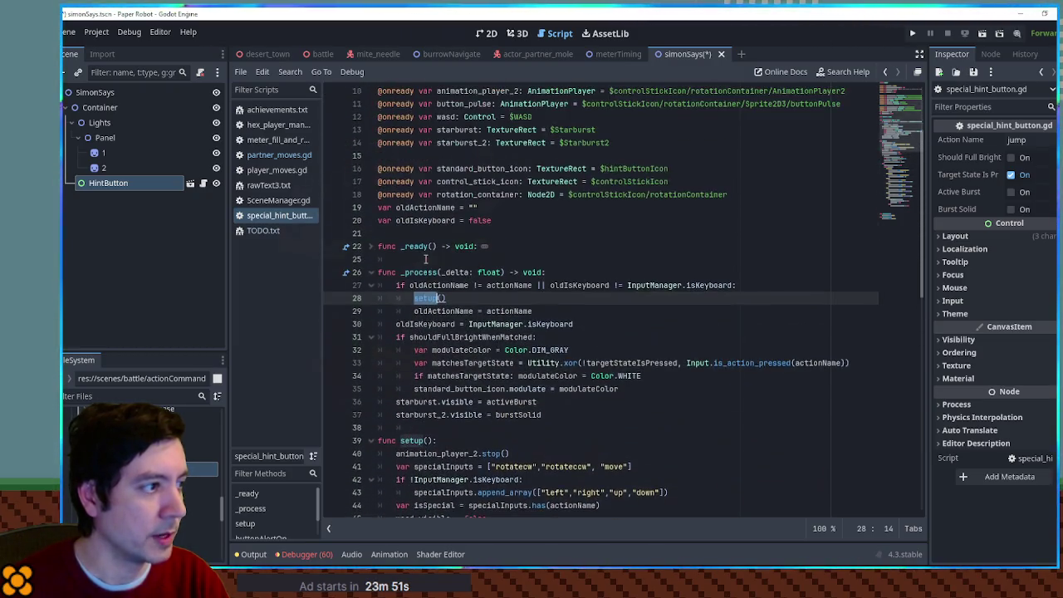
pyautogui.scroll(3, 426, 259)
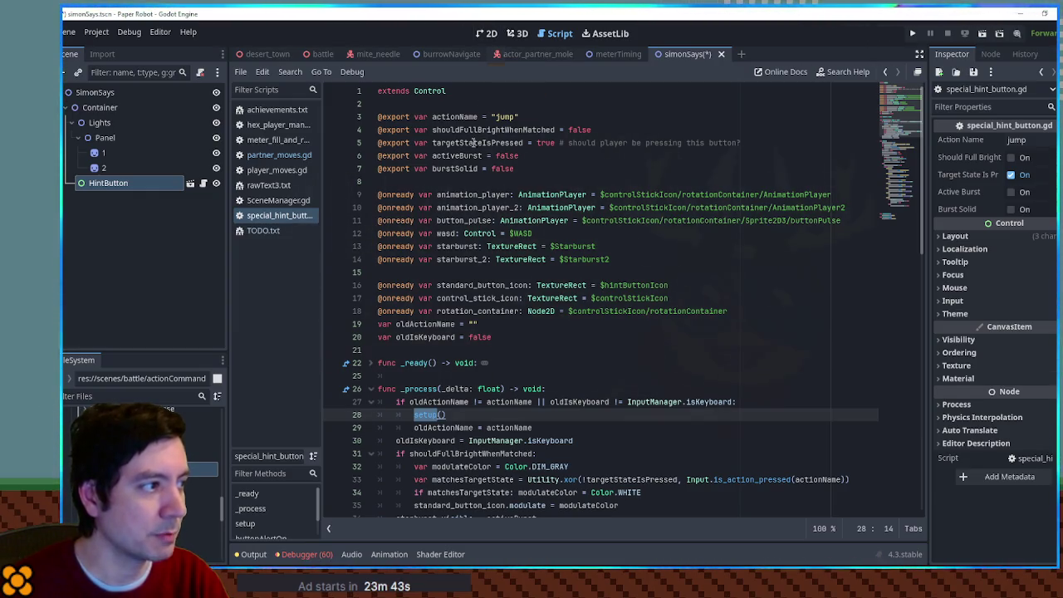
pyautogui.click(431, 414)
pyautogui.scroll(-13, 431, 413)
pyautogui.scroll(2, 431, 413)
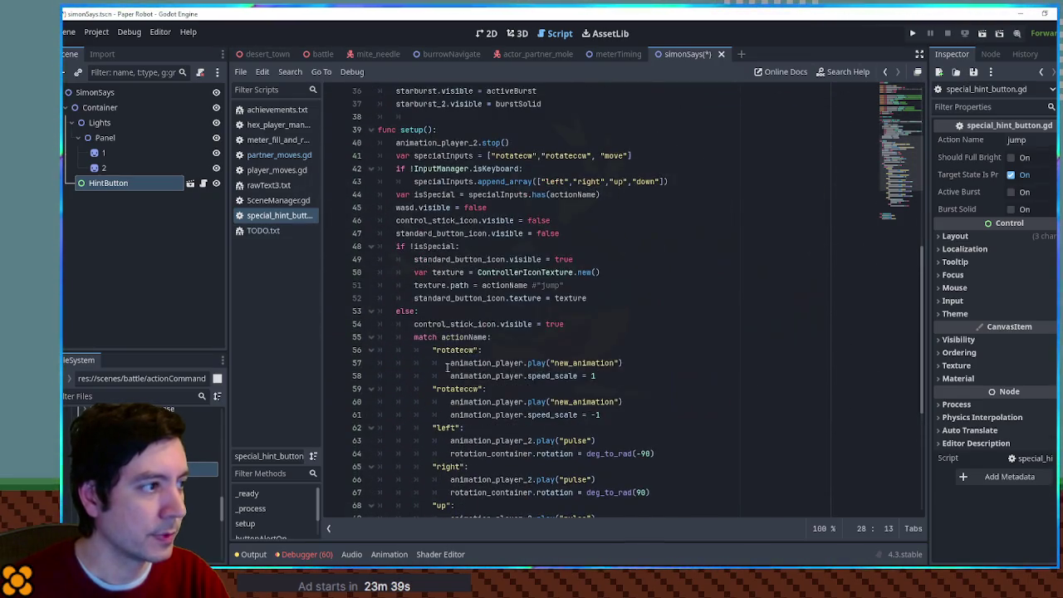
pyautogui.doubleClick(445, 156)
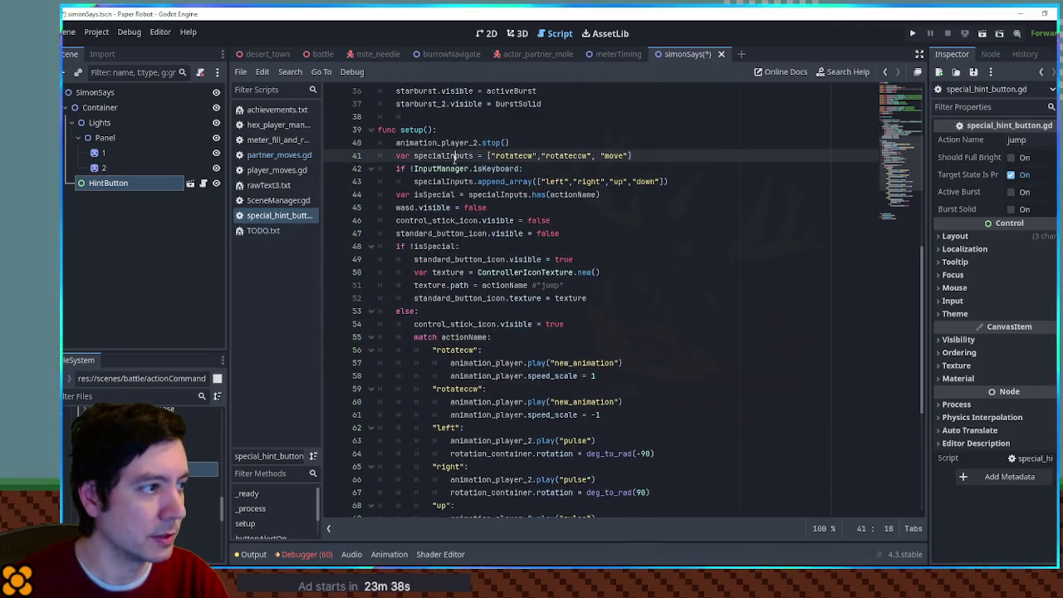
pyautogui.click(533, 156)
pyautogui.doubleClick(514, 156)
pyautogui.doubleClick(567, 156)
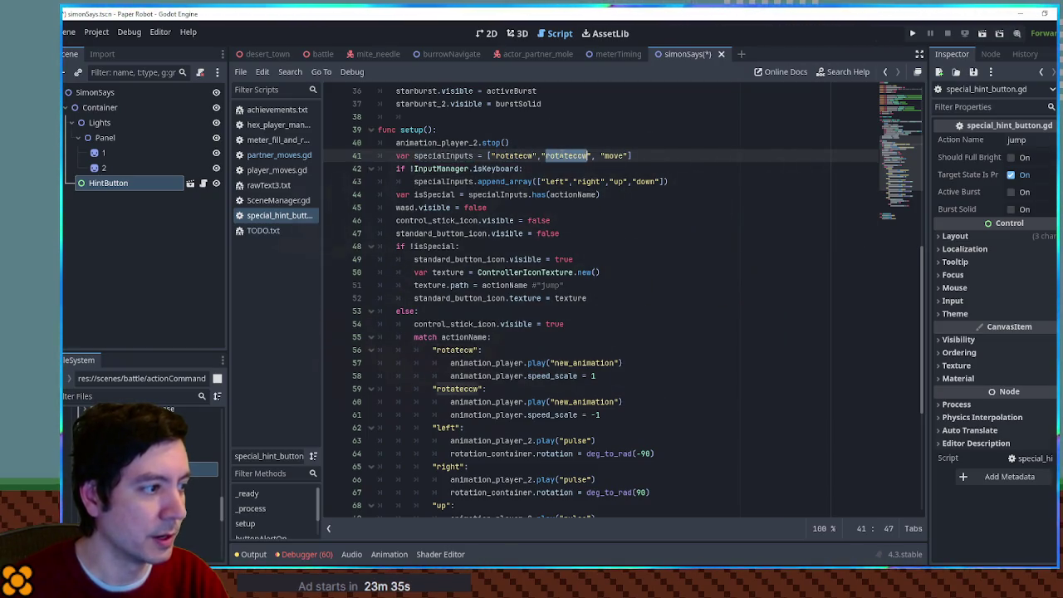
pyautogui.scroll(-2, 621, 235)
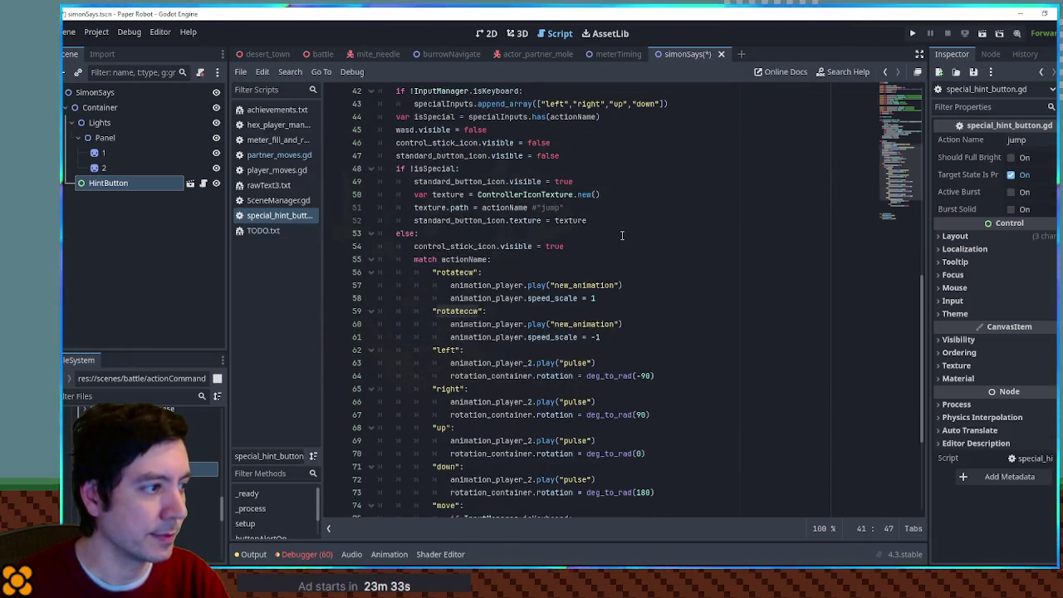
pyautogui.scroll(3, 621, 235)
pyautogui.doubleClick(445, 194)
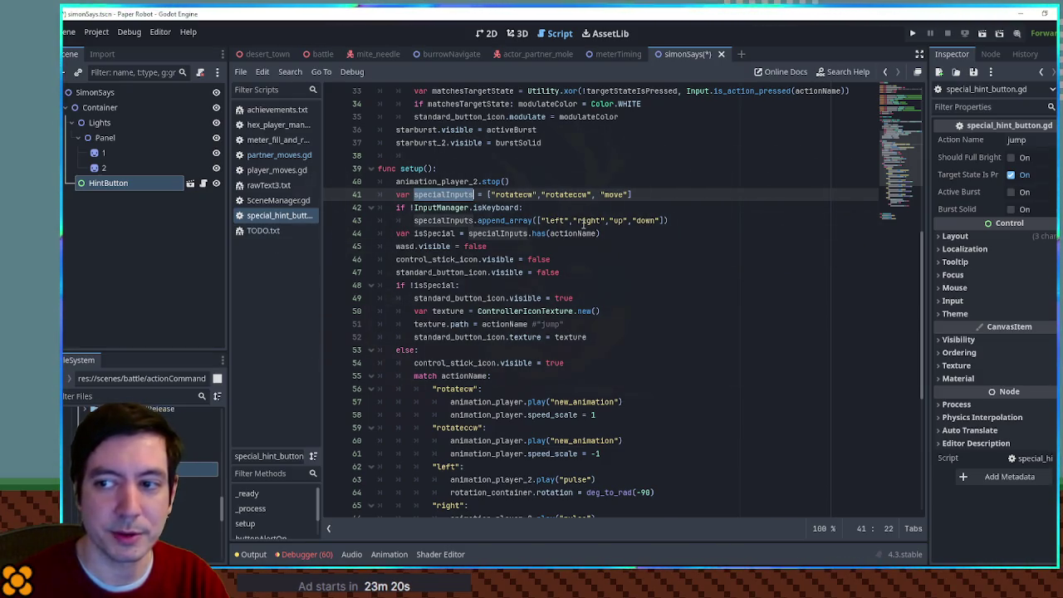
pyautogui.doubleClick(426, 234)
pyautogui.scroll(-4, 426, 236)
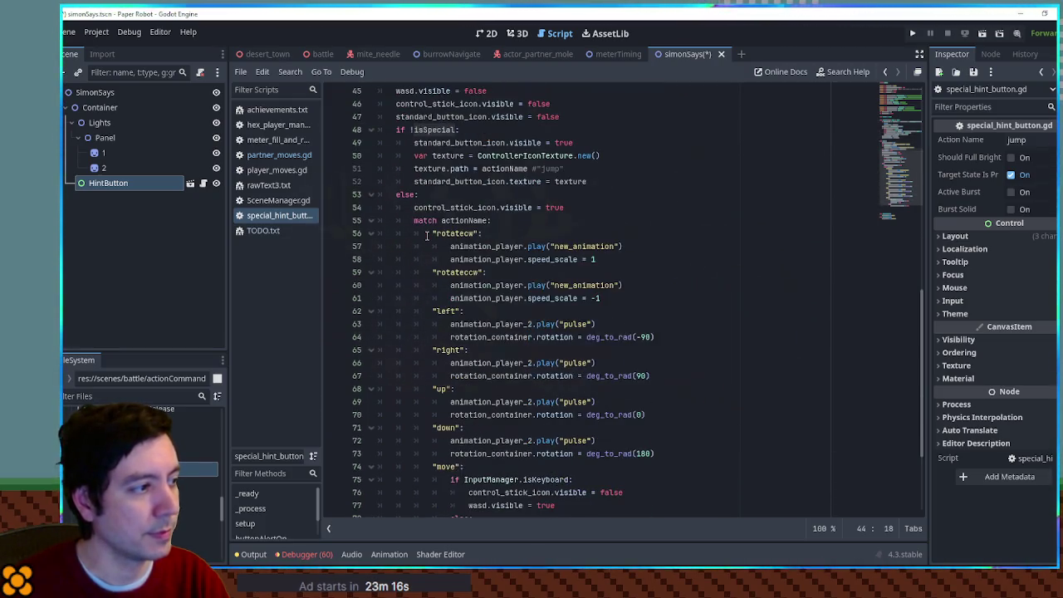
pyautogui.scroll(-2, 426, 236)
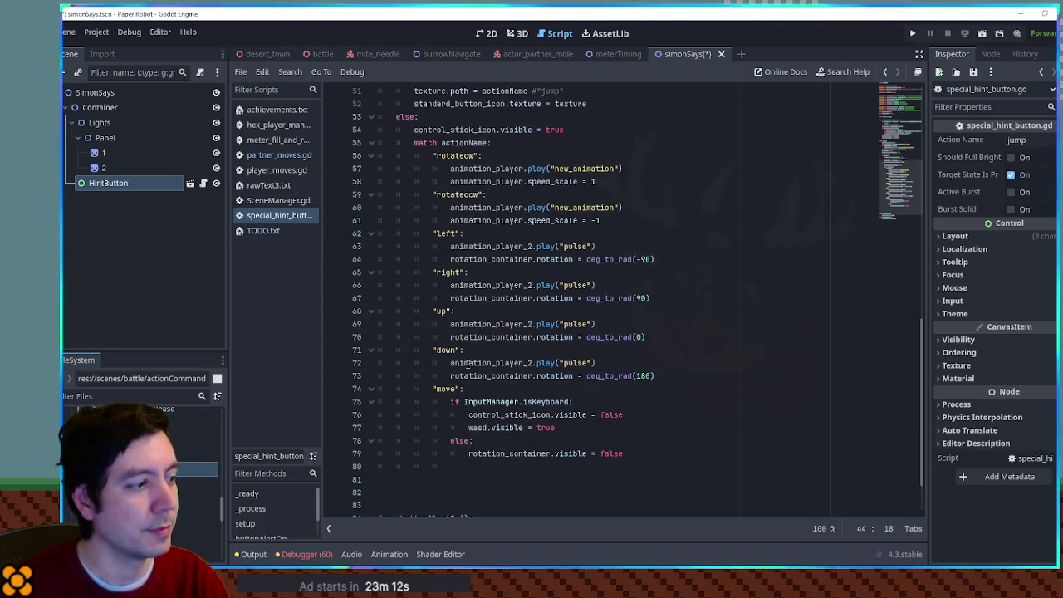
pyautogui.scroll(4, 534, 389)
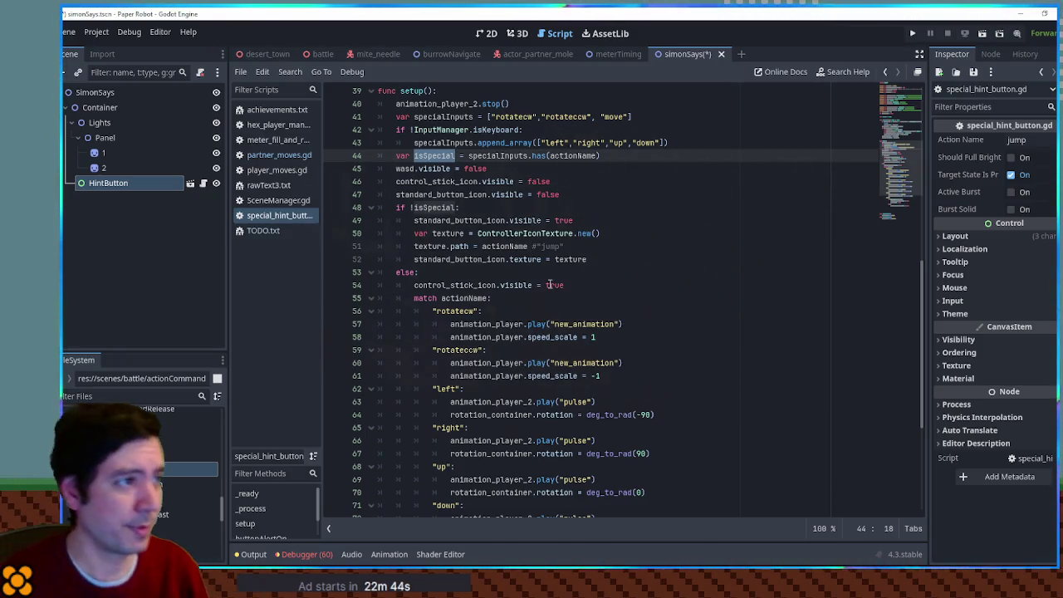
pyautogui.click(488, 33)
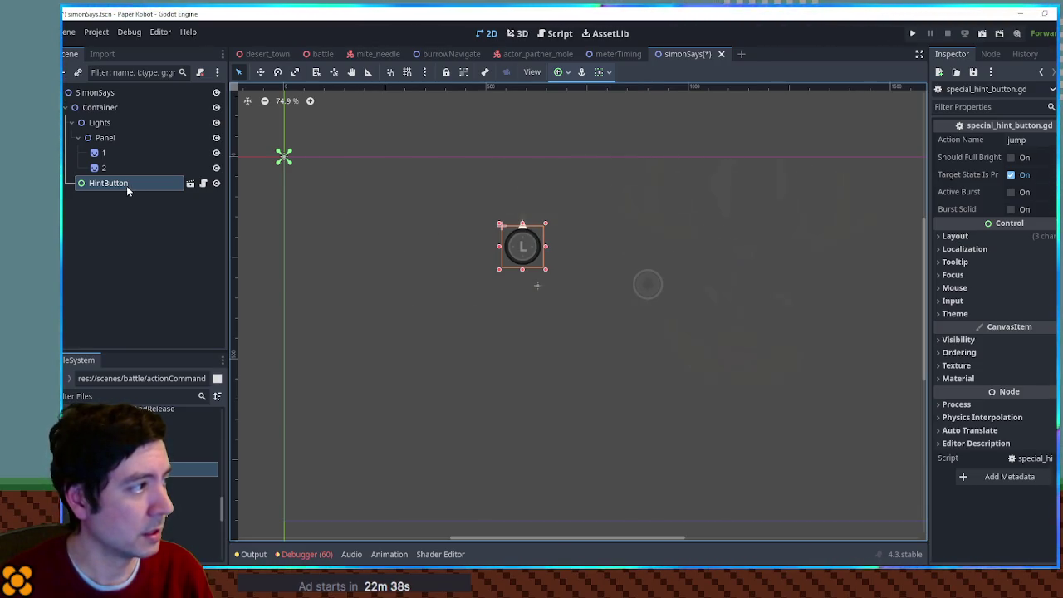
# Delete the Lights node together with its children.
pyautogui.click(99, 122)
pyautogui.press('Delete')
pyautogui.press('Return')
# Add a Node2D child under Container and rename it Buttons.
pyautogui.click(96, 107)
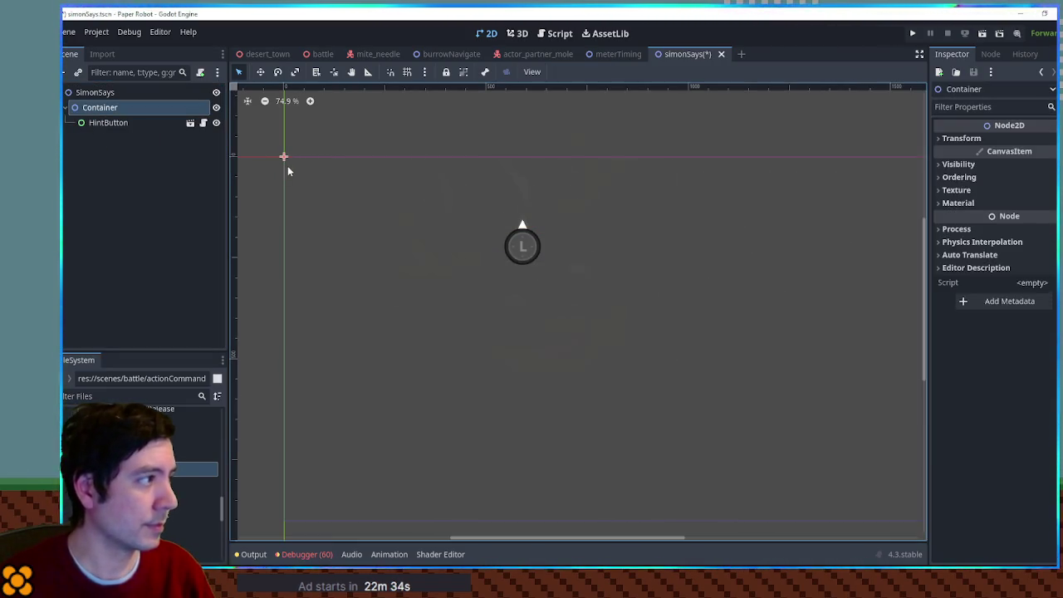
pyautogui.hotkey('ctrl', 'a')
pyautogui.write('node2d')
pyautogui.press('Return')
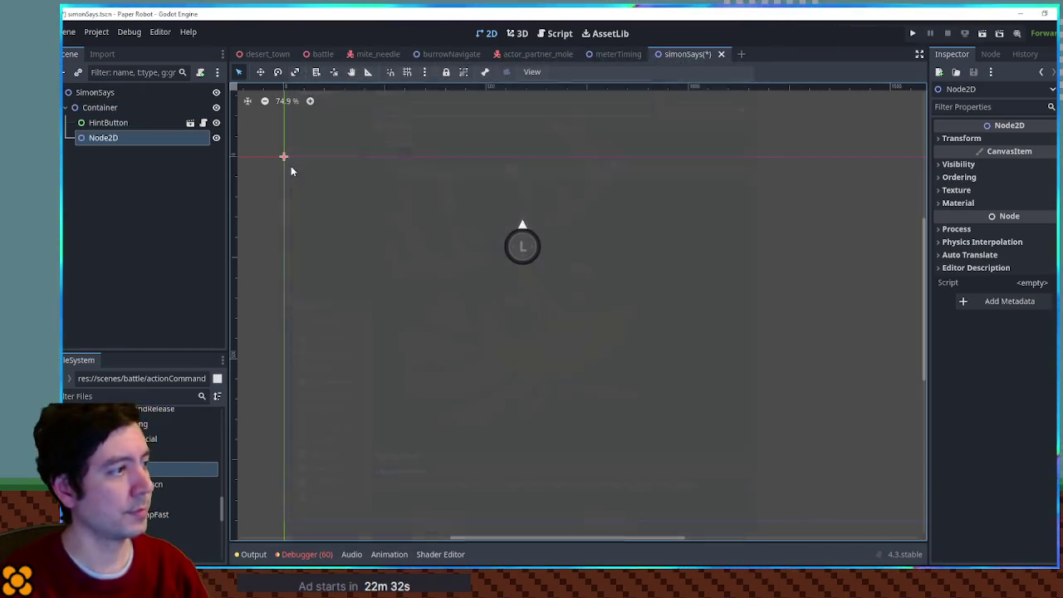
pyautogui.doubleClick(104, 137)
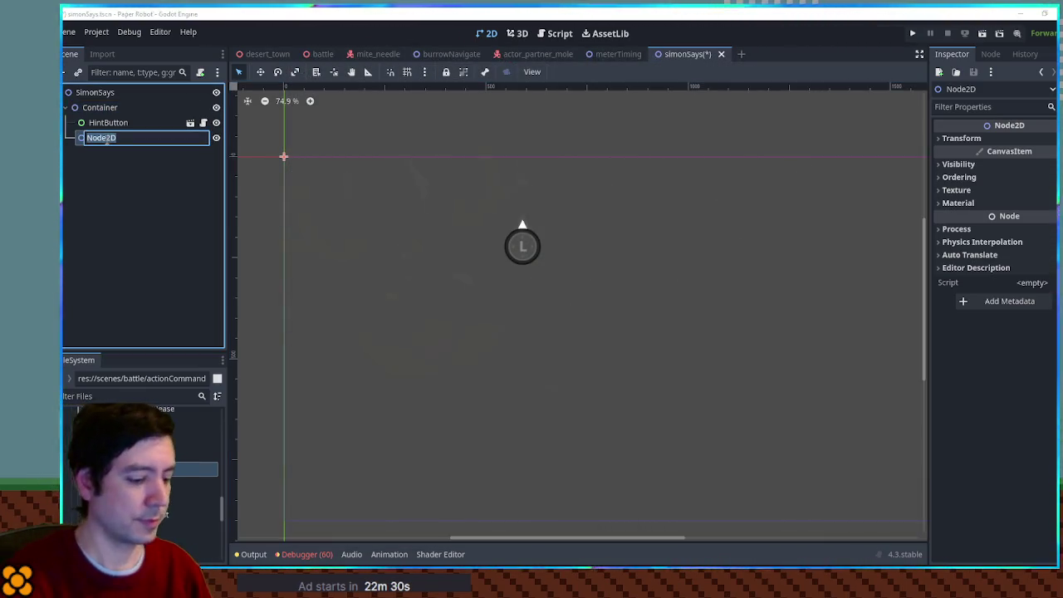
pyautogui.write('Buttons')
pyautogui.press('Return')
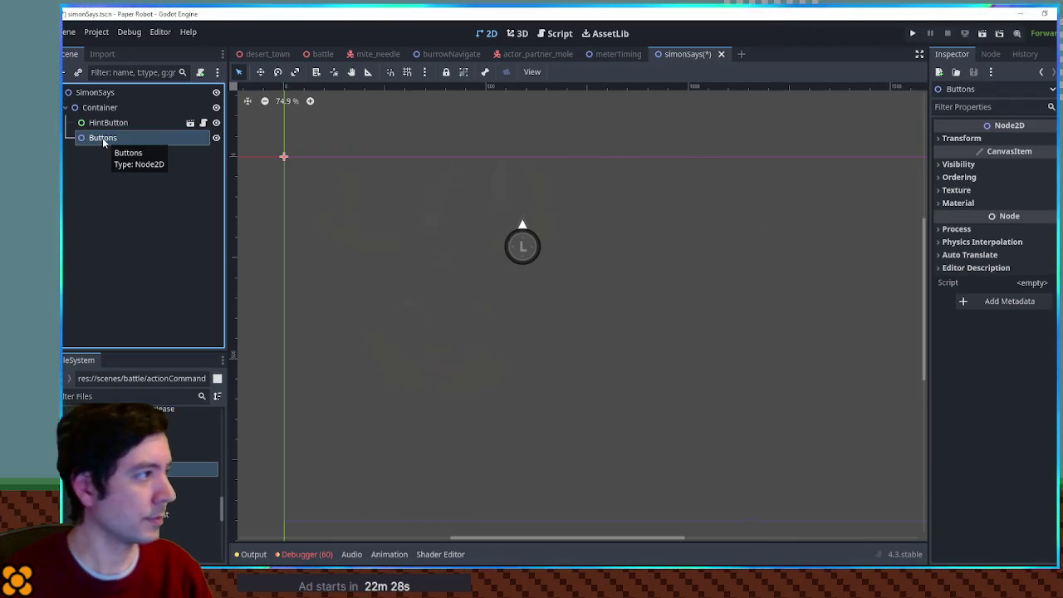
pyautogui.doubleClick(180, 139)
pyautogui.click(101, 125)
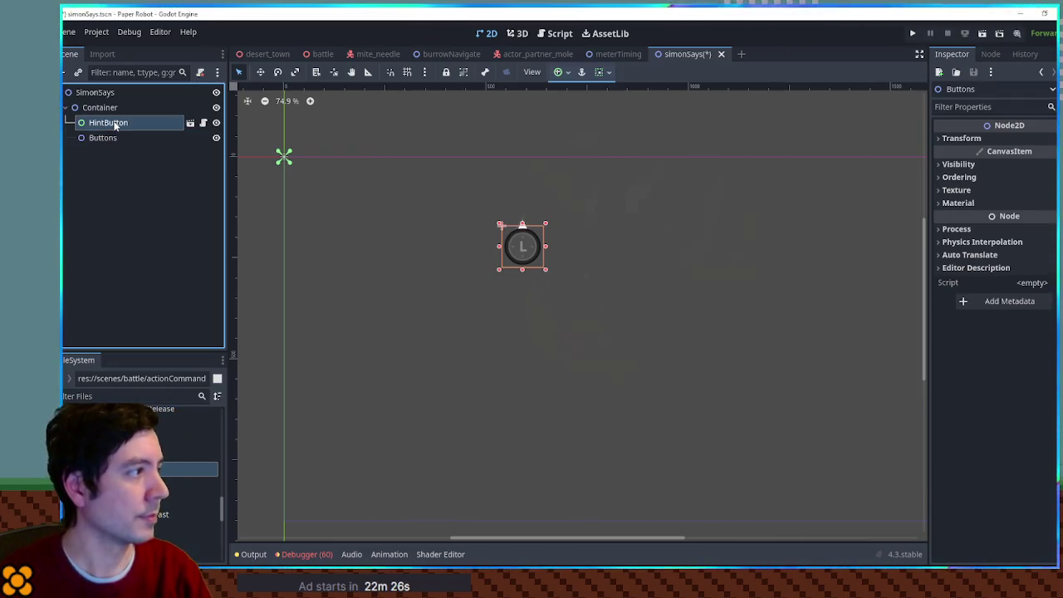
# Move HintButton under the Buttons node and reposition them on the canvas.
pyautogui.moveTo(101, 125); pyautogui.dragTo(106, 137)
pyautogui.press('w')
pyautogui.moveTo(534, 246); pyautogui.dragTo(523, 266)
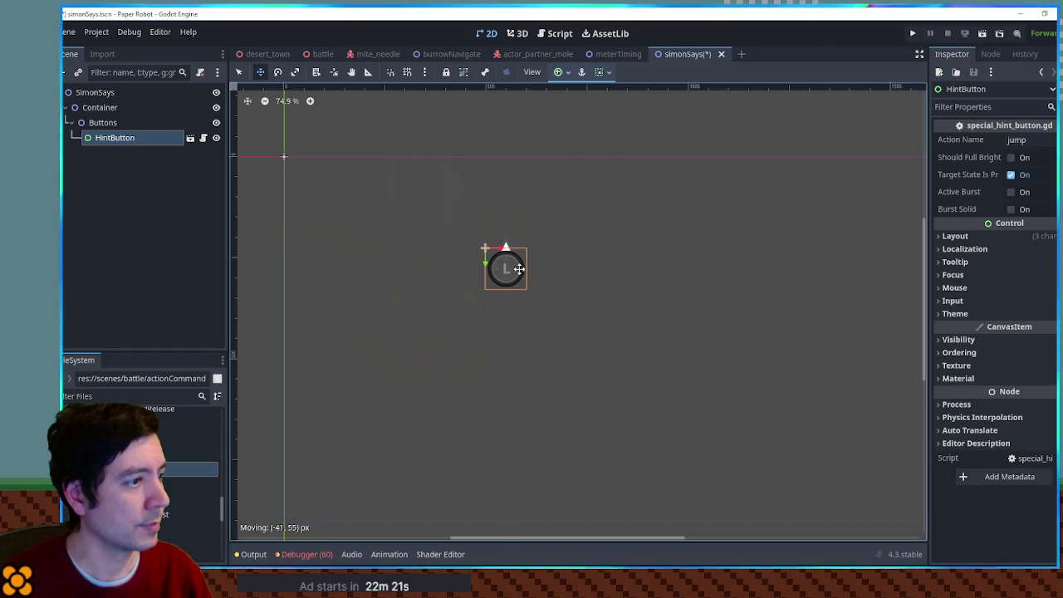
pyautogui.click(103, 123)
pyautogui.moveTo(464, 225)
pyautogui.mouseDown()
pyautogui.moveTo(475, 236)
pyautogui.moveTo(453, 230)
pyautogui.mouseUp()
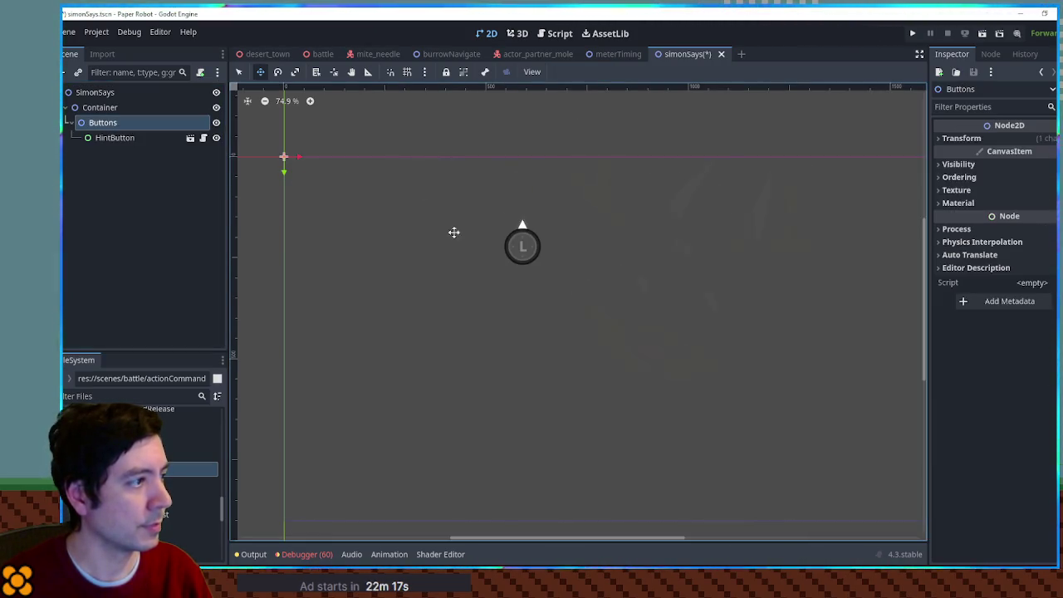
# Reset HintButton's position to 0,0 and set its scale to 2.
pyautogui.click(117, 138)
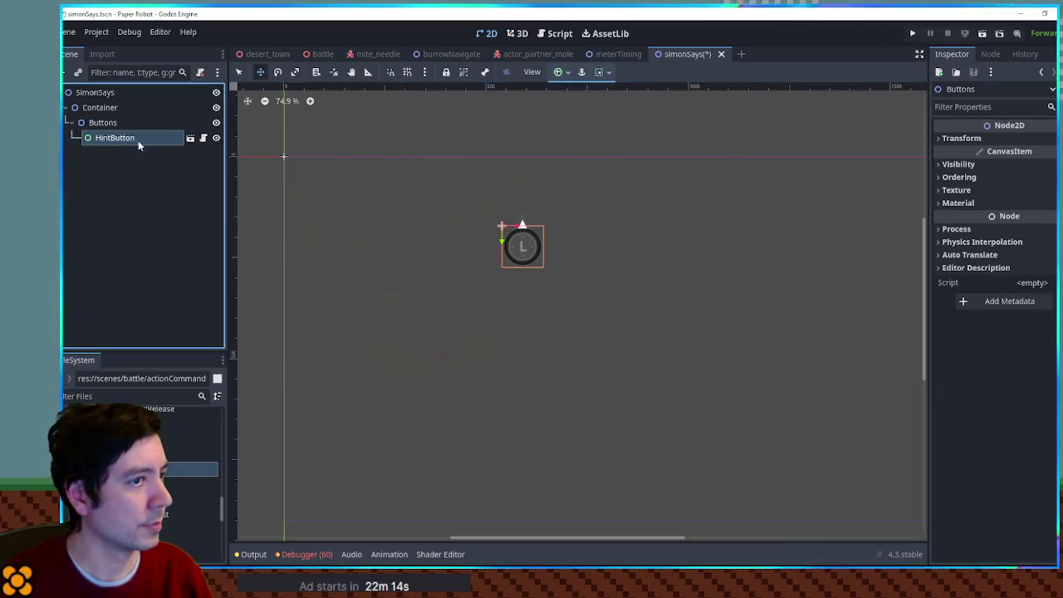
pyautogui.click(953, 237)
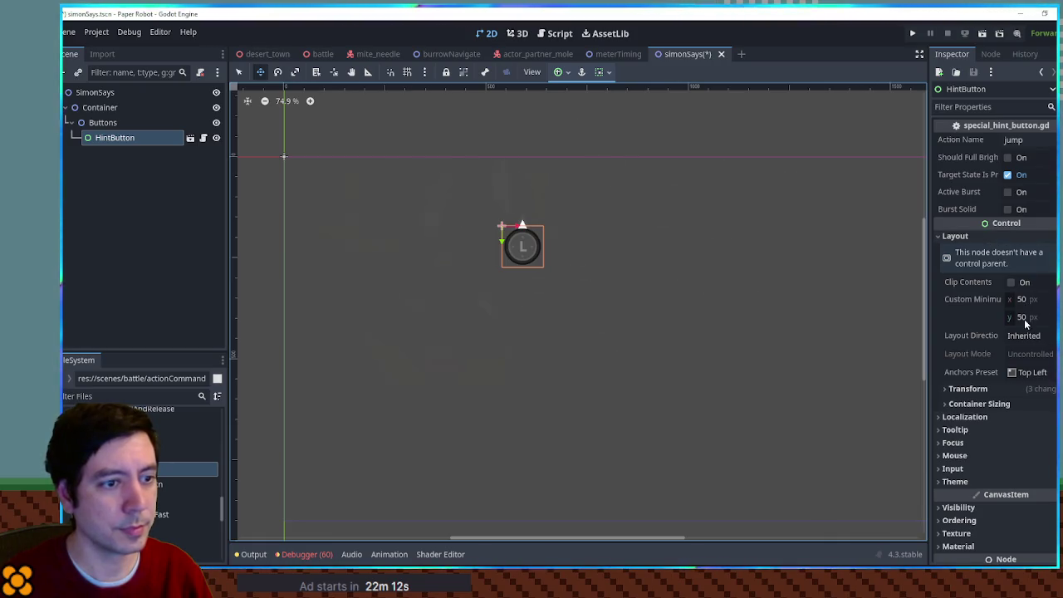
pyautogui.click(968, 389)
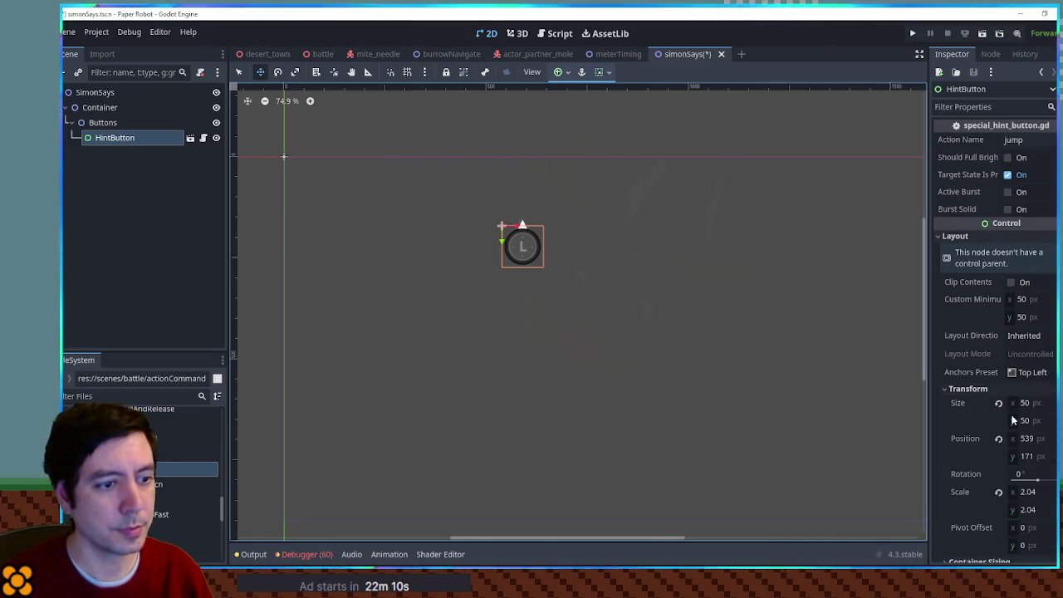
pyautogui.click(999, 440)
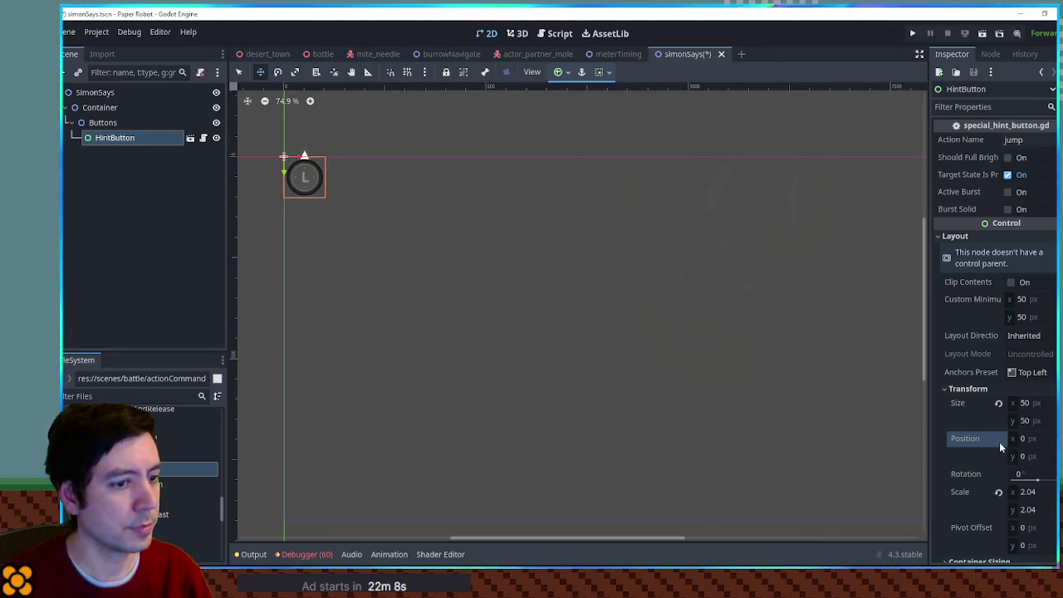
pyautogui.click(1042, 492)
pyautogui.write('2')
pyautogui.press('Return')
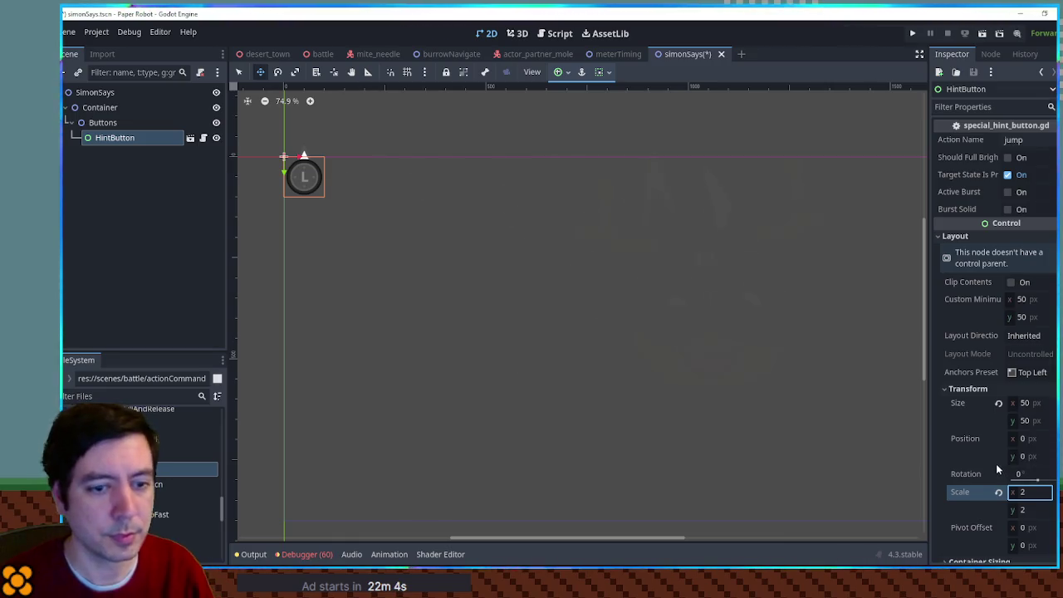
pyautogui.click(123, 122)
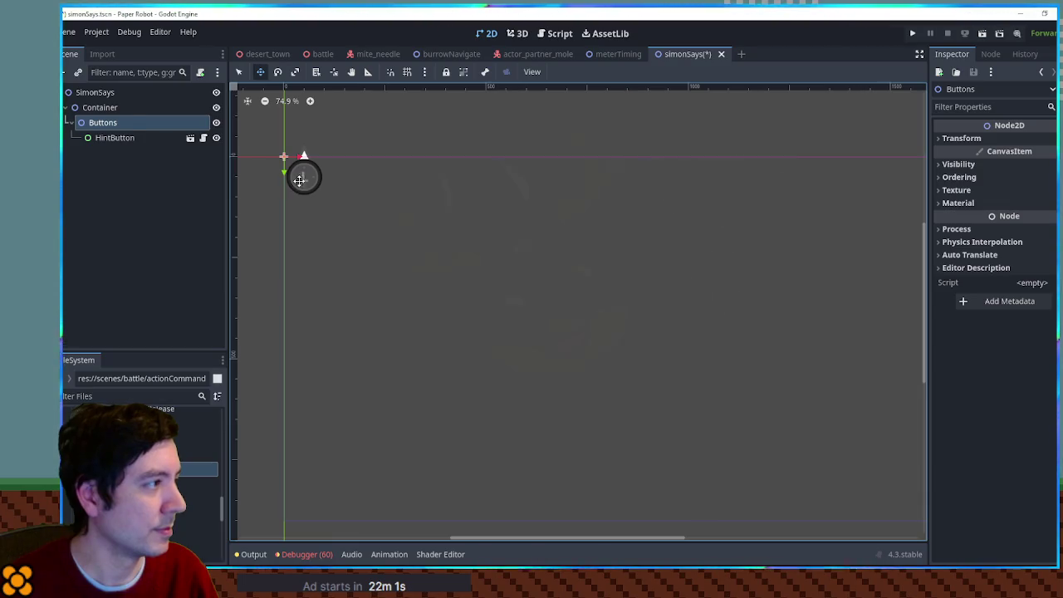
pyautogui.click(103, 93)
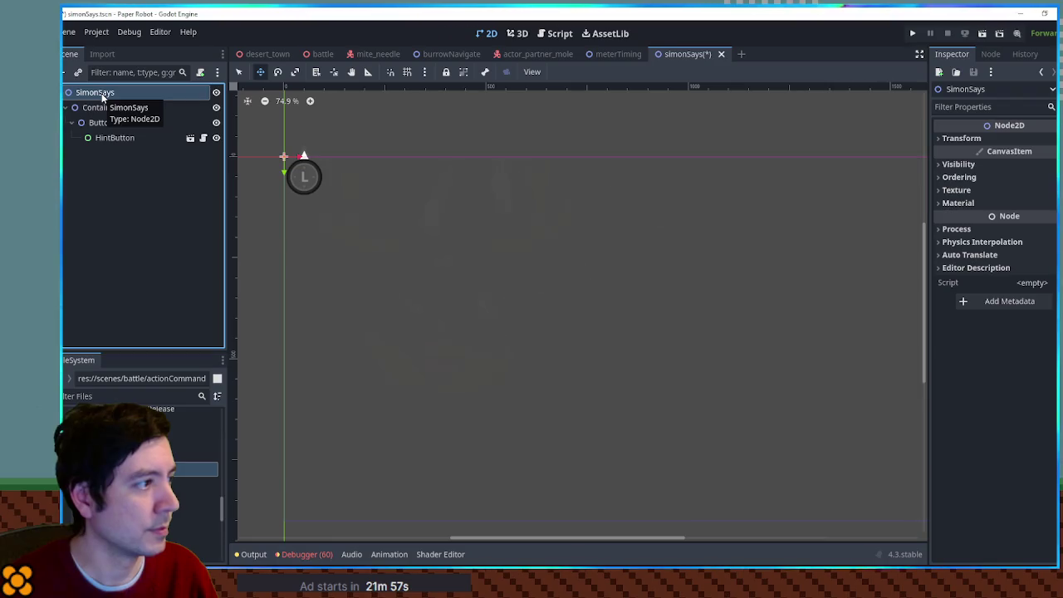
pyautogui.click(104, 107)
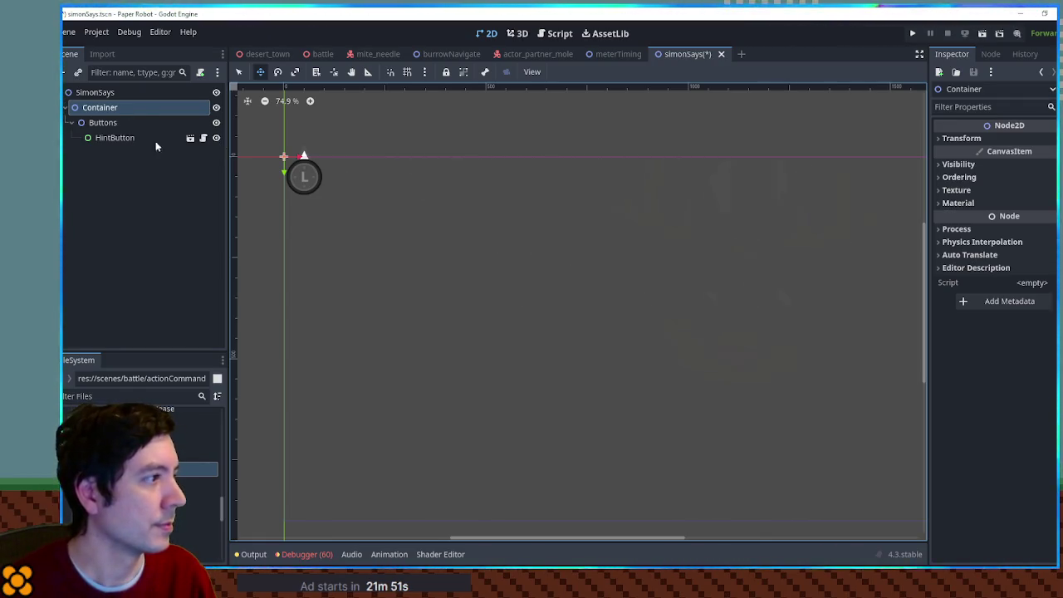
pyautogui.moveTo(296, 170)
pyautogui.mouseDown()
pyautogui.moveTo(480, 251)
pyautogui.moveTo(496, 277)
pyautogui.moveTo(456, 249)
pyautogui.moveTo(459, 267)
pyautogui.mouseUp()
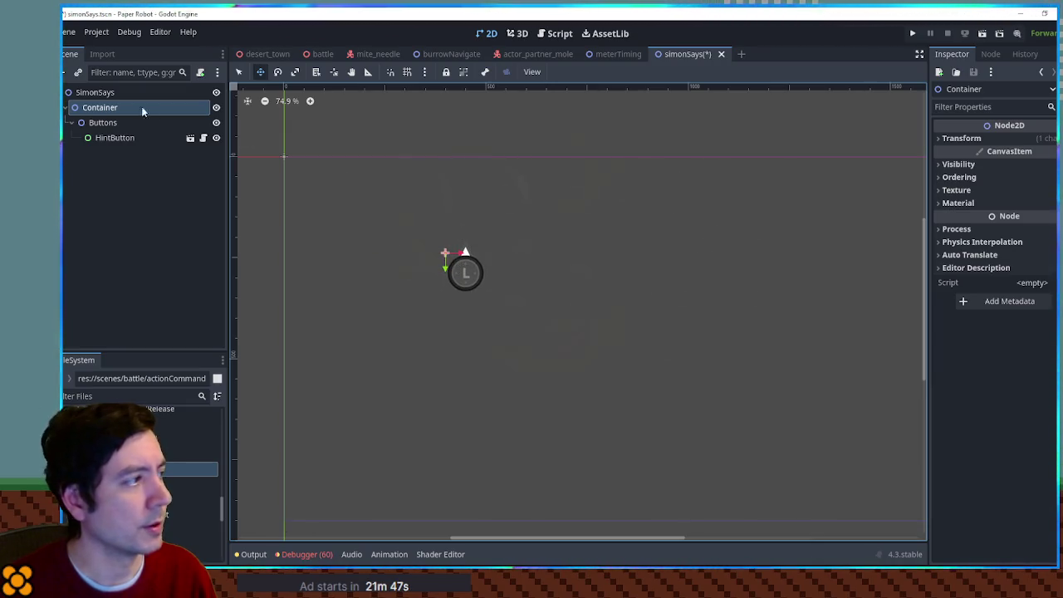
pyautogui.click(105, 140)
pyautogui.hotkey('ctrl', 'd')
pyautogui.moveTo(451, 280); pyautogui.dragTo(492, 285)
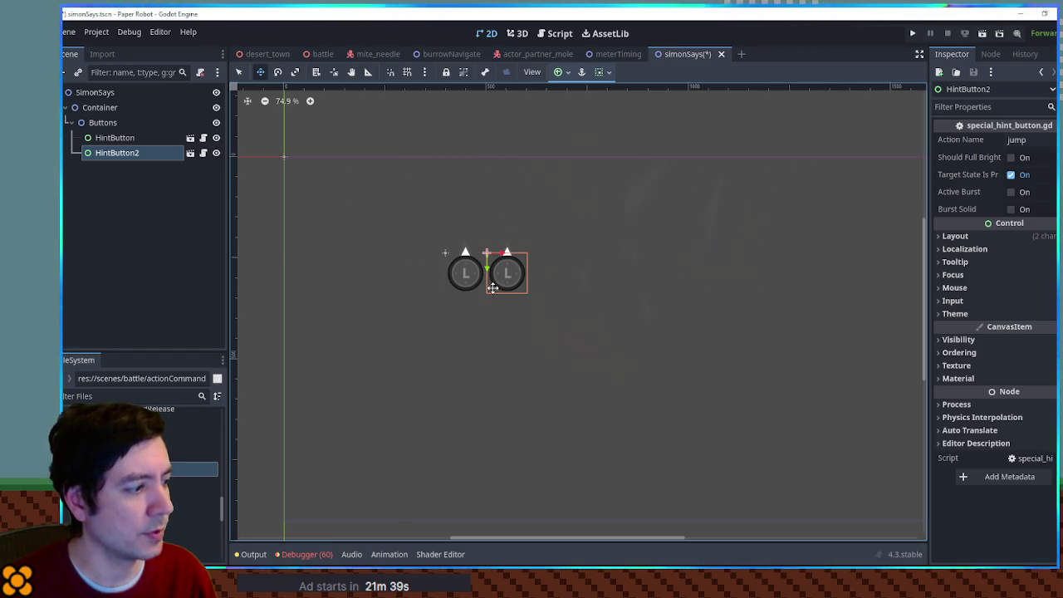
pyautogui.click(962, 237)
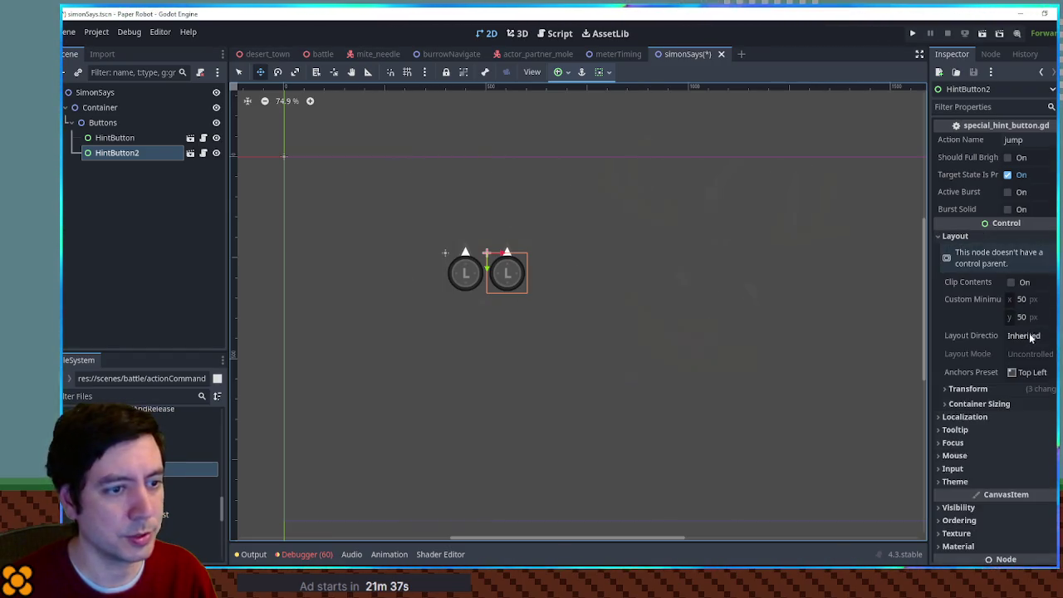
pyautogui.click(968, 389)
pyautogui.click(1038, 440)
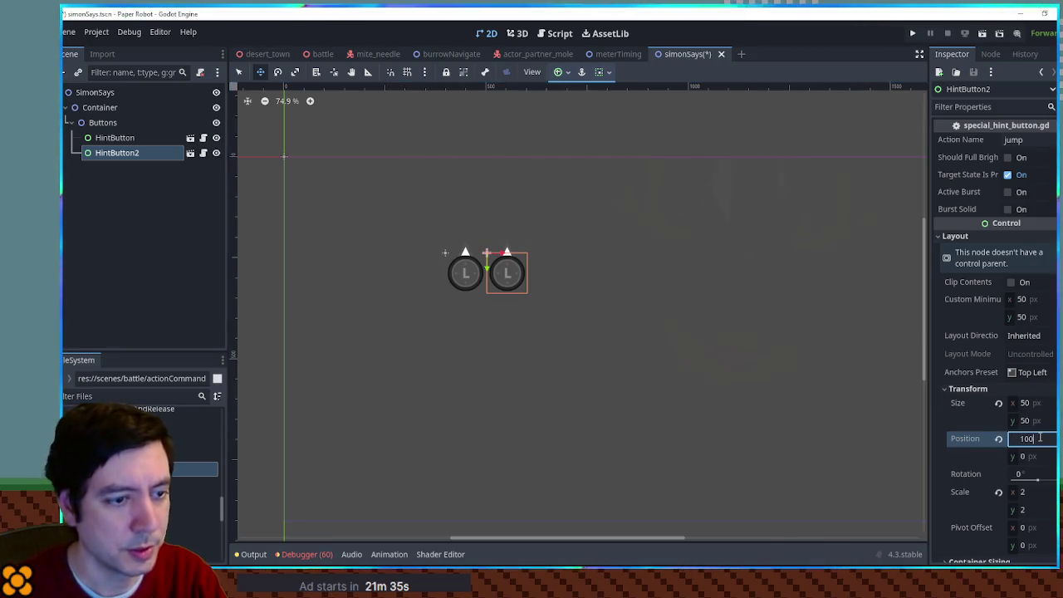
pyautogui.write('100')
pyautogui.press('Return')
pyautogui.click(157, 160)
pyautogui.press('Delete')
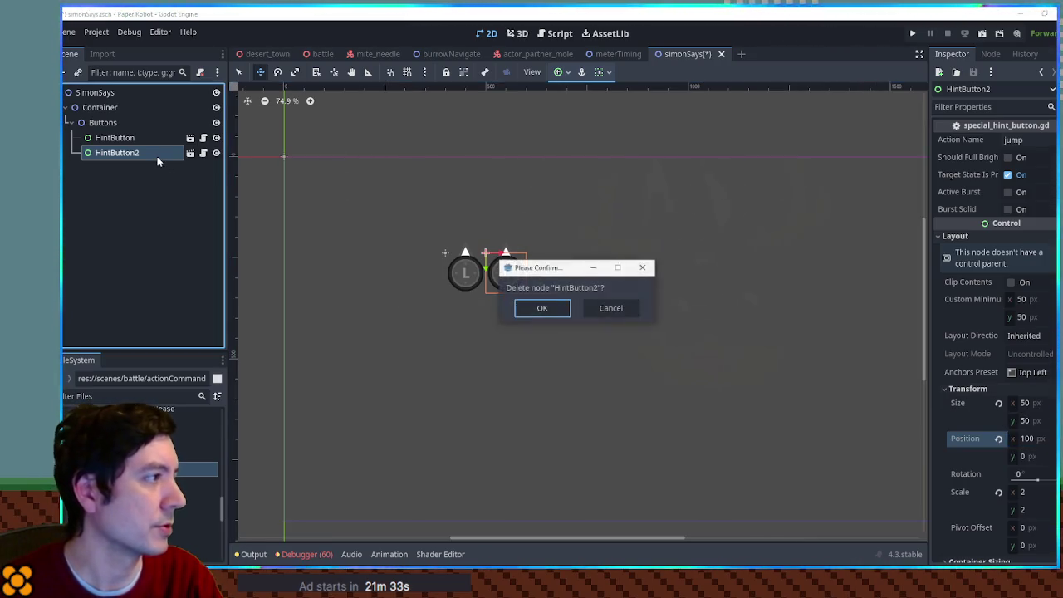
pyautogui.press('Return')
pyautogui.click(148, 98)
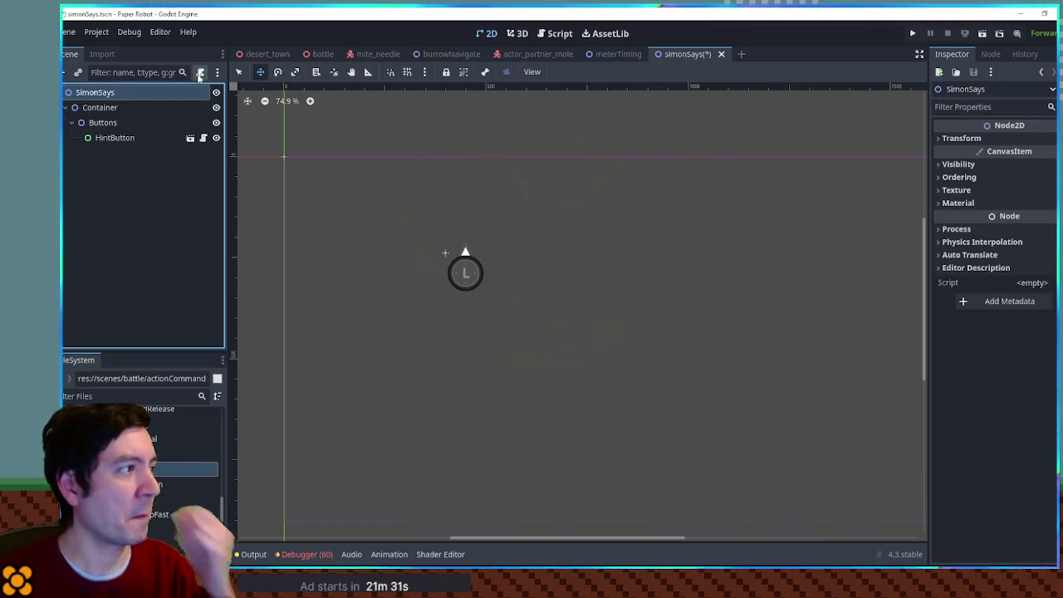
pyautogui.click(200, 72)
# Create the simon_says.gd script and make room below extends Node2D.
pyautogui.click(520, 382)
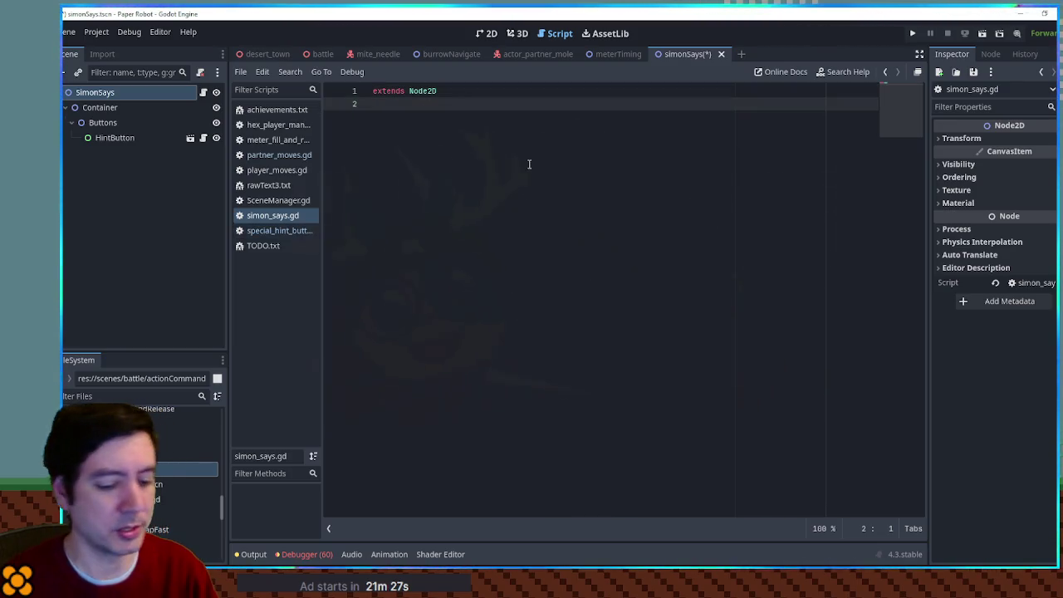
pyautogui.press('Return')
pyautogui.press('Return')
pyautogui.press('Return')
pyautogui.click(475, 131)
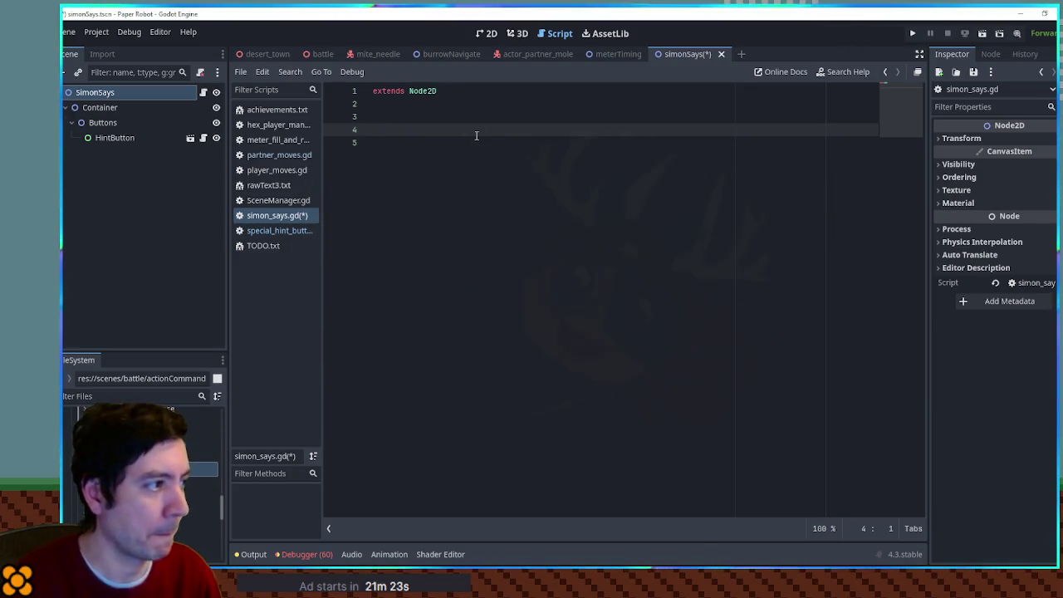
# Add a # SETUP comment declaring numberOfInputs = 5 and hideFutureInputs = false.
pyautogui.write('#SETUP')
pyautogui.press('Return')
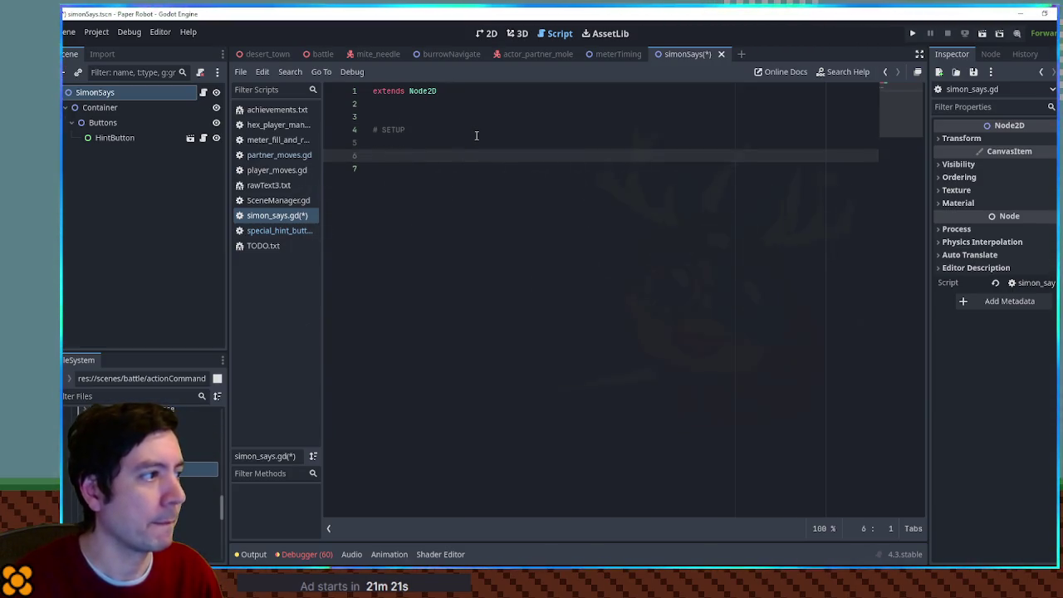
pyautogui.write('var ')
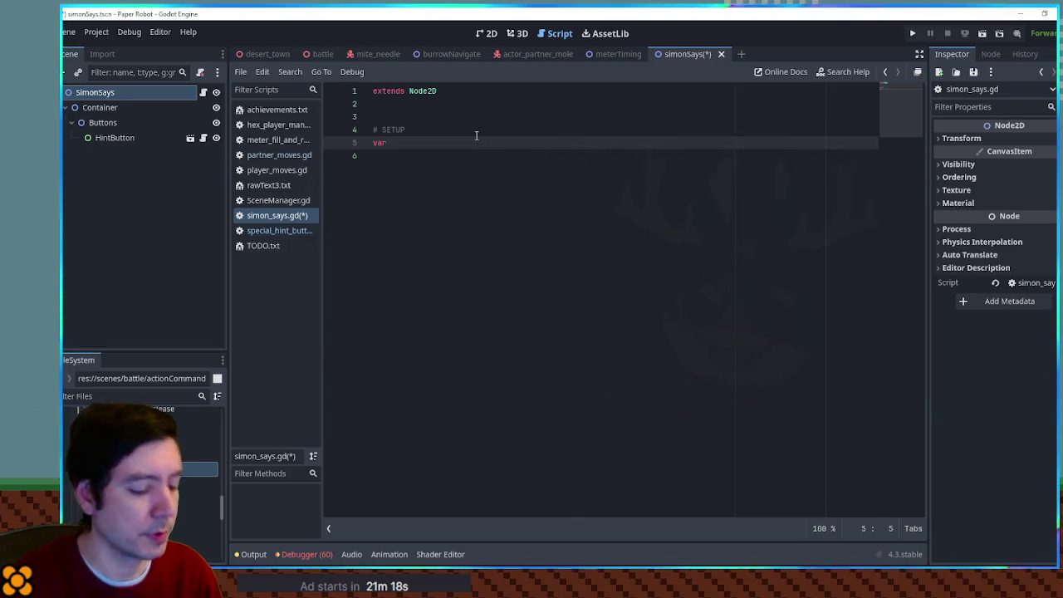
pyautogui.write('numberOfInputs = 5')
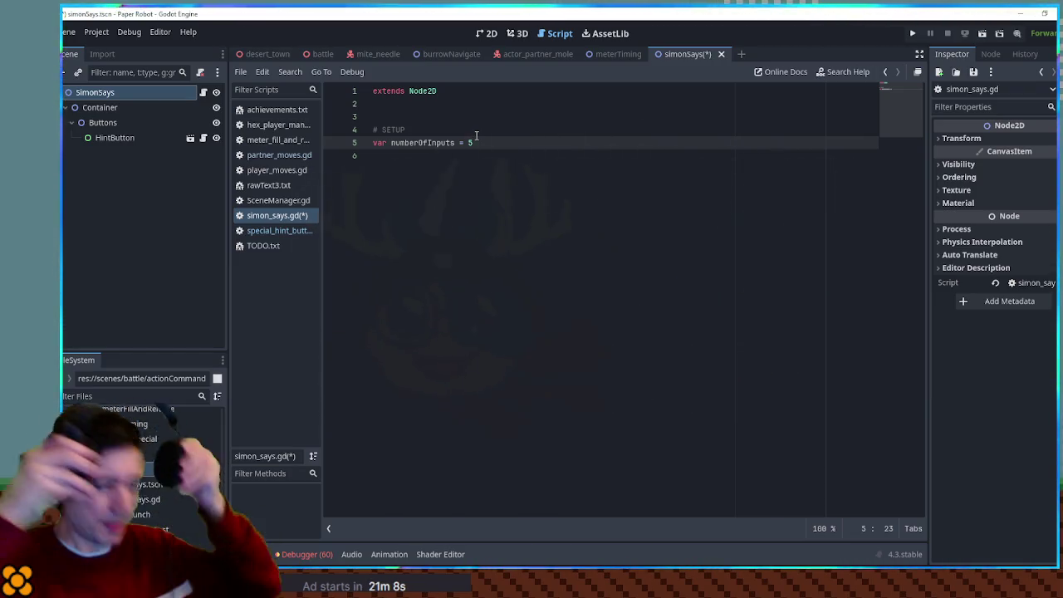
pyautogui.press('Return')
pyautogui.write('var hideFutureInputs')
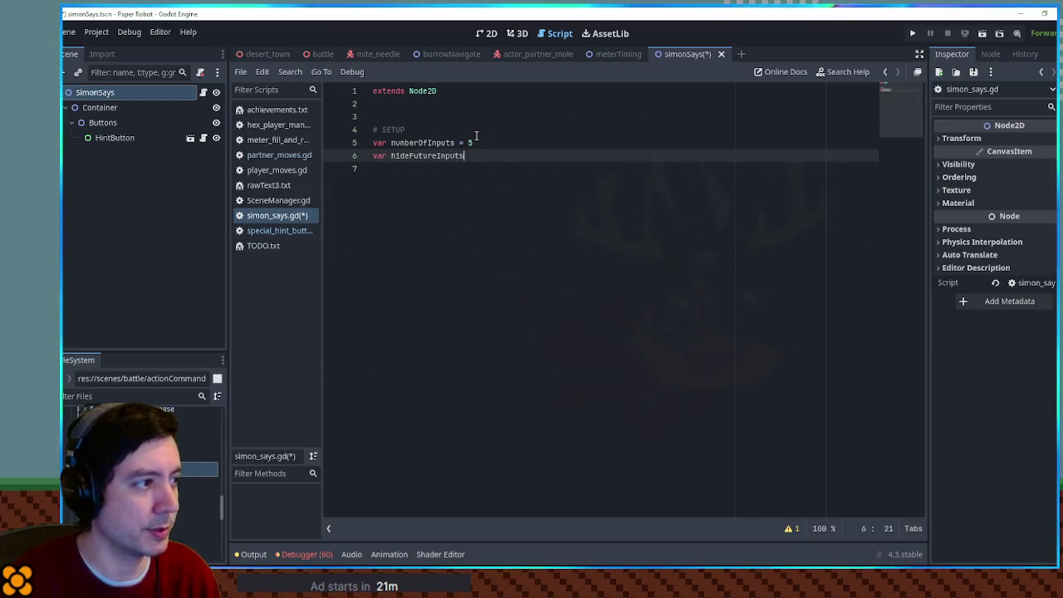
pyautogui.write(' = false')
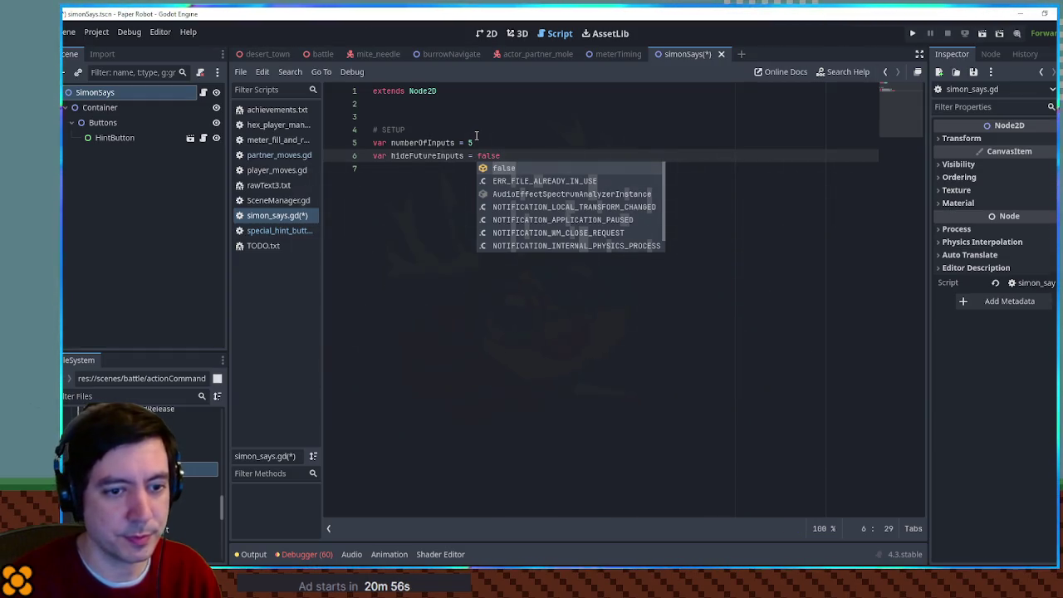
pyautogui.press('Escape')
pyautogui.press('Return')
pyautogui.write('var')
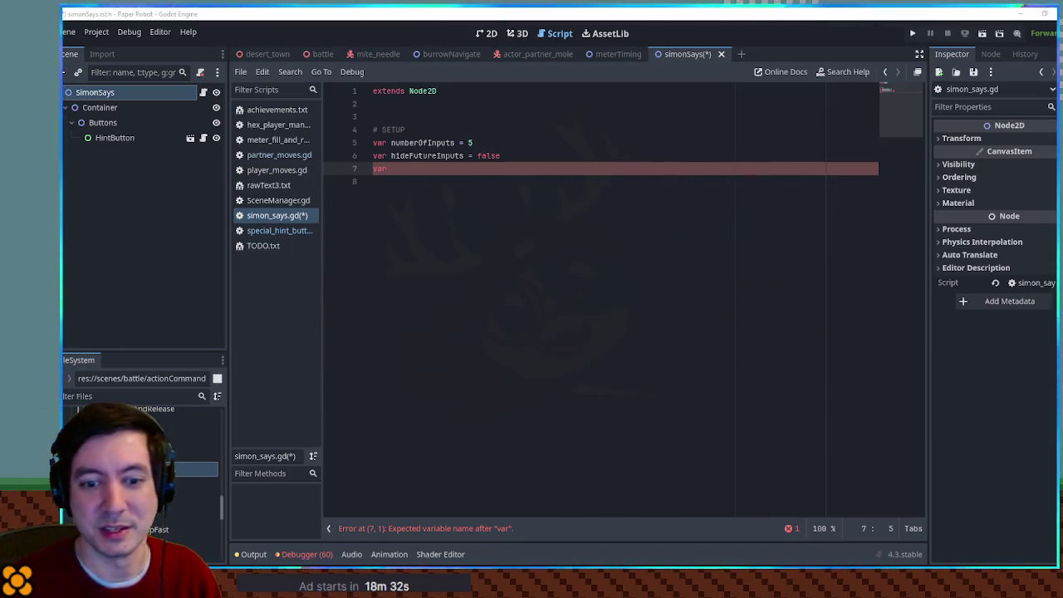
# Declare var totalTimeAvailable = 5.0 on line 7.
pyautogui.click(526, 186)
pyautogui.click(521, 171)
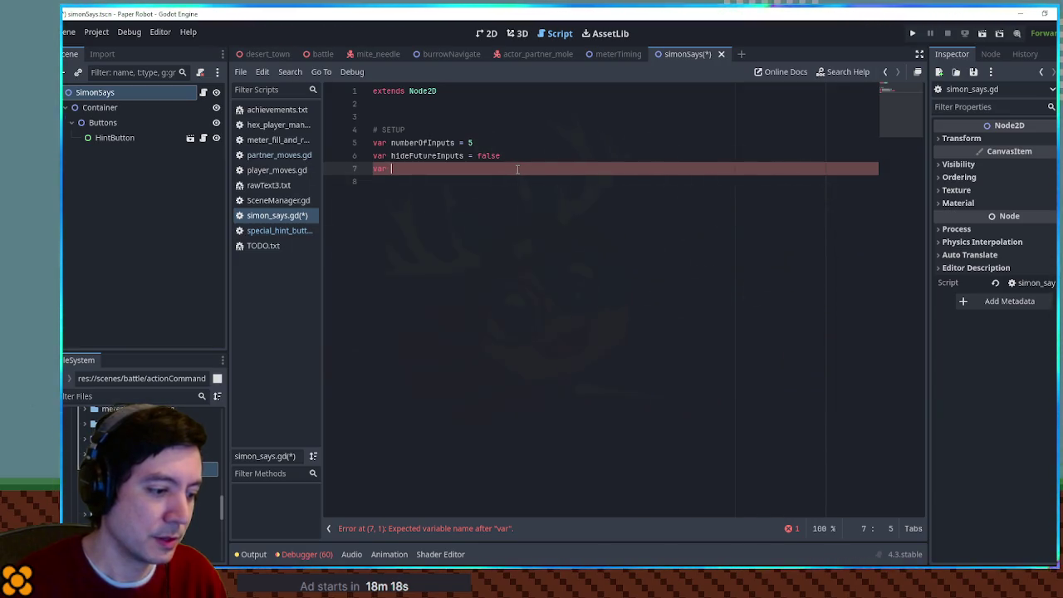
pyautogui.write('tota')
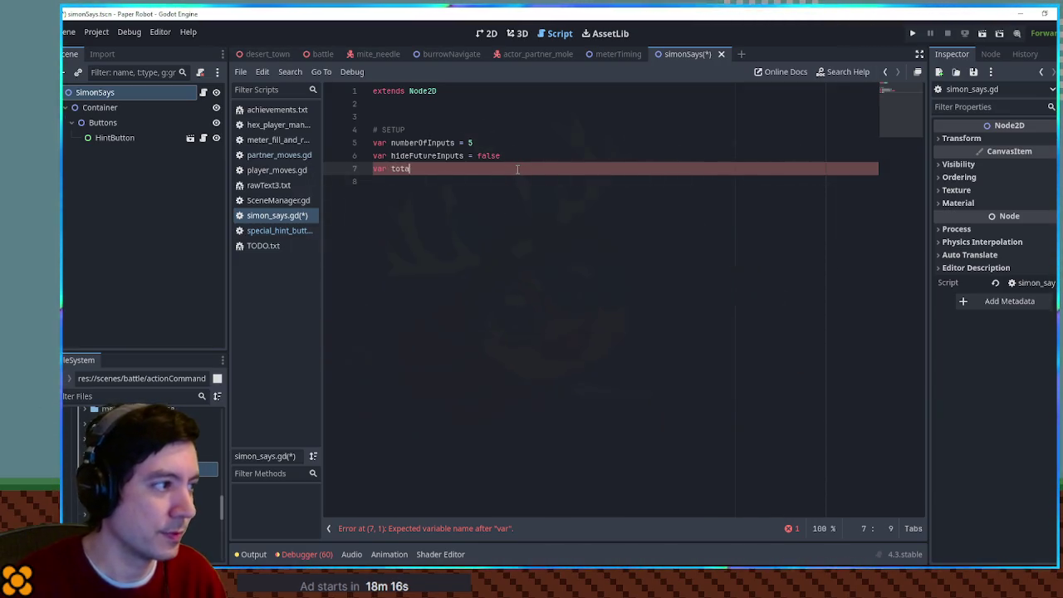
pyautogui.write('lIime')
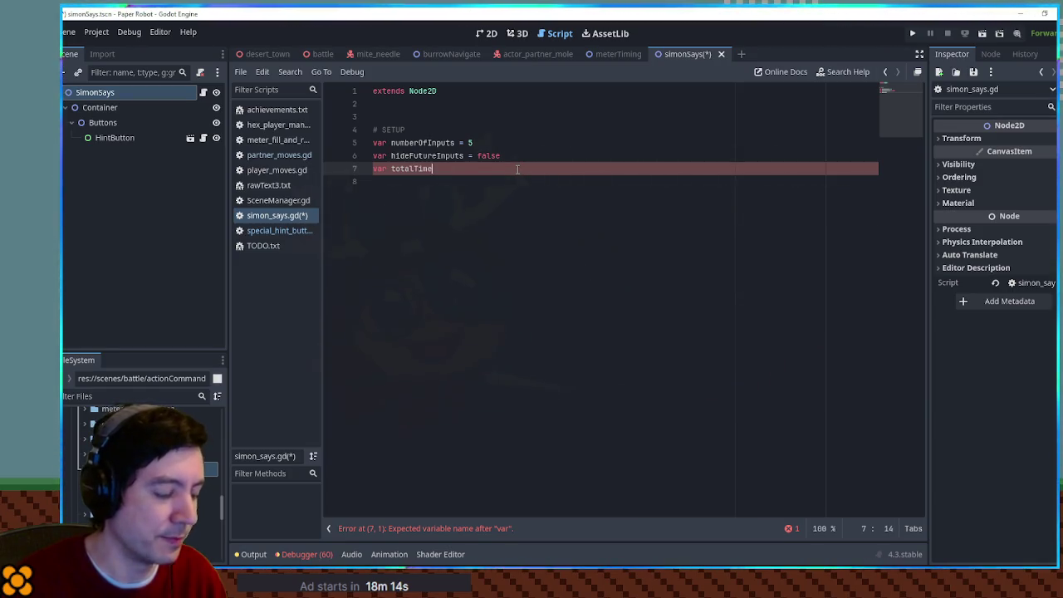
pyautogui.write('Available')
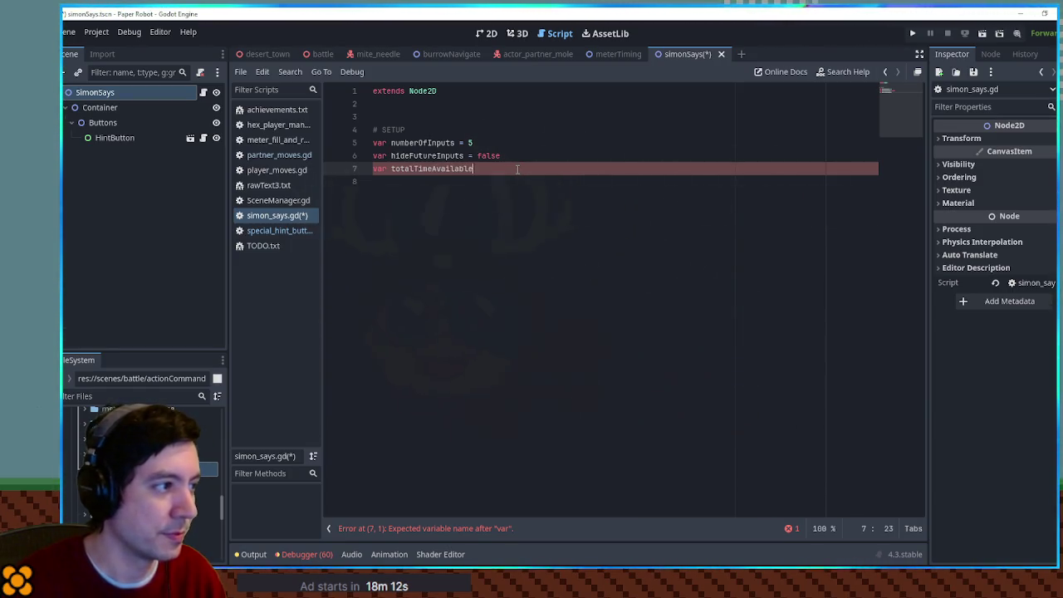
pyautogui.write(' = 10')
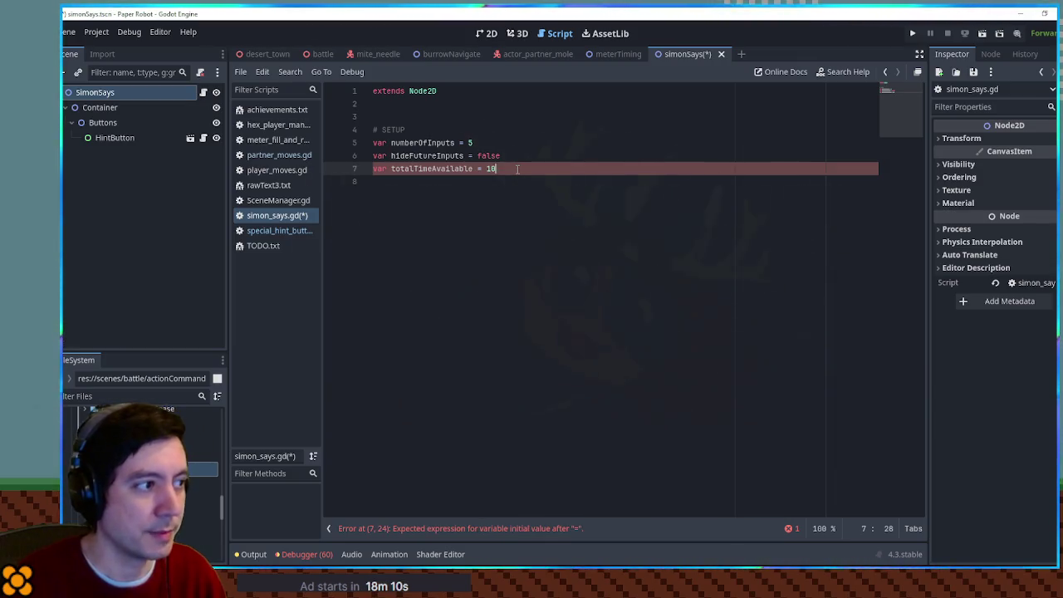
pyautogui.press('BackSpace')
pyautogui.press('BackSpace')
pyautogui.write('5.0')
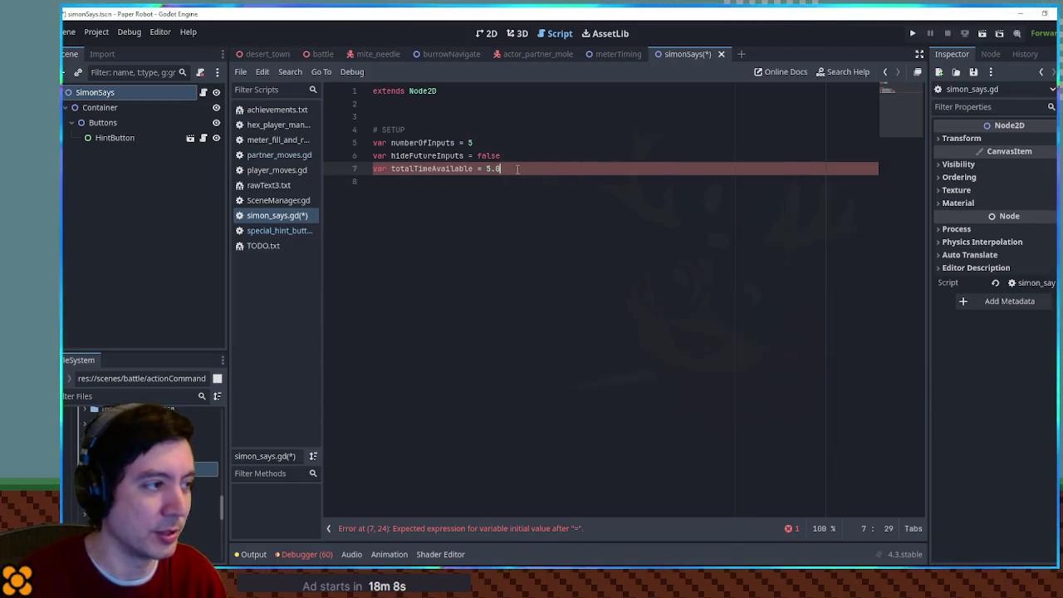
# Add var timePerInput = 2.0 on the next line.
pyautogui.press('Return')
pyautogui.write('var time')
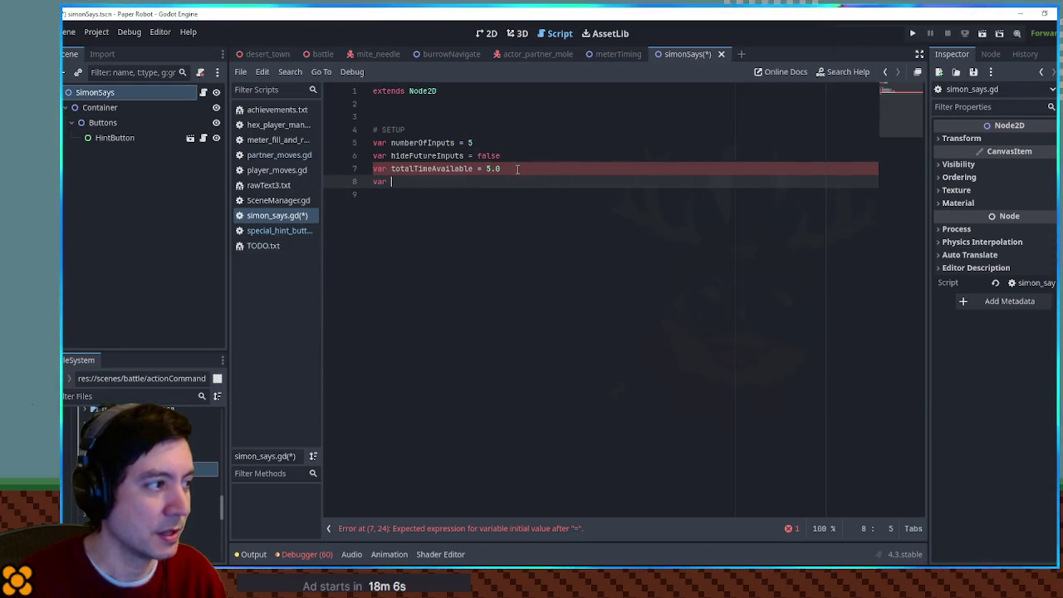
pyautogui.write('Pe')
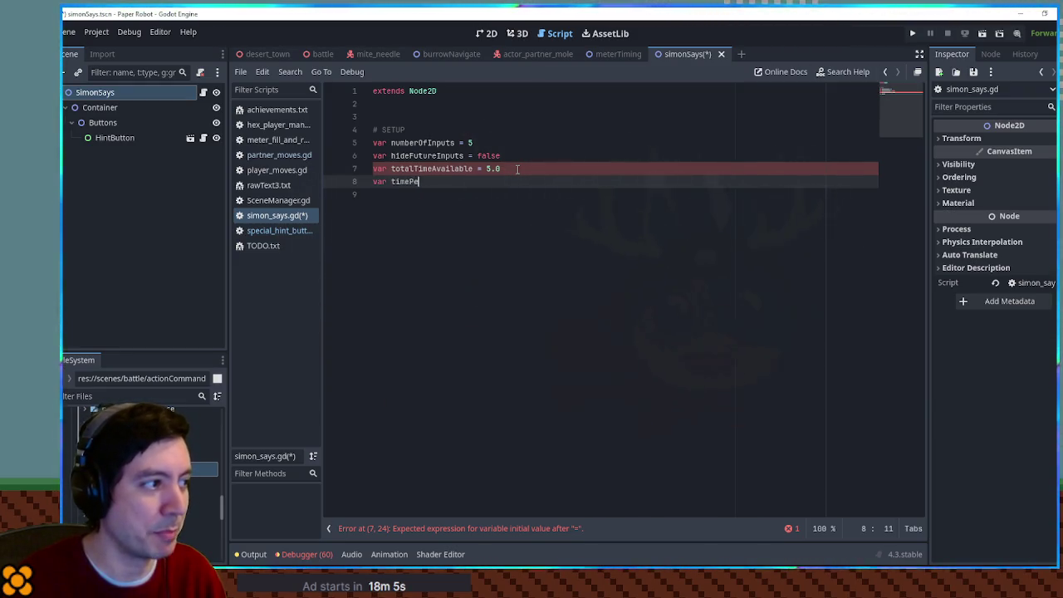
pyautogui.write('rInput')
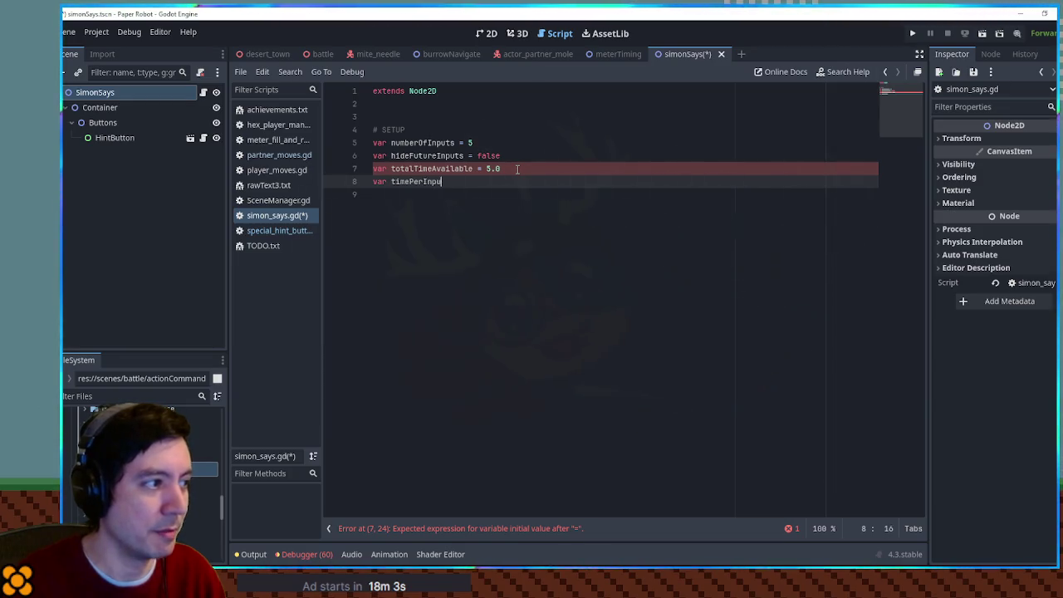
pyautogui.press('BackSpace')
pyautogui.press('BackSpace')
pyautogui.press('BackSpace')
pyautogui.write('p')
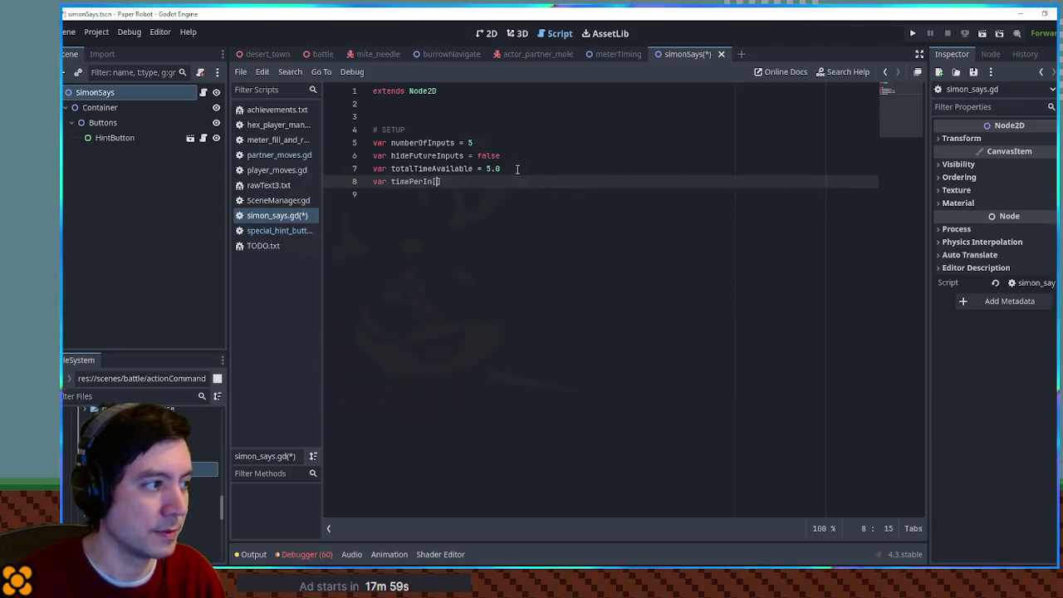
pyautogui.write('ut = ')
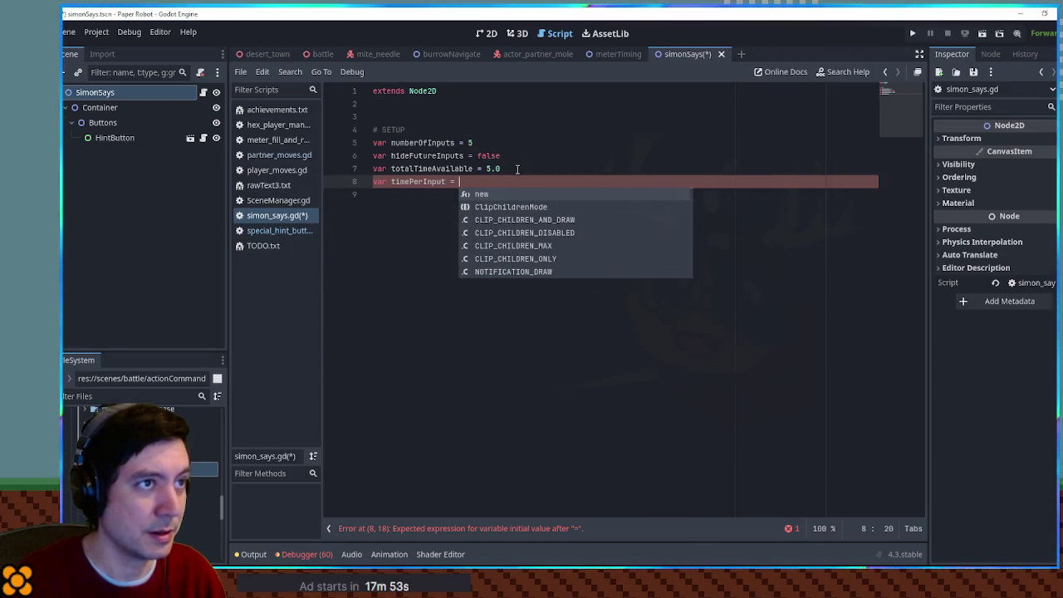
pyautogui.write('2.0')
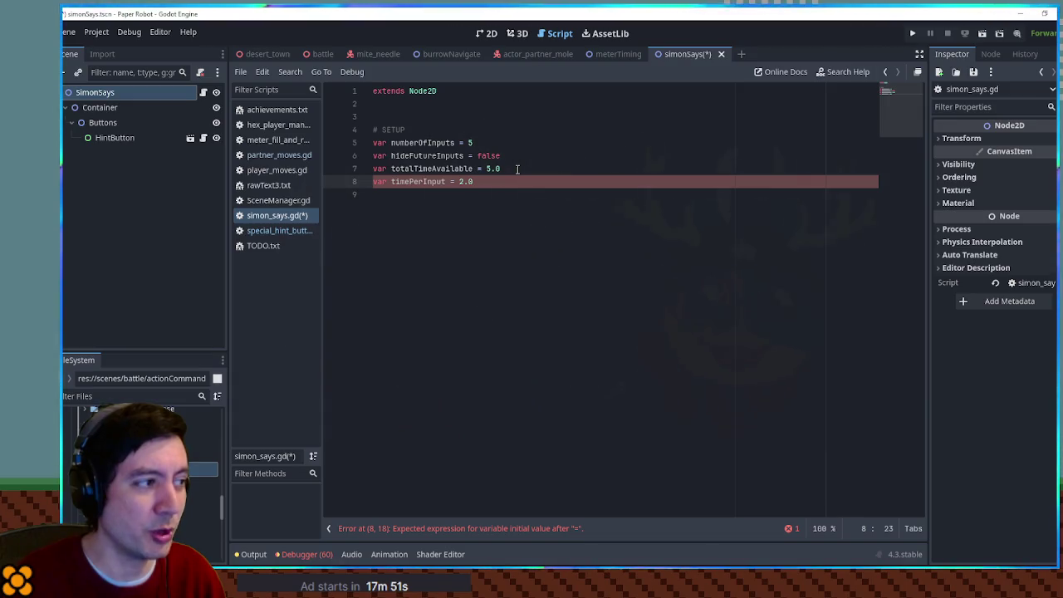
# Insert empty lines below the SETUP variables around line 9.
pyautogui.press('Down')
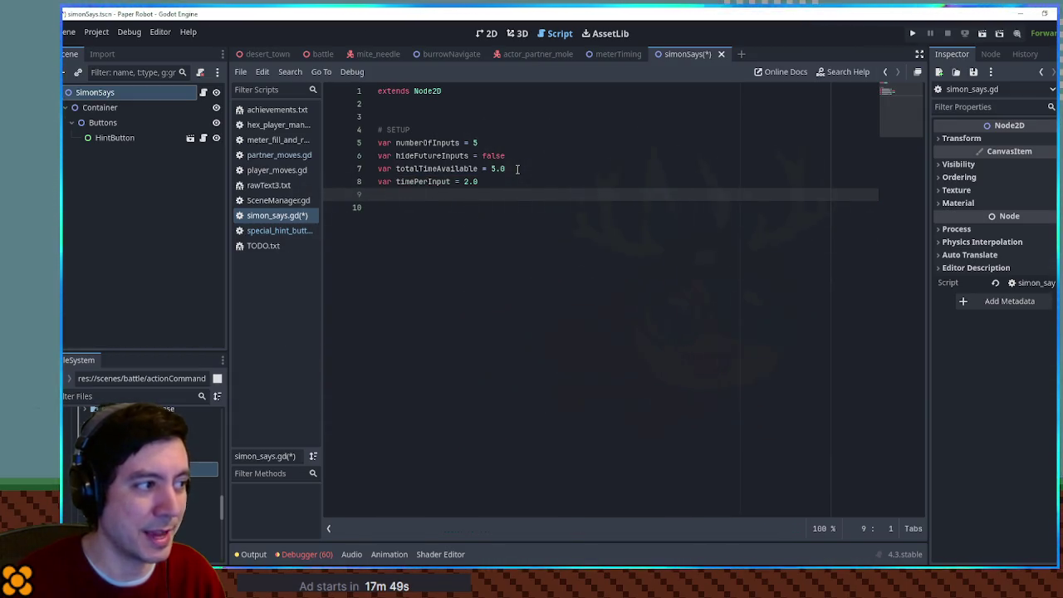
pyautogui.press('Return')
pyautogui.press('Up')
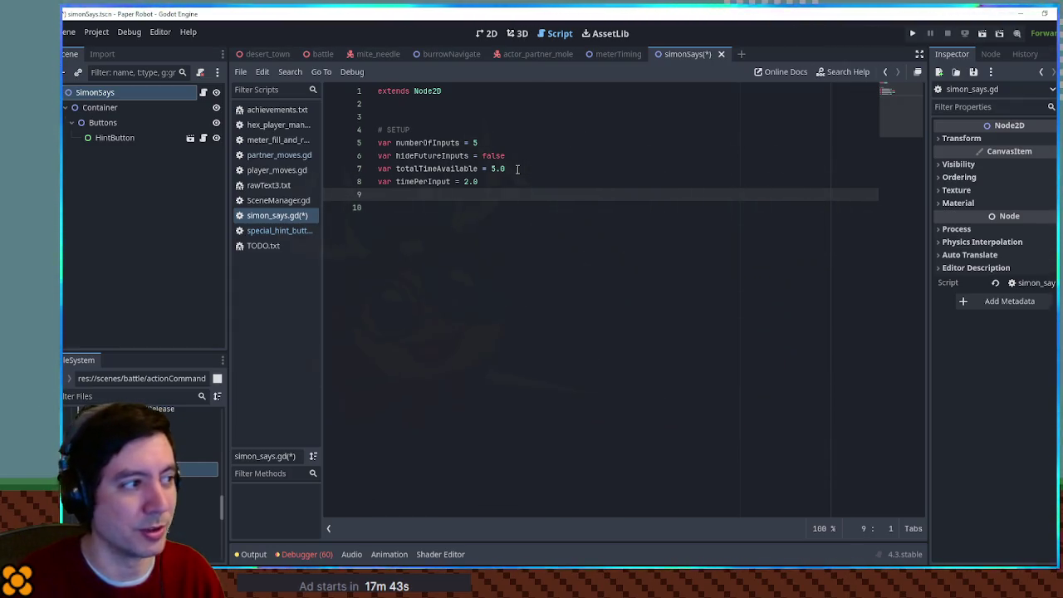
pyautogui.press('Up')
pyautogui.press('Up')
pyautogui.press('Down')
pyautogui.press('Up')
pyautogui.press('Down')
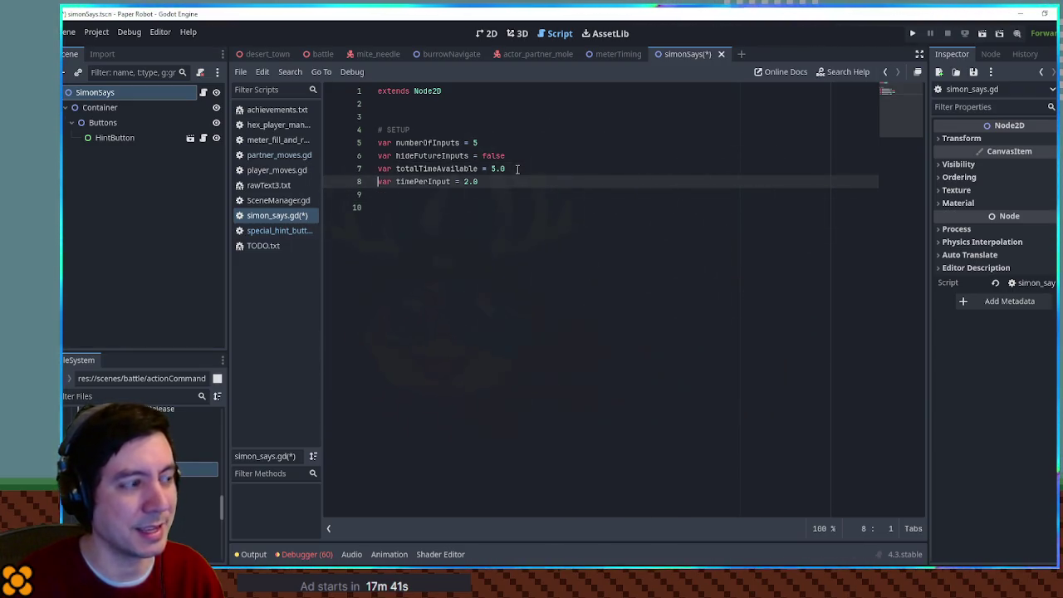
pyautogui.press('Down')
pyautogui.press('Down')
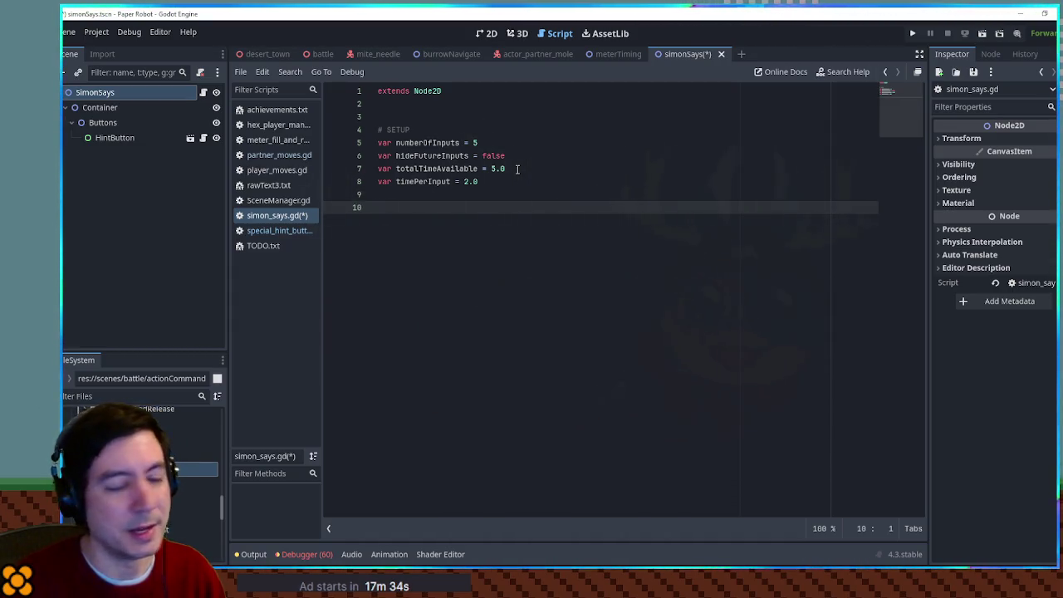
pyautogui.press('Up')
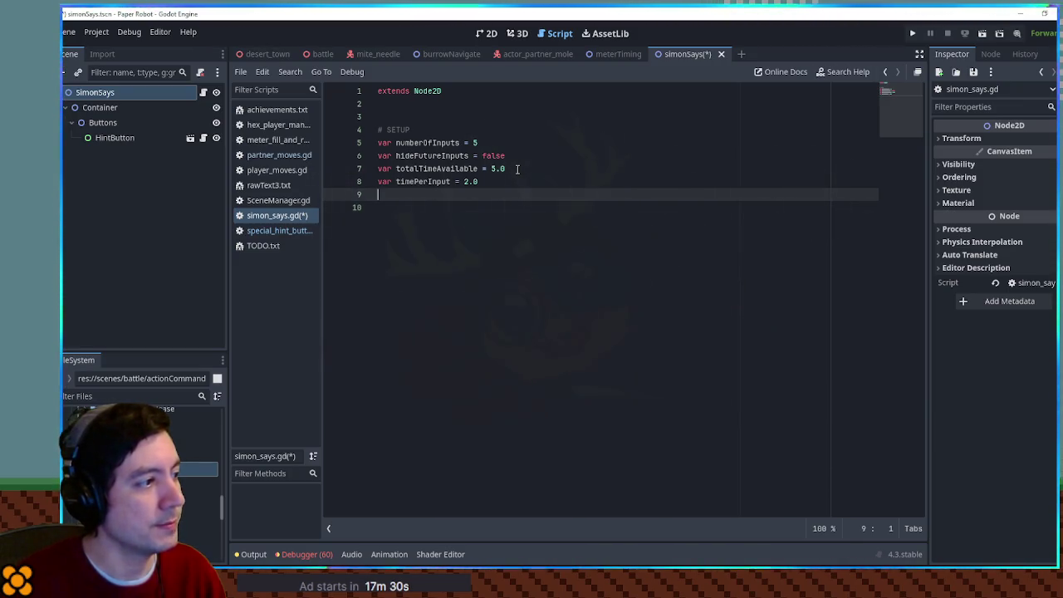
pyautogui.press('Return')
pyautogui.press('Return')
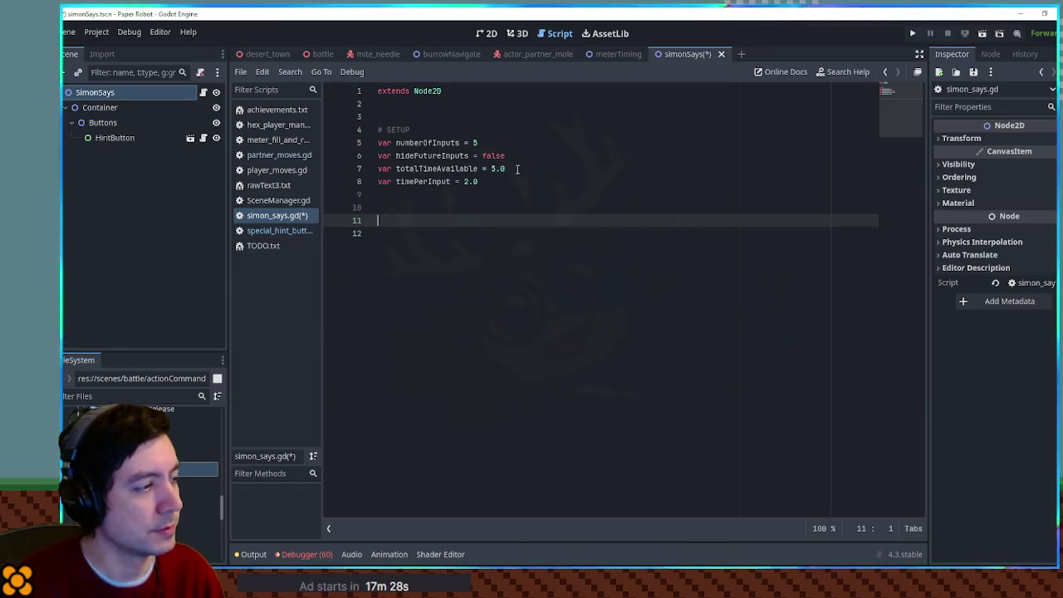
# Move a var result = -1 line near the top and begin availableInputs = ["jump", "cancel".
pyautogui.write('var result = [')
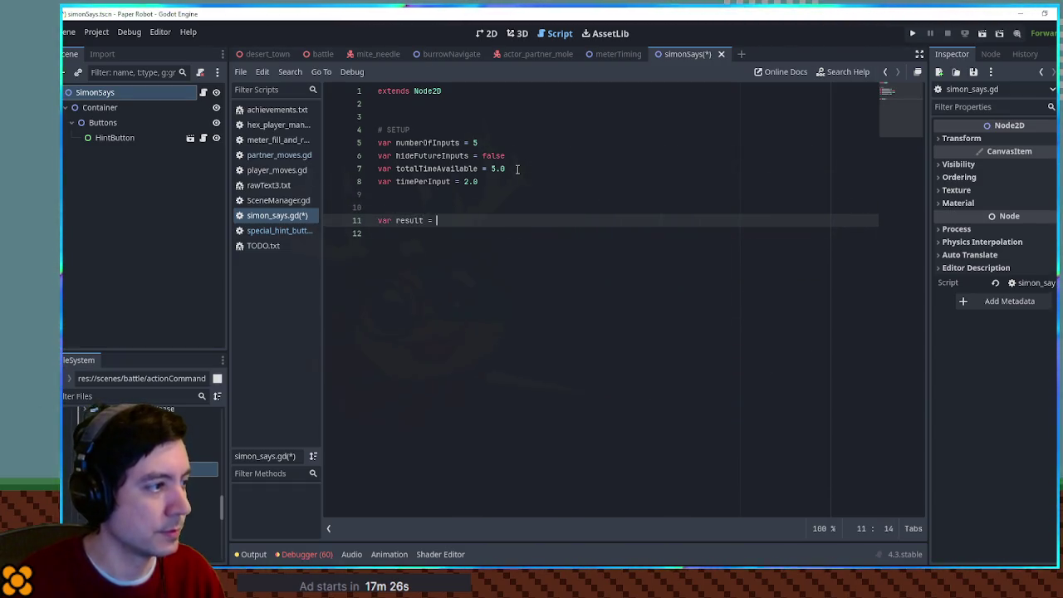
pyautogui.hotkey('ctrl', 'shift', 'k')
pyautogui.press('Up')
pyautogui.press('Up')
pyautogui.press('Up')
pyautogui.press('Up')
pyautogui.press('Up')
pyautogui.press('Up')
pyautogui.write('var result = -1')
pyautogui.press('Down')
pyautogui.press('Down')
pyautogui.press('Down')
pyautogui.press('Down')
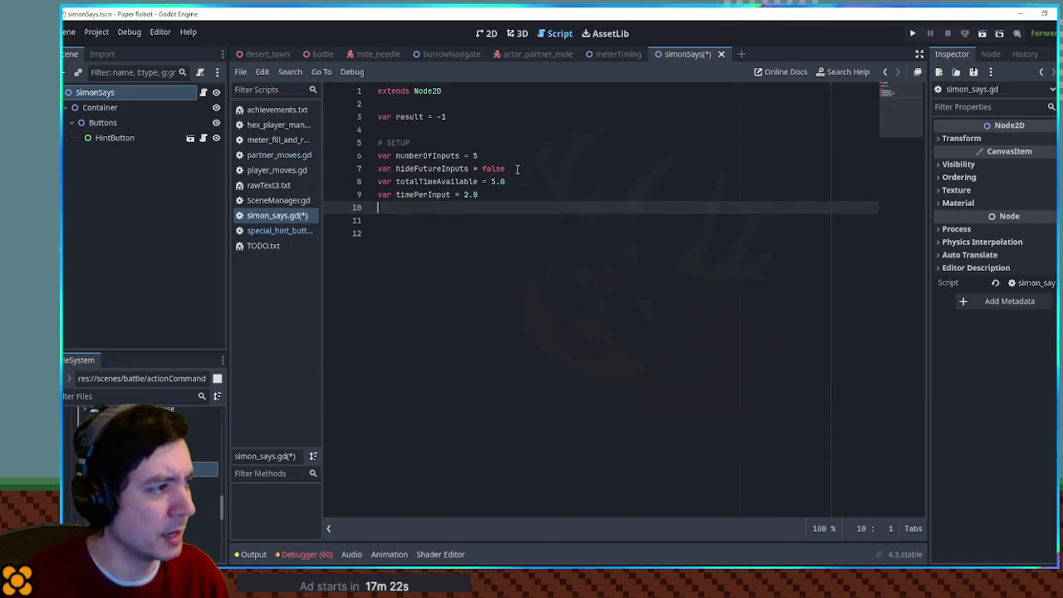
pyautogui.write('var availableI')
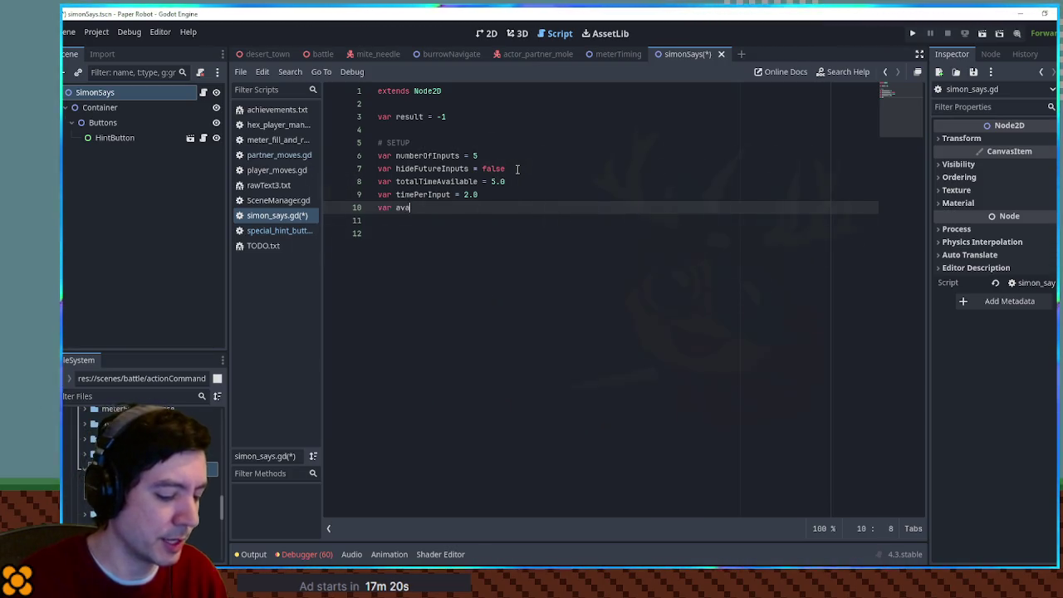
pyautogui.write('nputs = [')
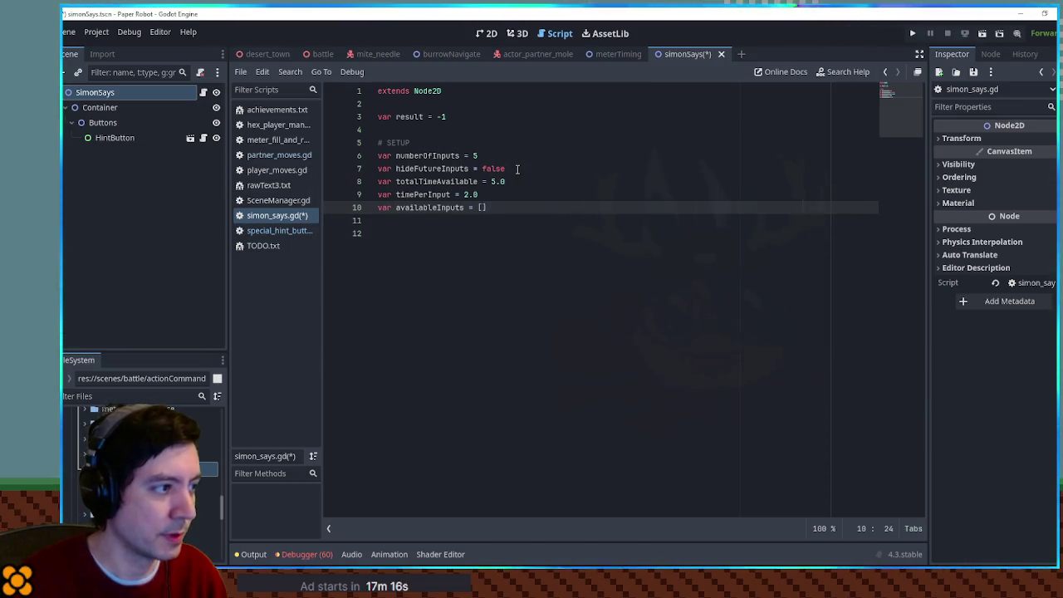
pyautogui.write('"jump')
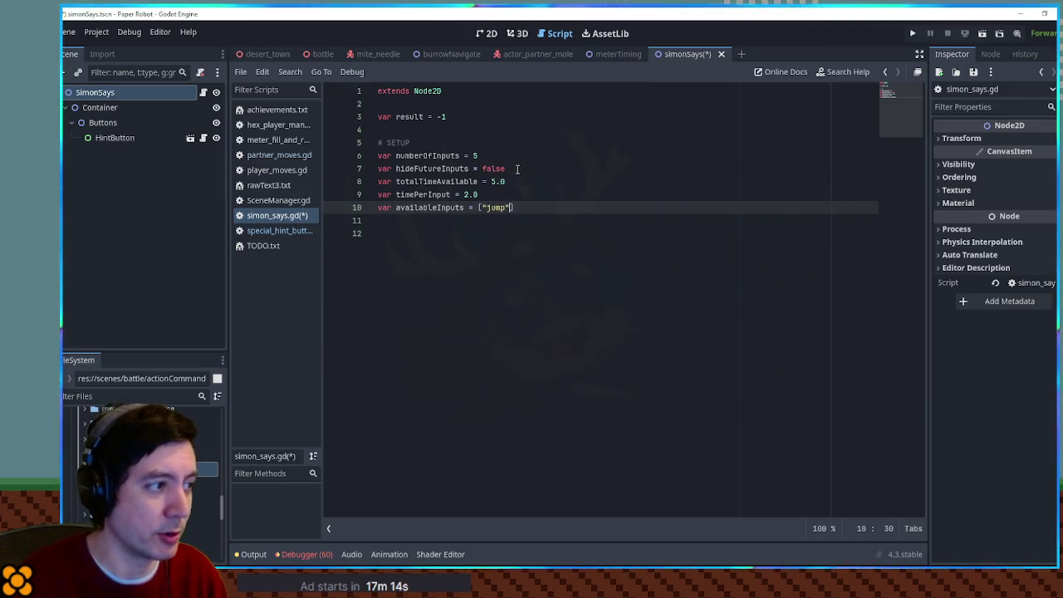
pyautogui.write('", "cancel",')
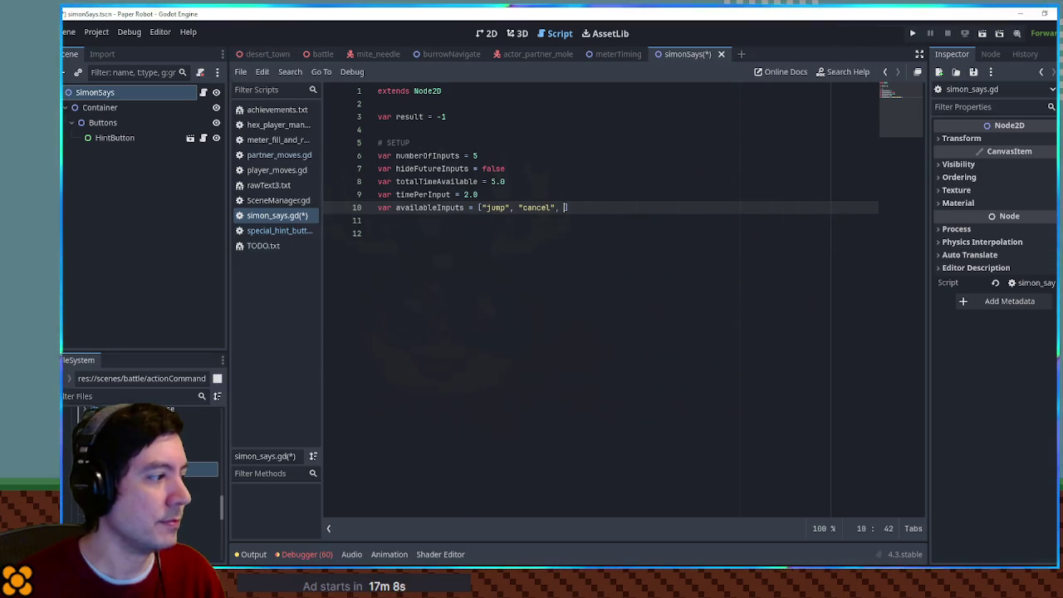
pyautogui.click(101, 396)
pyautogui.write('input')
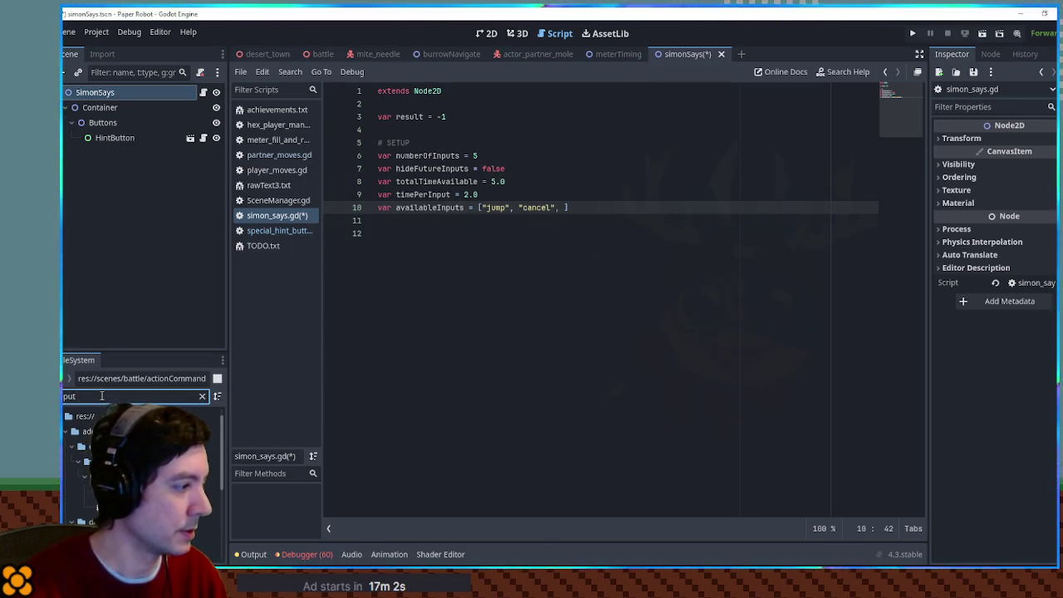
pyautogui.scroll(-3, 142, 466)
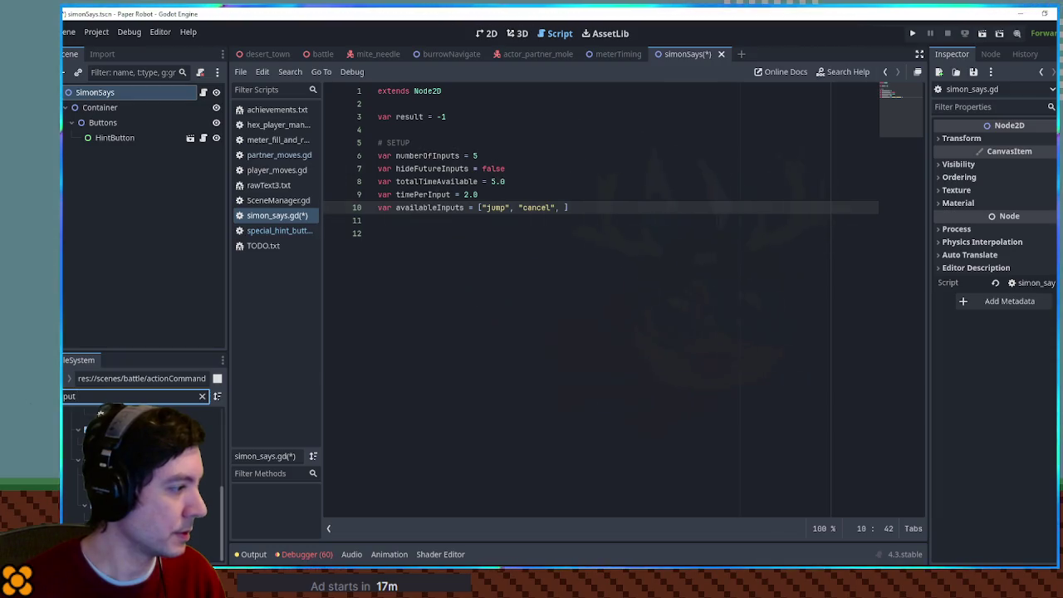
pyautogui.doubleClick(141, 490)
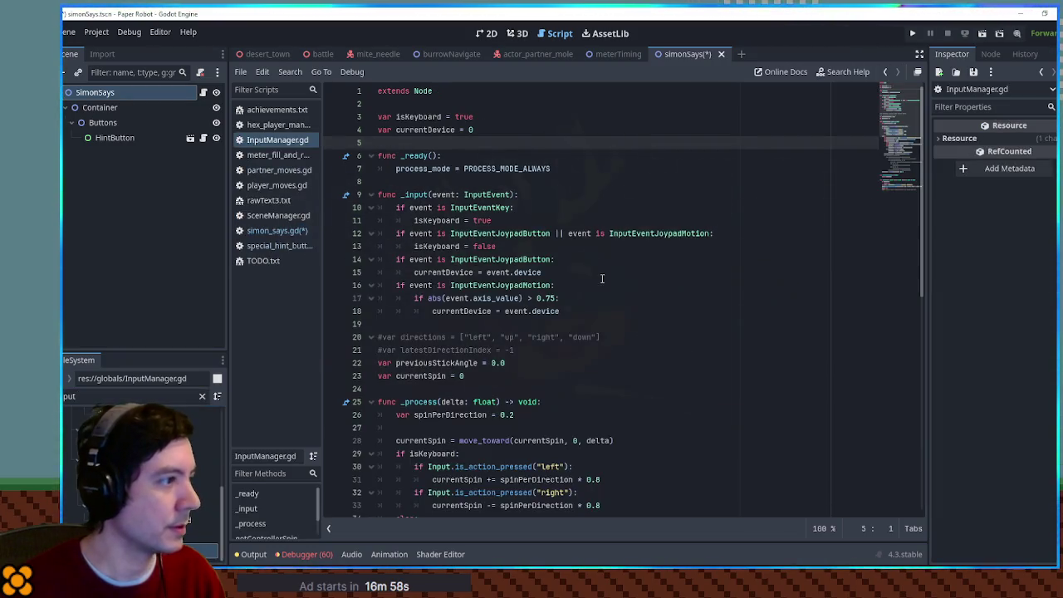
pyautogui.scroll(-10, 758, 249)
pyautogui.scroll(-2, 758, 250)
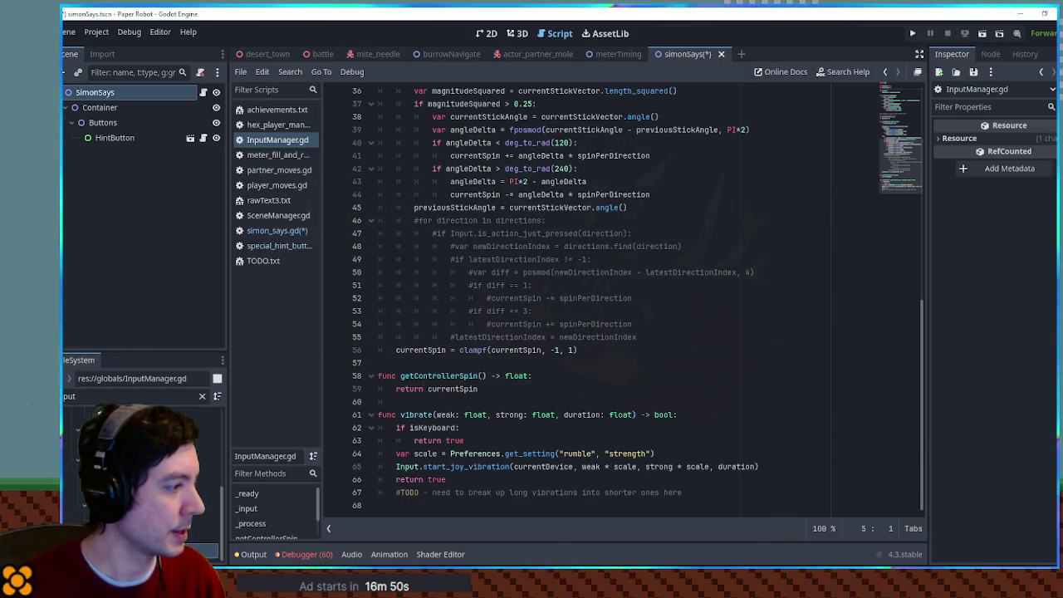
pyautogui.write('s')
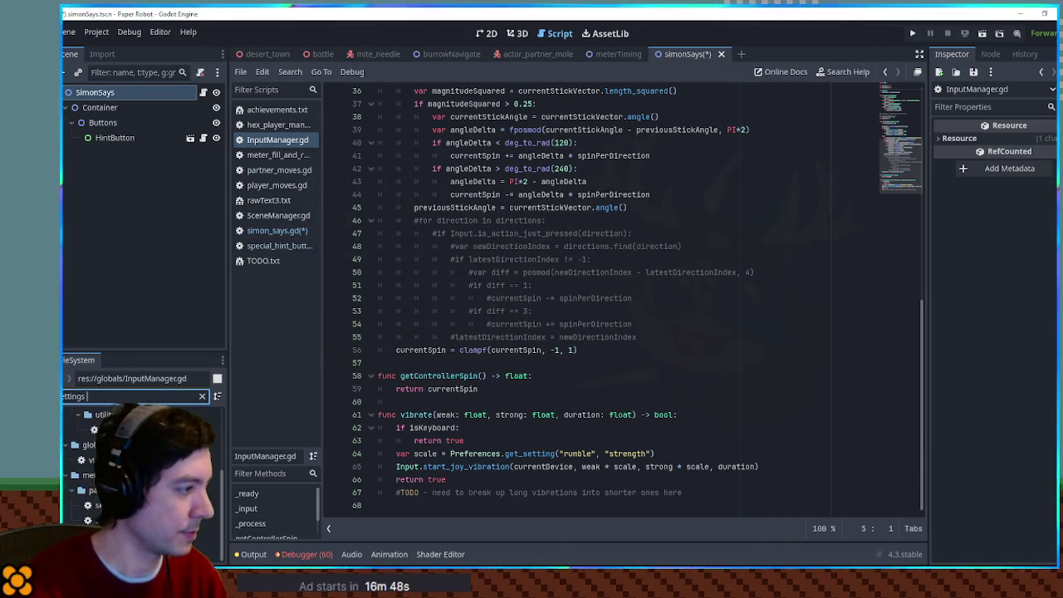
pyautogui.write('ett men')
pyautogui.click(200, 395)
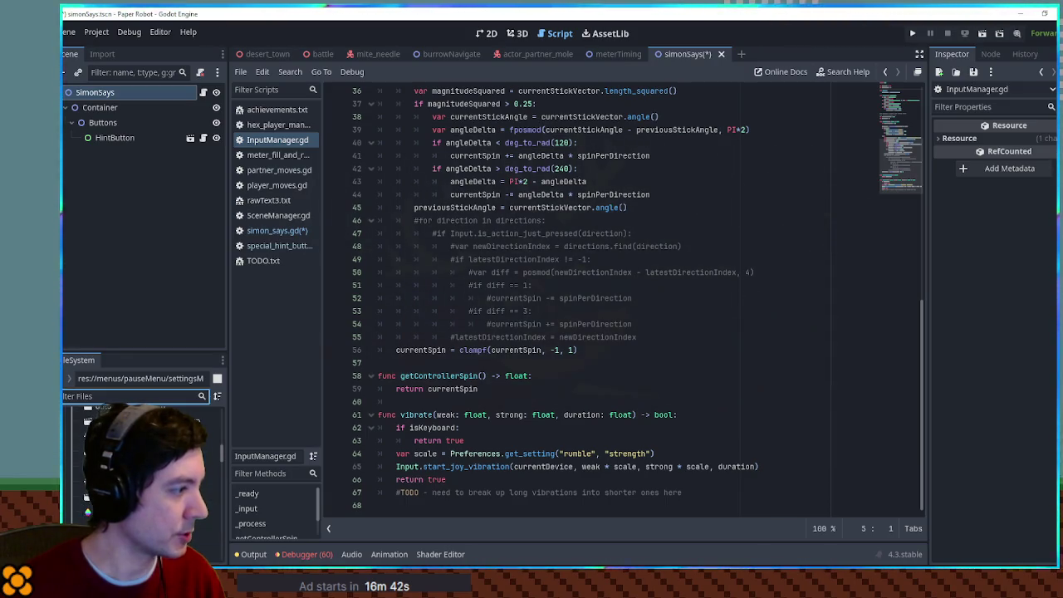
pyautogui.doubleClick(191, 436)
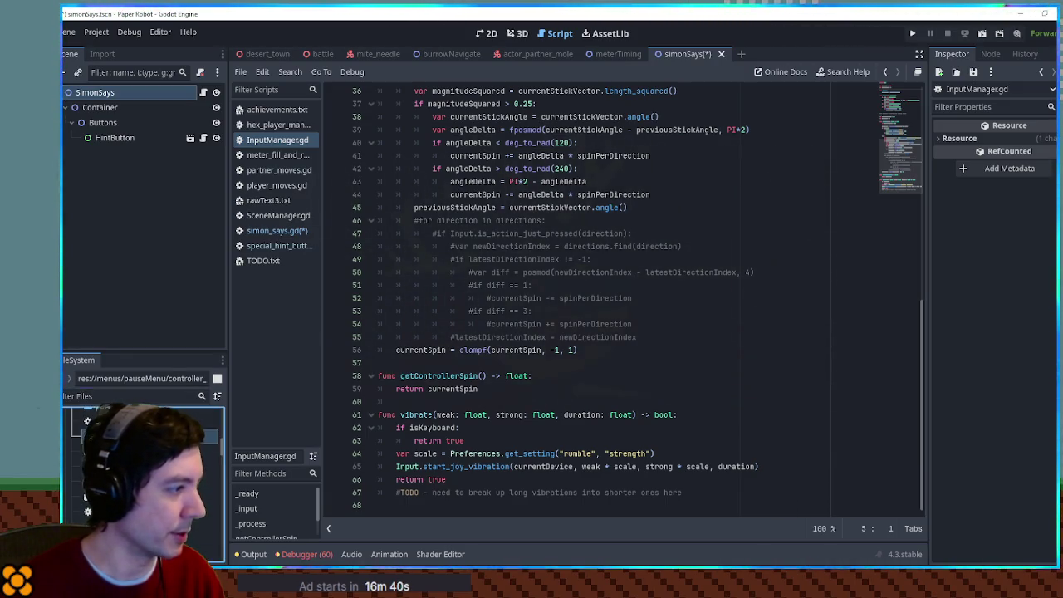
pyautogui.moveTo(924, 240)
pyautogui.mouseDown()
pyautogui.moveTo(881, 102)
pyautogui.moveTo(882, 137)
pyautogui.mouseUp()
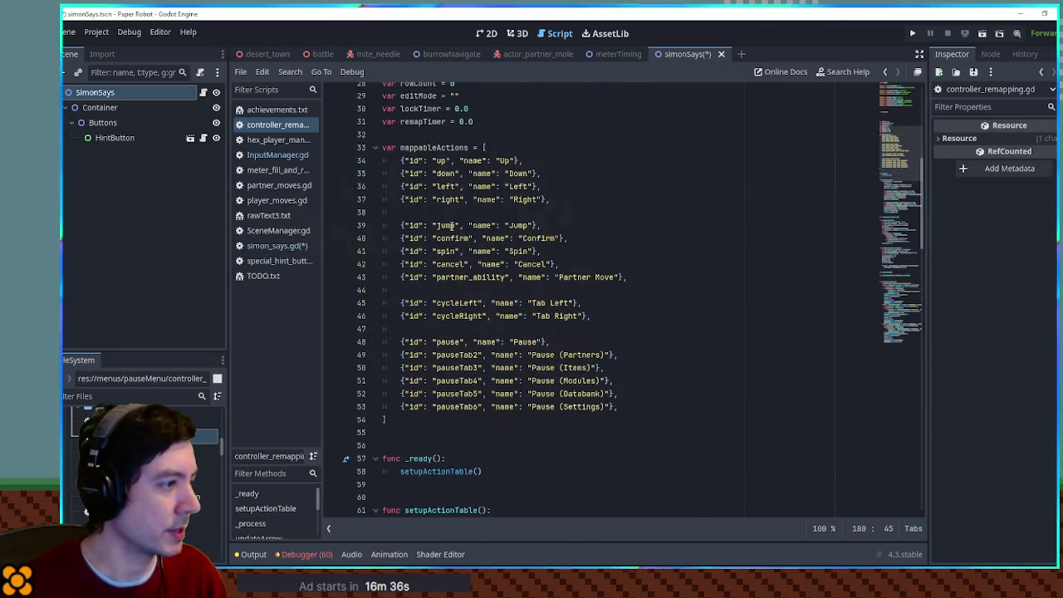
pyautogui.doubleClick(456, 276)
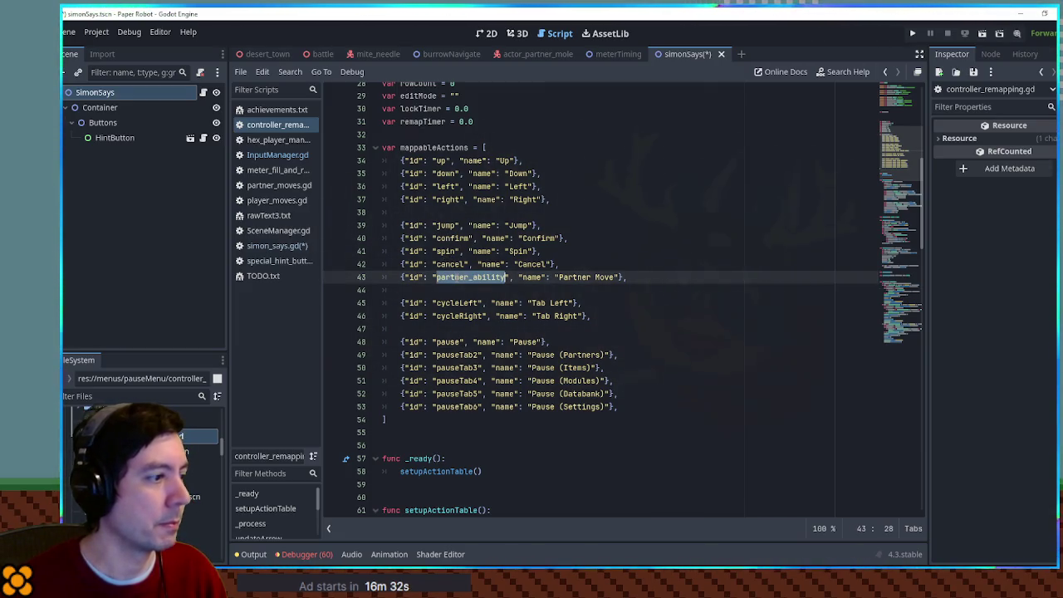
pyautogui.click(271, 160)
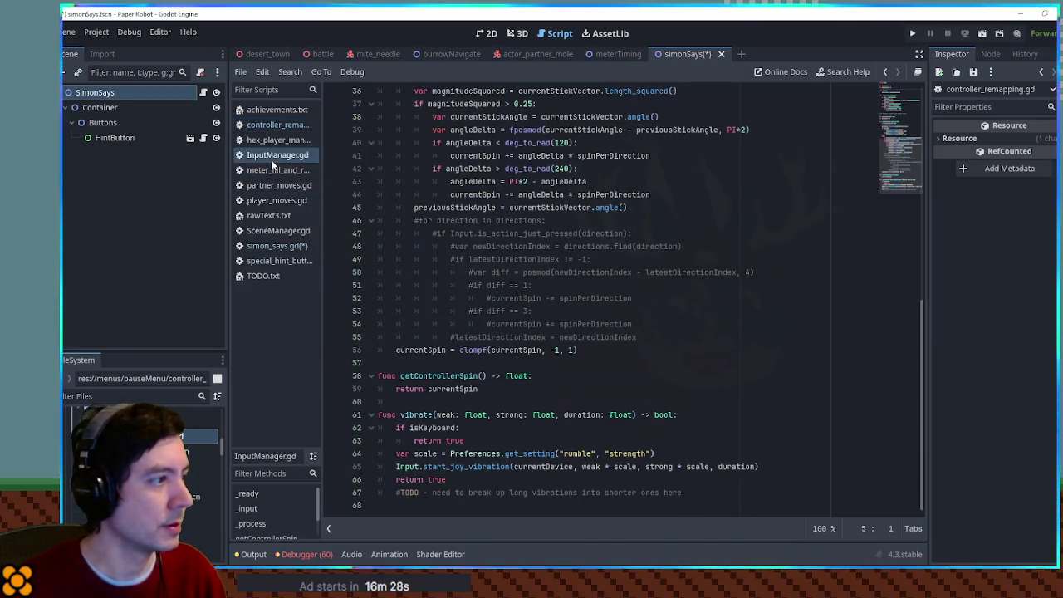
pyautogui.middleClick(270, 157)
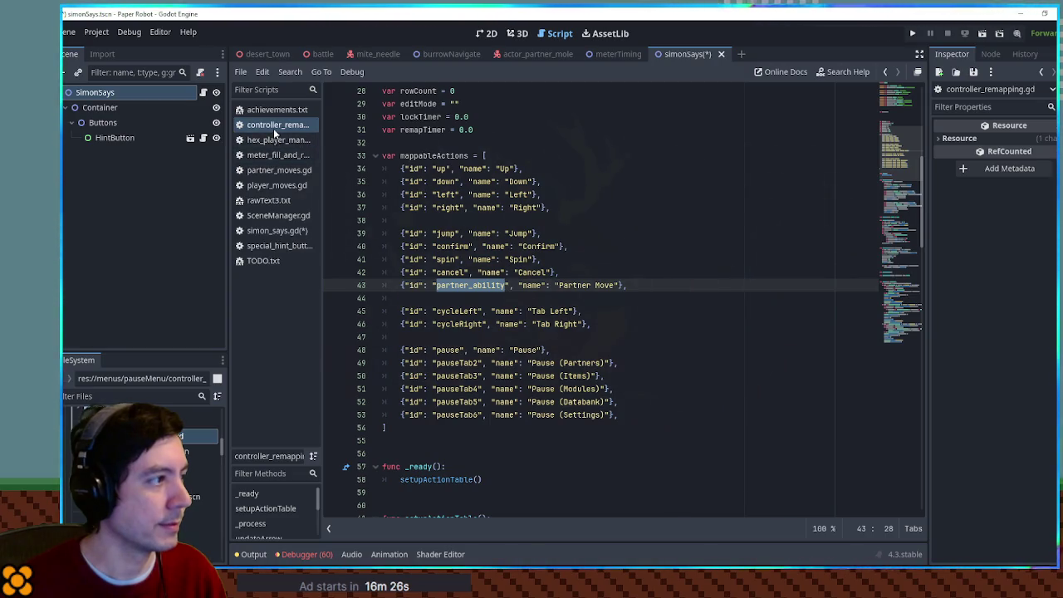
pyautogui.middleClick(273, 126)
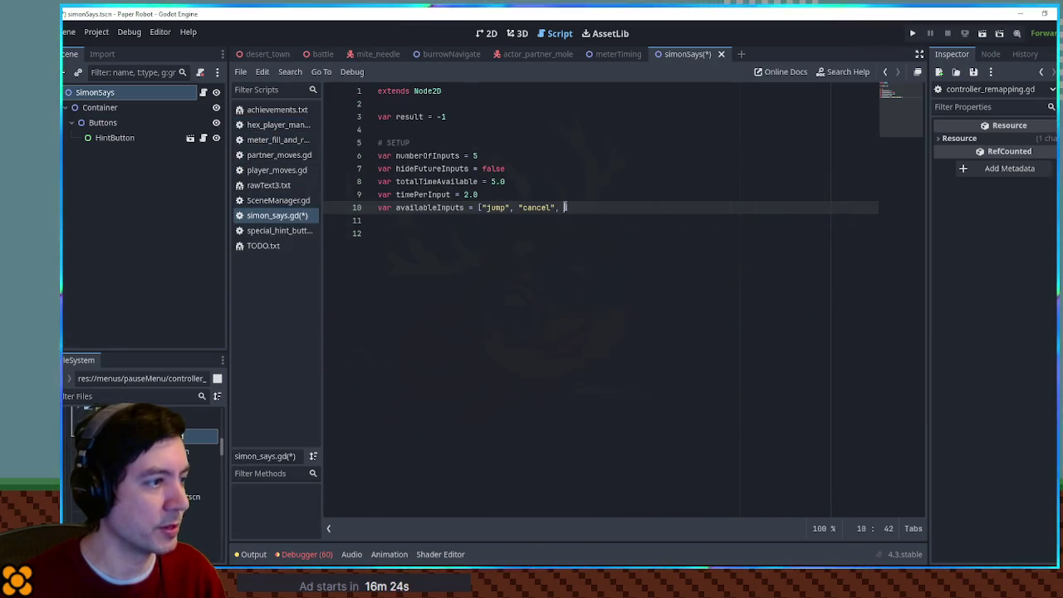
pyautogui.write('"partner_ability')
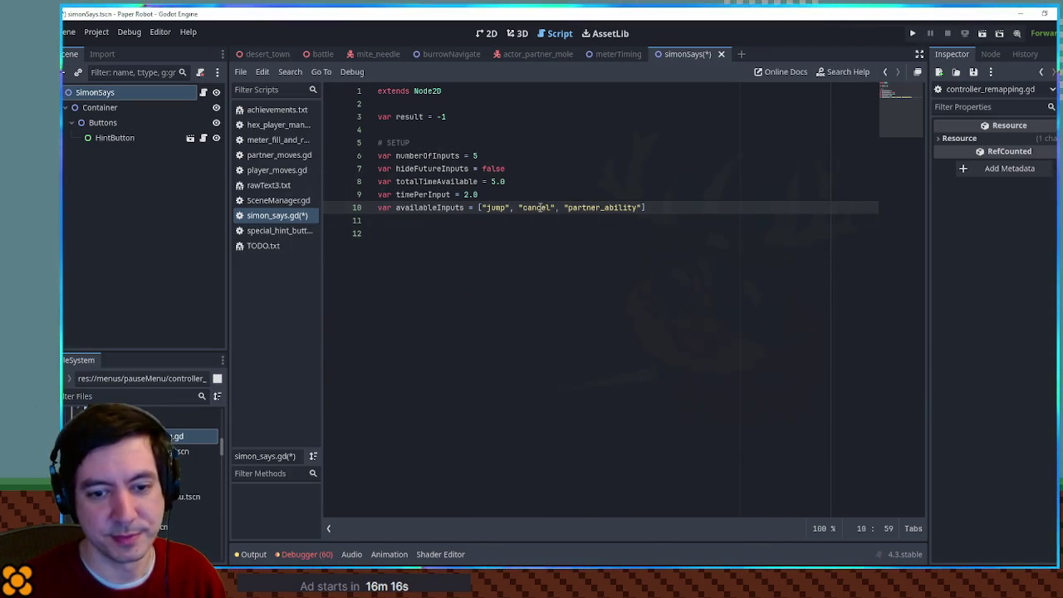
# Add a func _ready(): stub containing pass below the inputs list.
pyautogui.click(446, 234)
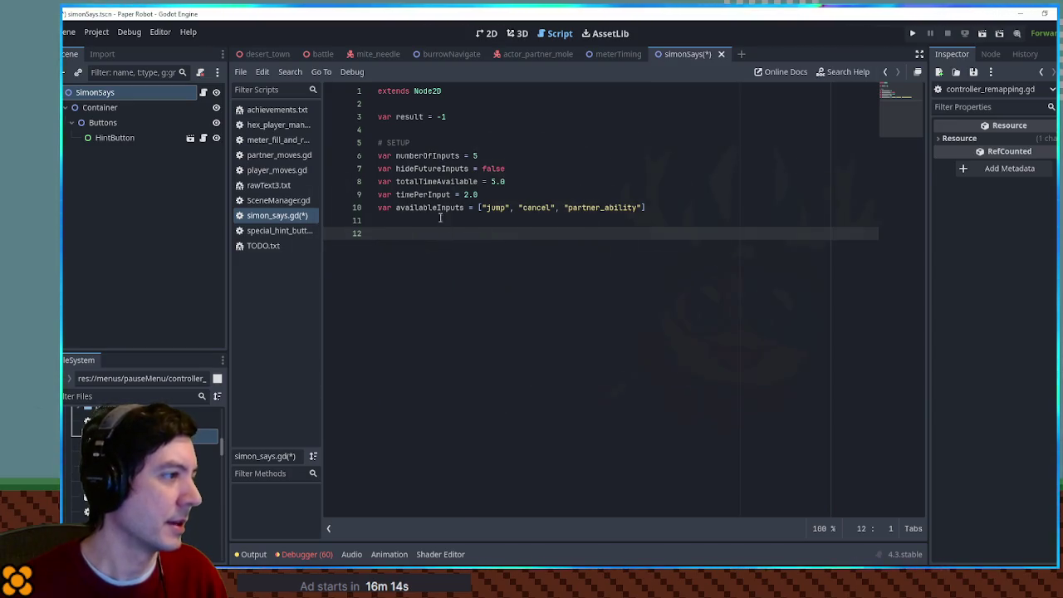
pyautogui.moveTo(626, 227)
pyautogui.mouseDown()
pyautogui.moveTo(382, 195)
pyautogui.moveTo(376, 155)
pyautogui.mouseUp()
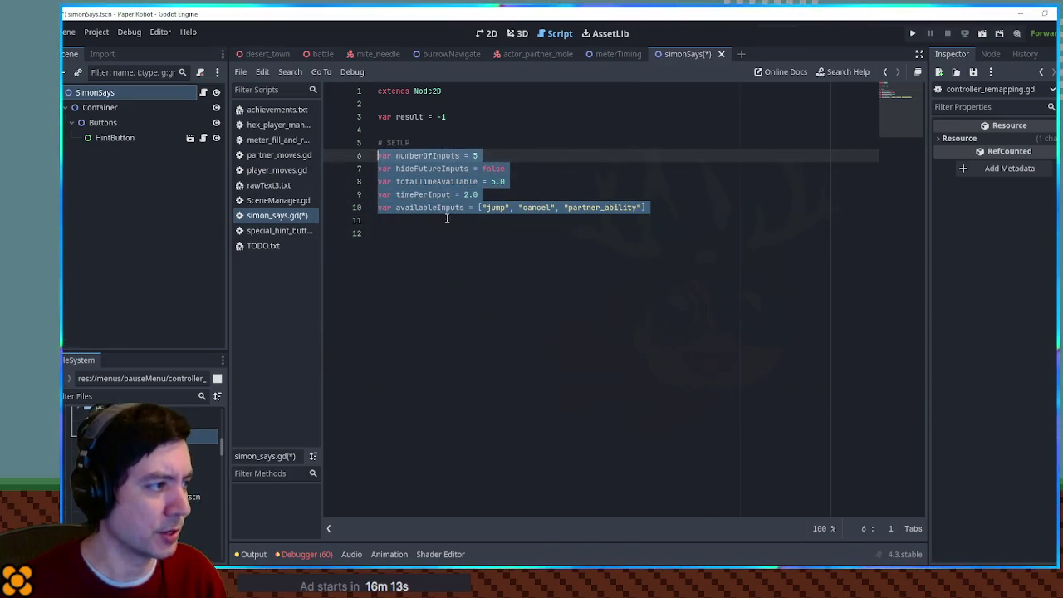
pyautogui.click(414, 235)
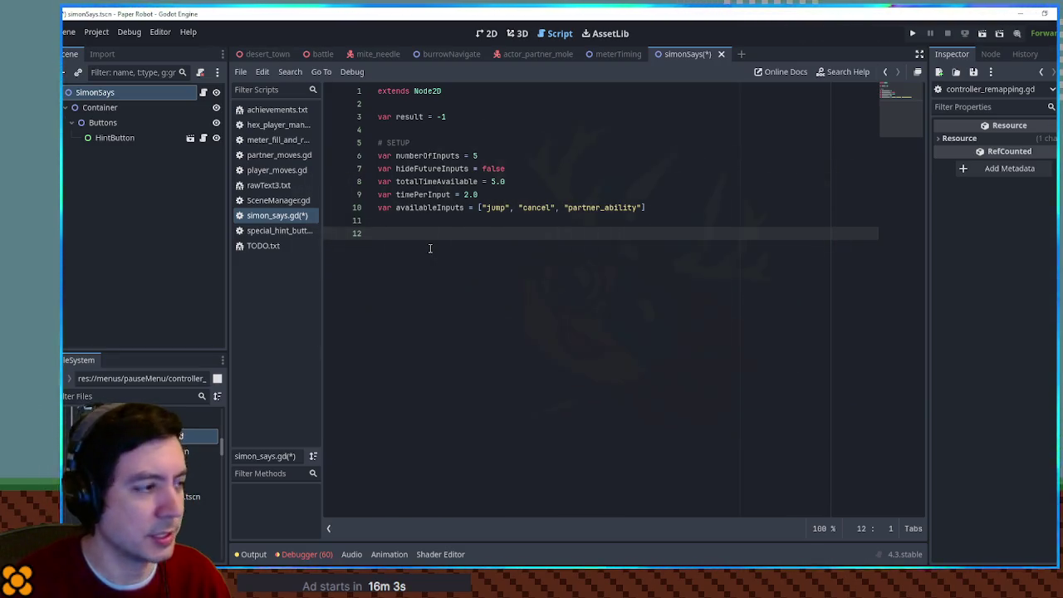
pyautogui.press('Return')
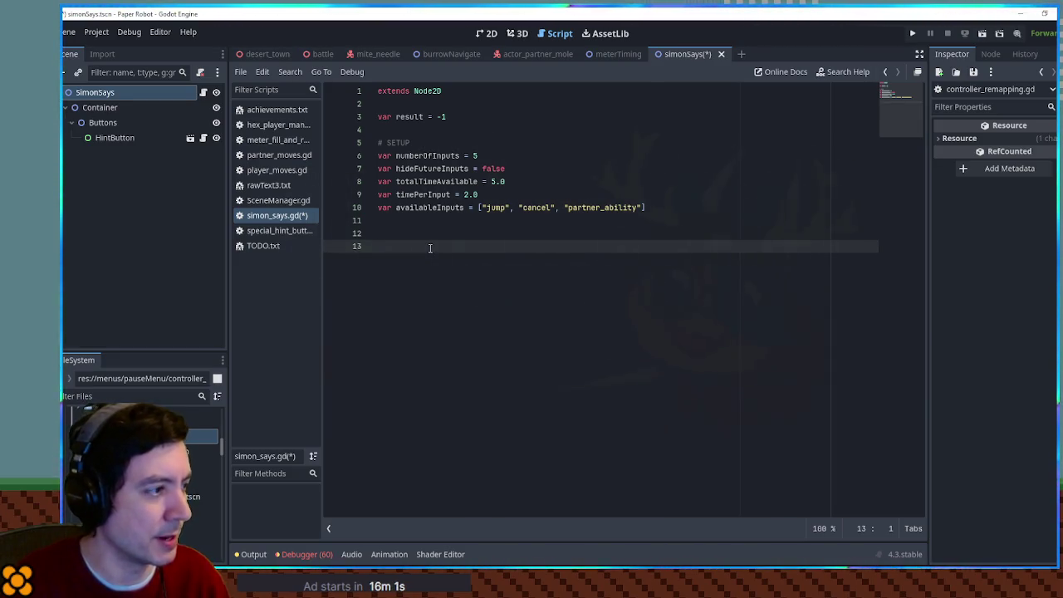
pyautogui.write('func _ready():')
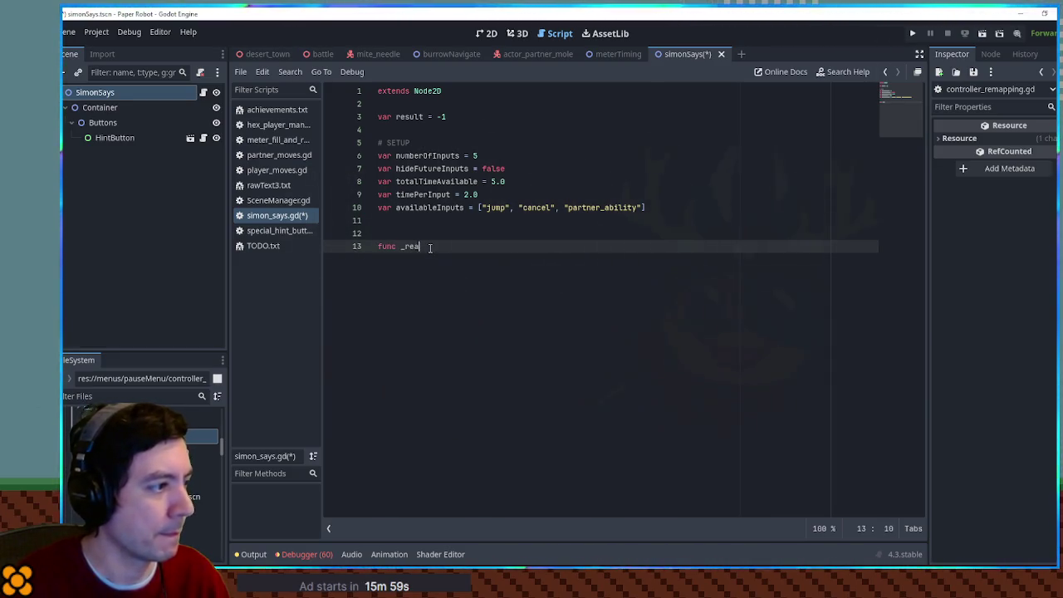
pyautogui.press('Return')
pyautogui.write('pass')
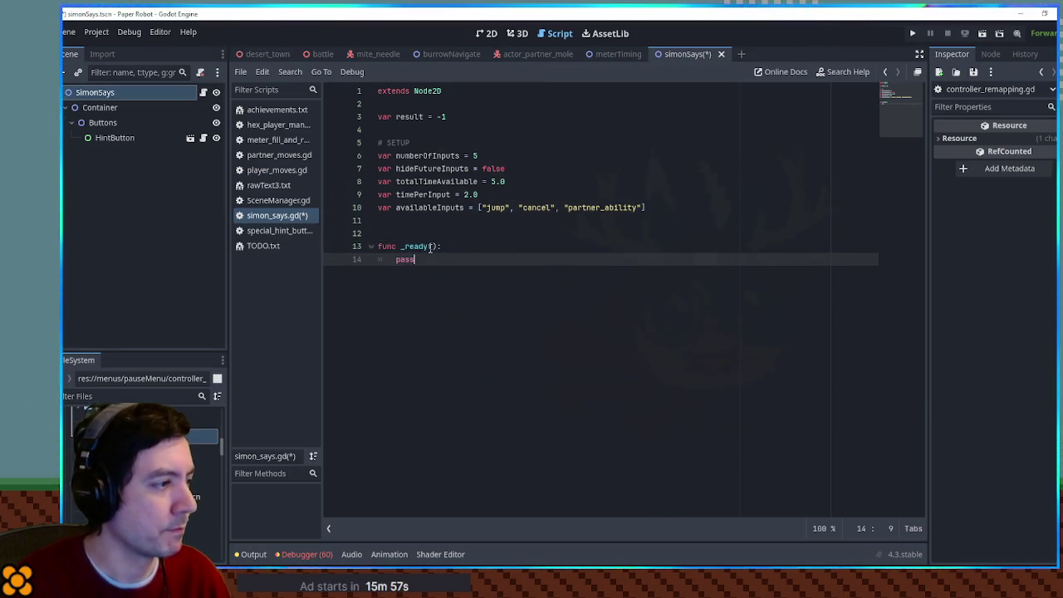
# Add a _process(delta) stub with pass, save the script, and switch to meterTiming.
pyautogui.press('Return')
pyautogui.press('Return')
pyautogui.press('Return')
pyautogui.write('f')
pyautogui.press('BackSpace')
pyautogui.press('BackSpace')
pyautogui.write('func _pro')
pyautogui.press('Return')
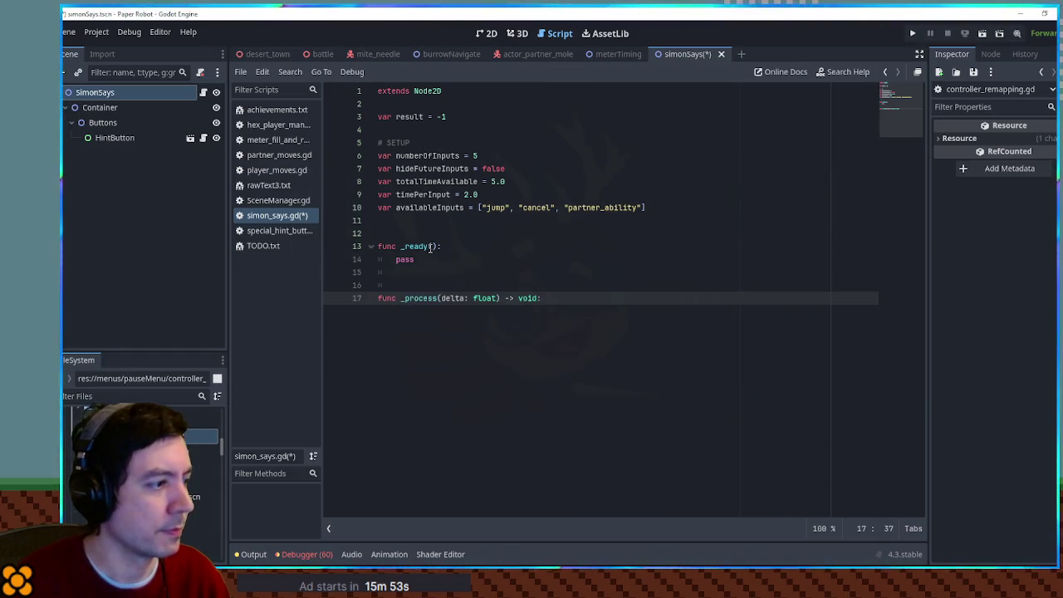
pyautogui.press('Return')
pyautogui.write('pass')
pyautogui.hotkey('ctrl', 's')
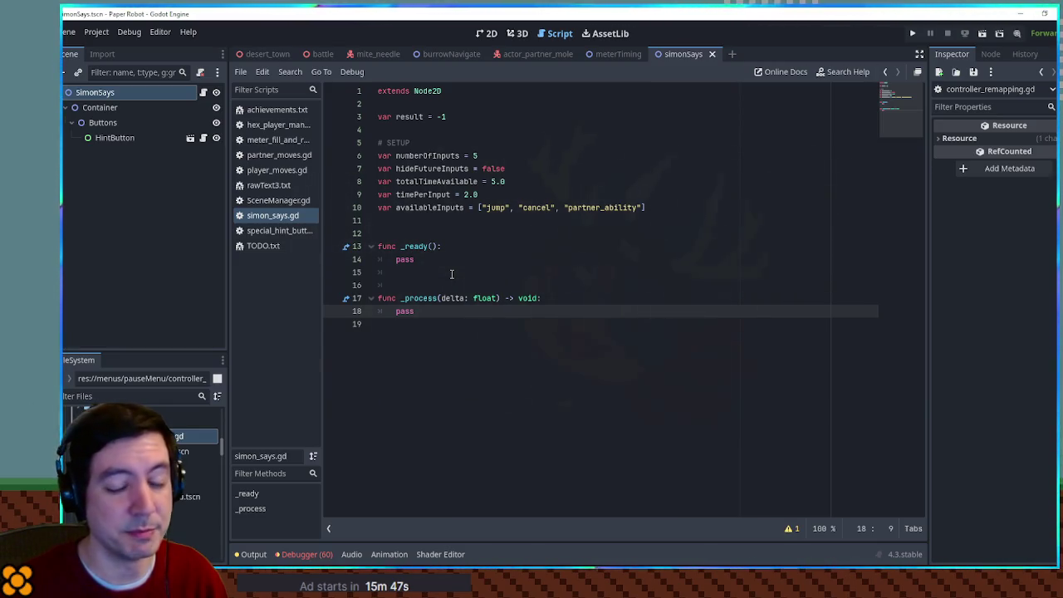
pyautogui.click(614, 55)
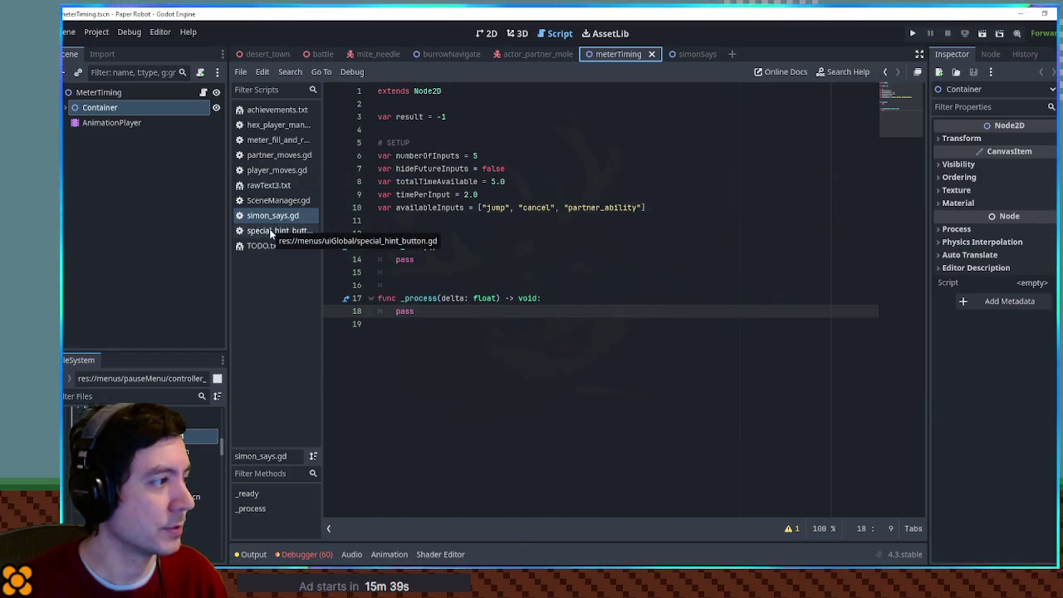
# In special_hint_button.gd, append "?" to the specialInputs list.
pyautogui.click(270, 230)
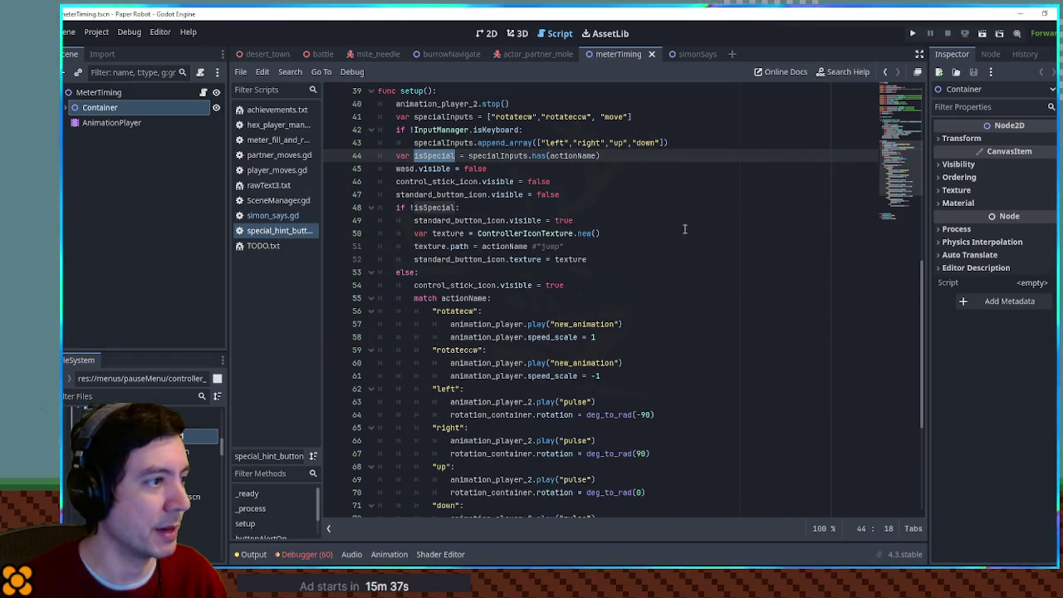
pyautogui.scroll(10, 628, 204)
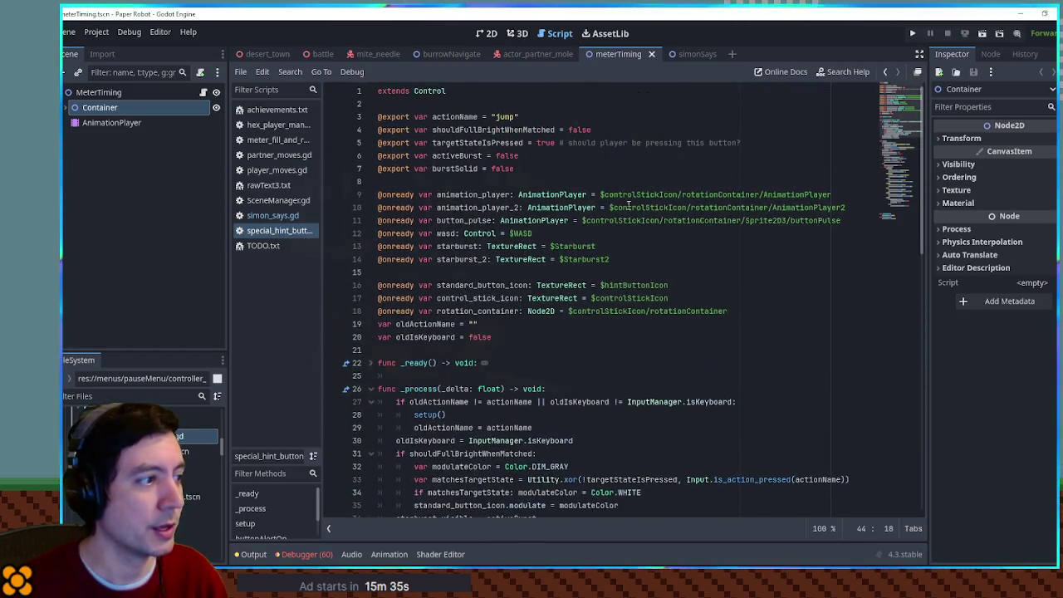
pyautogui.scroll(-8, 629, 204)
pyautogui.scroll(-4, 629, 205)
pyautogui.scroll(7, 628, 205)
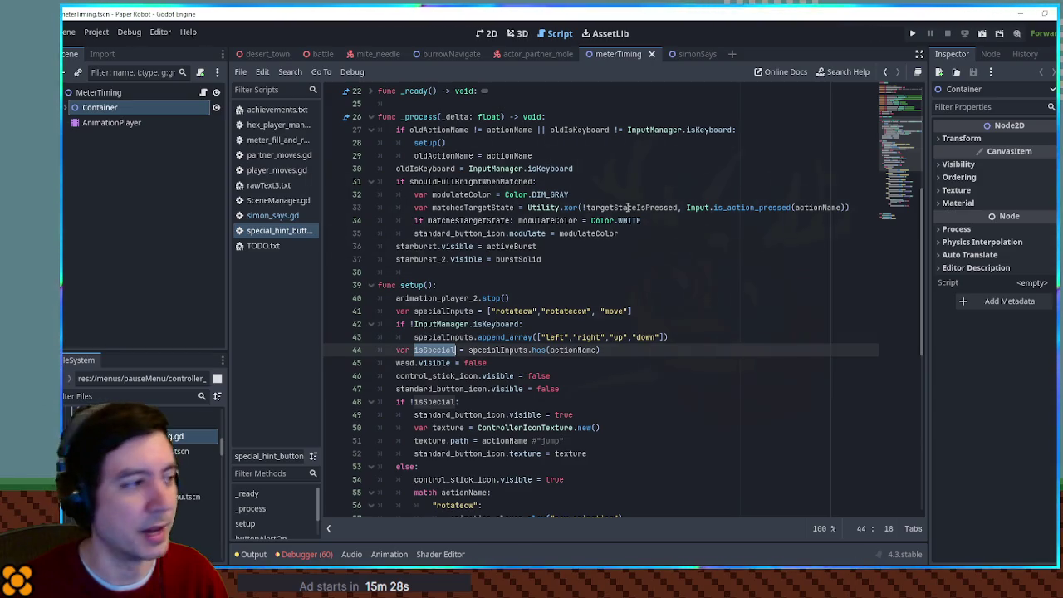
pyautogui.doubleClick(453, 312)
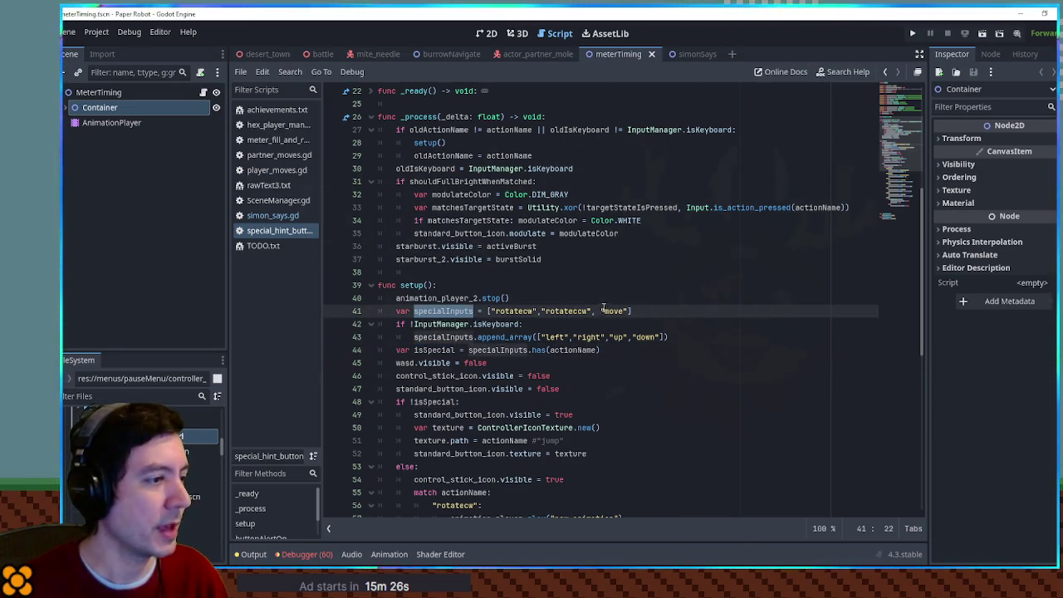
pyautogui.click(629, 311)
pyautogui.write(', "?')
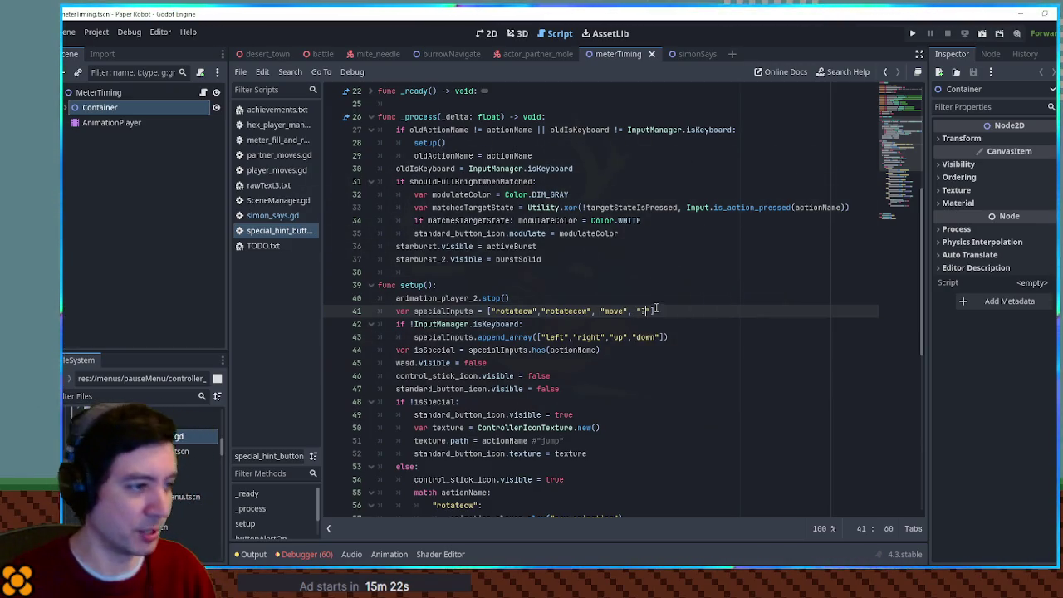
# Duplicate the rotatecw match case and relabel the copy as the "?" case.
pyautogui.scroll(-3, 656, 309)
pyautogui.doubleClick(444, 196)
pyautogui.scroll(-5, 446, 203)
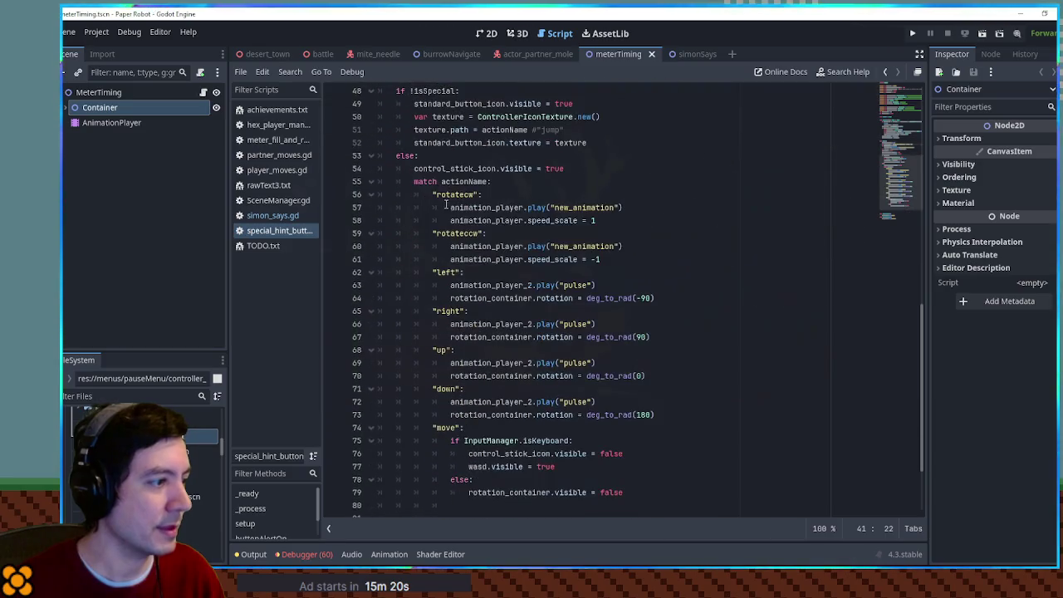
pyautogui.moveTo(611, 221); pyautogui.dragTo(611, 186)
pyautogui.hotkey('ctrl', 'shift', 'd')
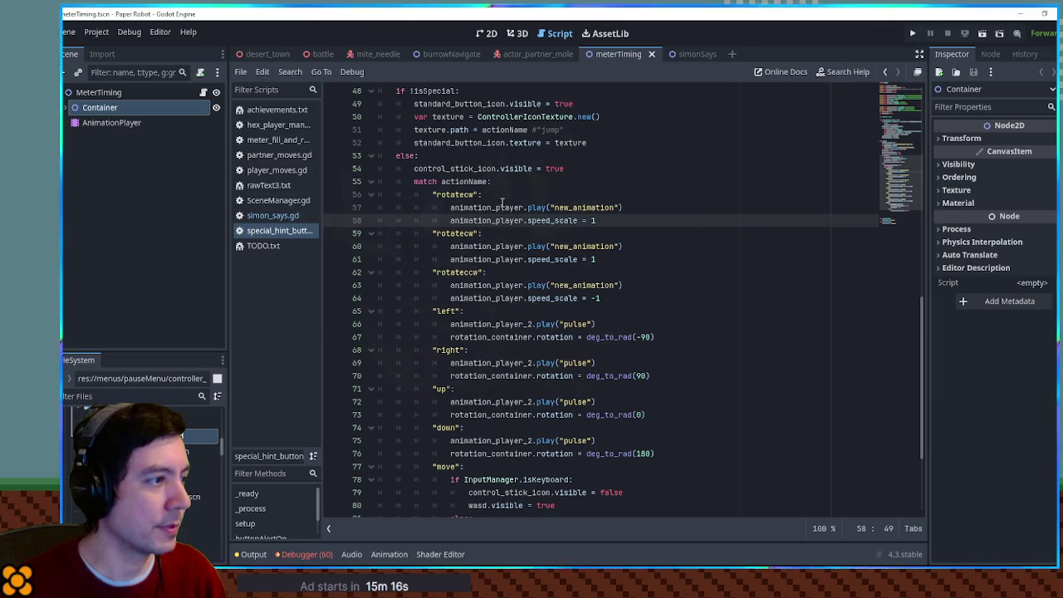
pyautogui.doubleClick(460, 195)
pyautogui.write('r')
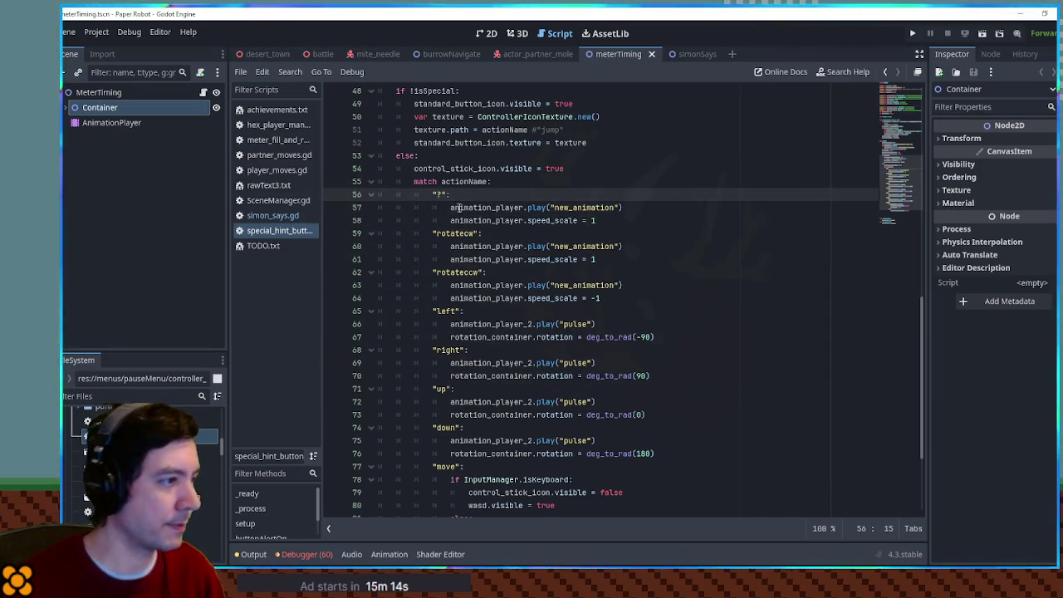
pyautogui.click(461, 208)
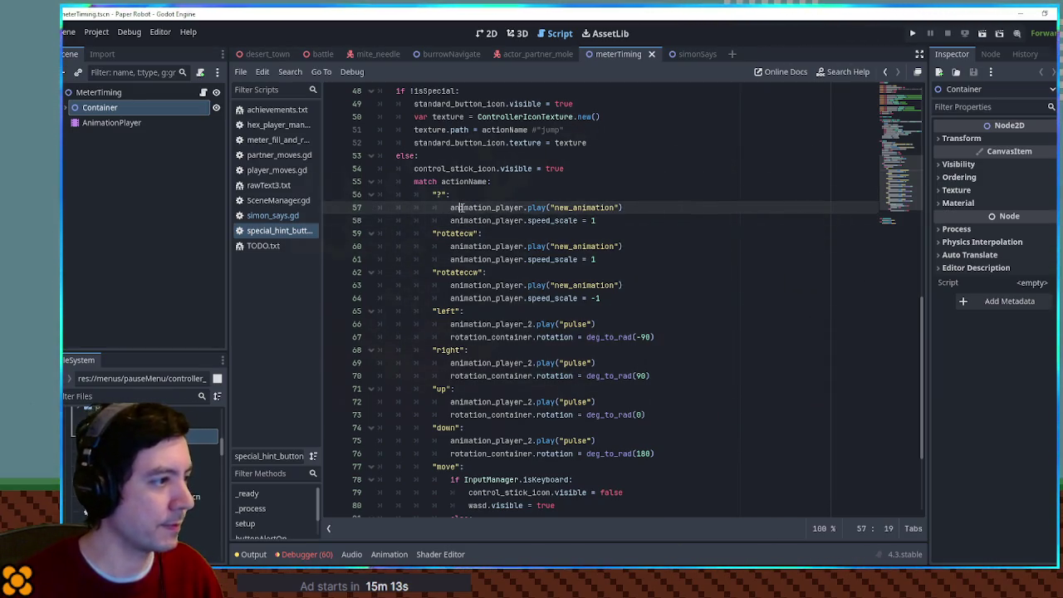
# Replace the "?" case's animation and speed_scale lines with just pass.
pyautogui.doubleClick(561, 220)
pyautogui.scroll(10, 561, 222)
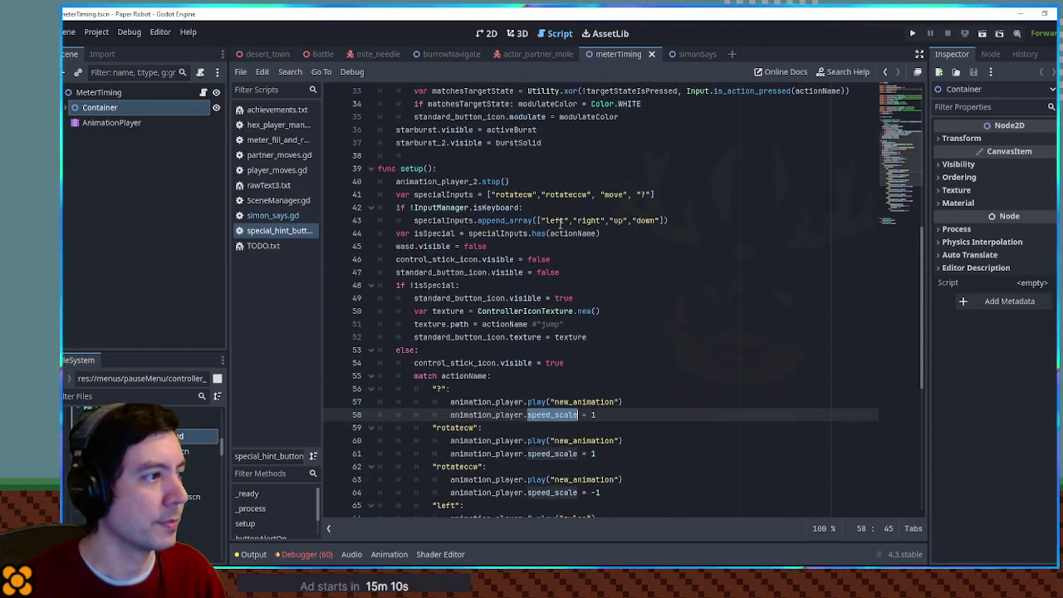
pyautogui.scroll(-7, 560, 225)
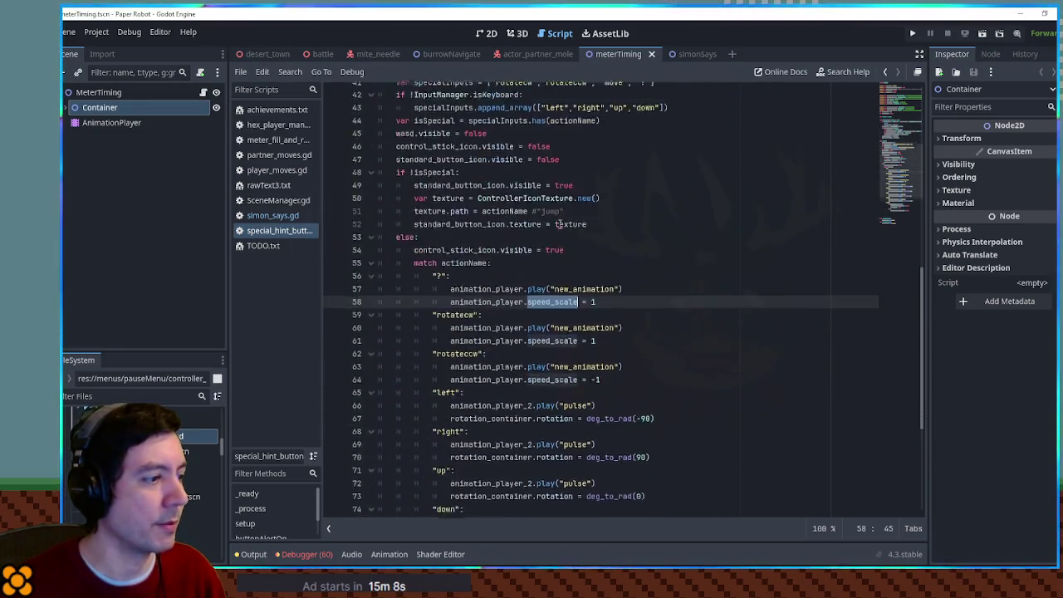
pyautogui.click(487, 336)
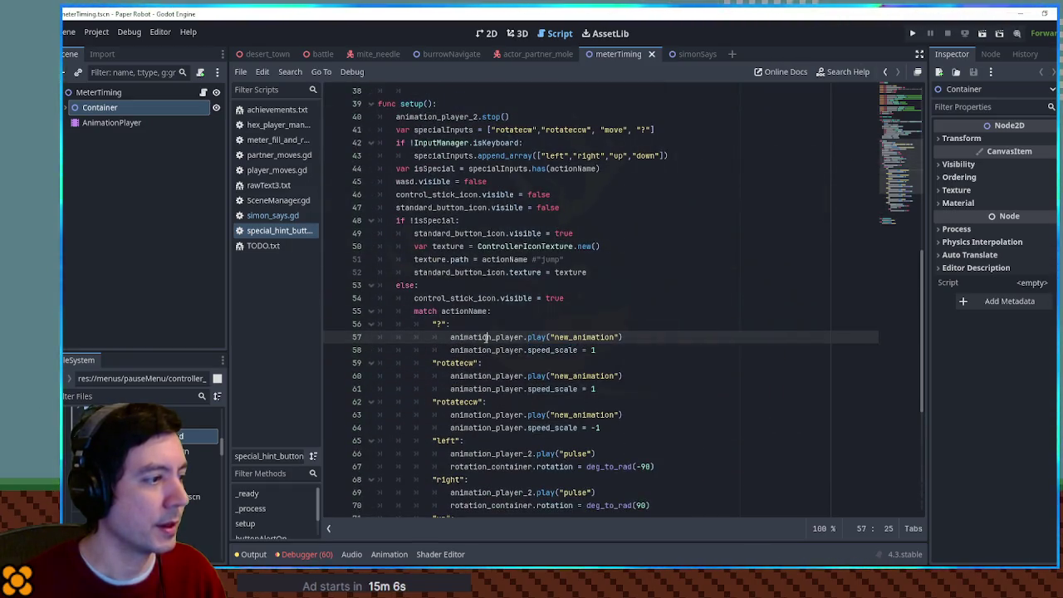
pyautogui.scroll(-3, 498, 325)
pyautogui.scroll(-2, 498, 324)
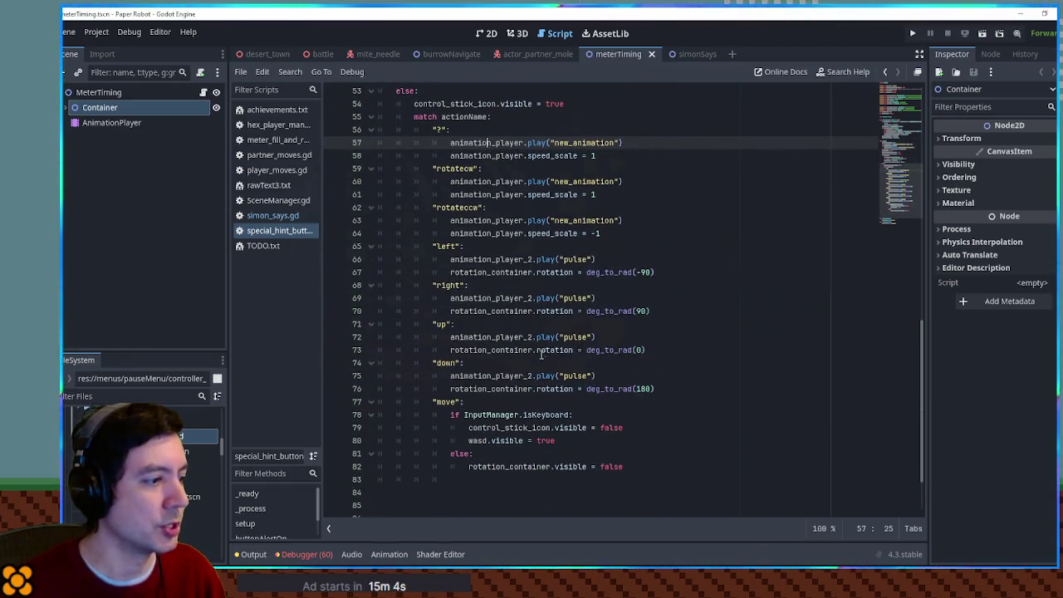
pyautogui.moveTo(469, 440); pyautogui.dragTo(555, 441)
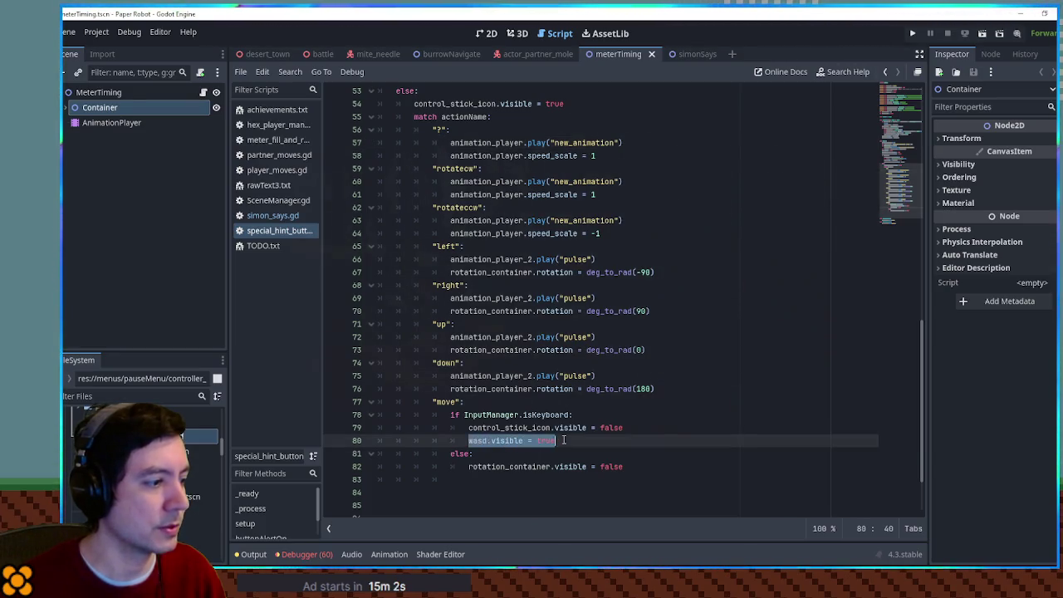
pyautogui.moveTo(450, 143)
pyautogui.mouseDown()
pyautogui.moveTo(498, 170)
pyautogui.moveTo(618, 151)
pyautogui.mouseUp()
pyautogui.write('pass')
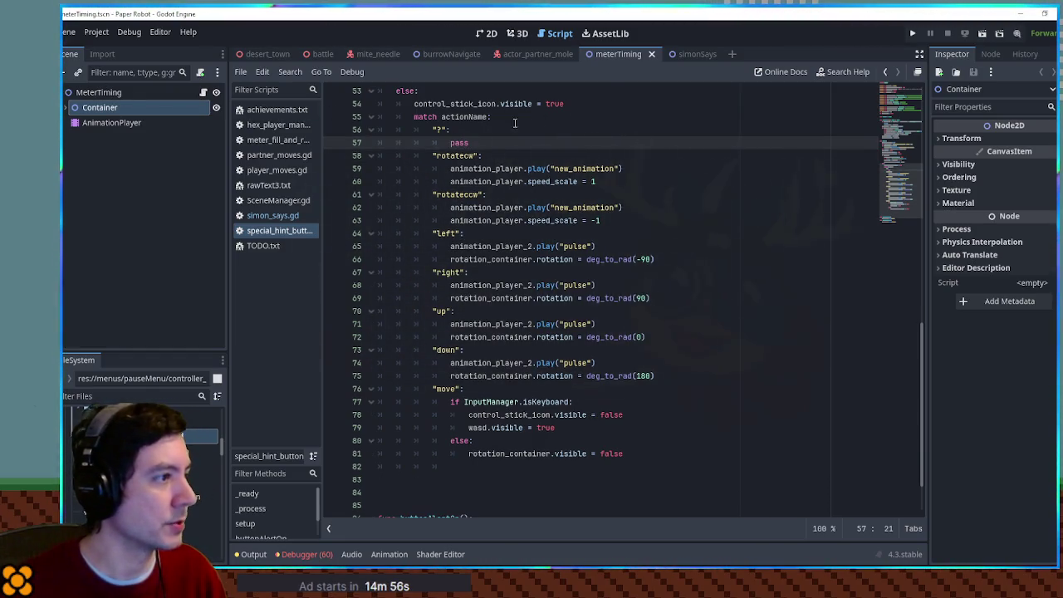
pyautogui.scroll(2, 499, 250)
pyautogui.click(133, 396)
pyautogui.write('specia')
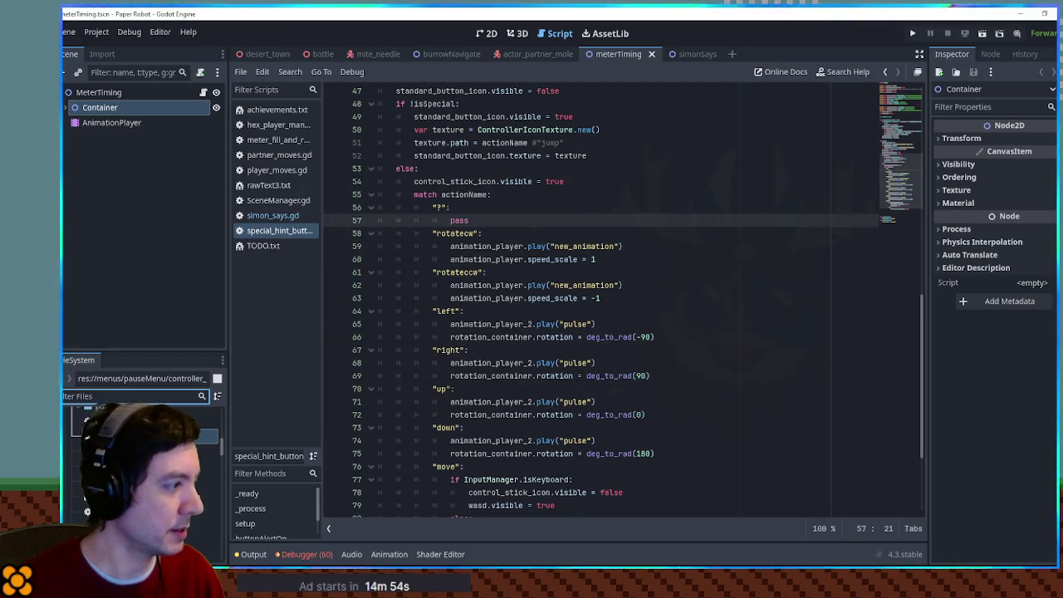
pyautogui.write('l hin')
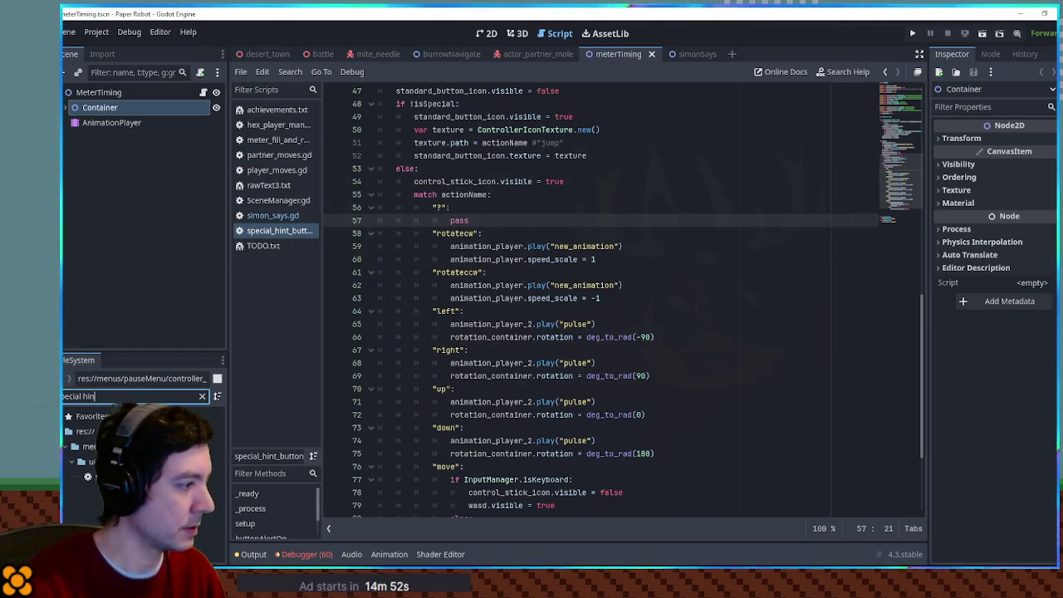
# From the 2D view, open HintButton's control_hint_button.tscn via Container and show its WASD node.
pyautogui.click(487, 33)
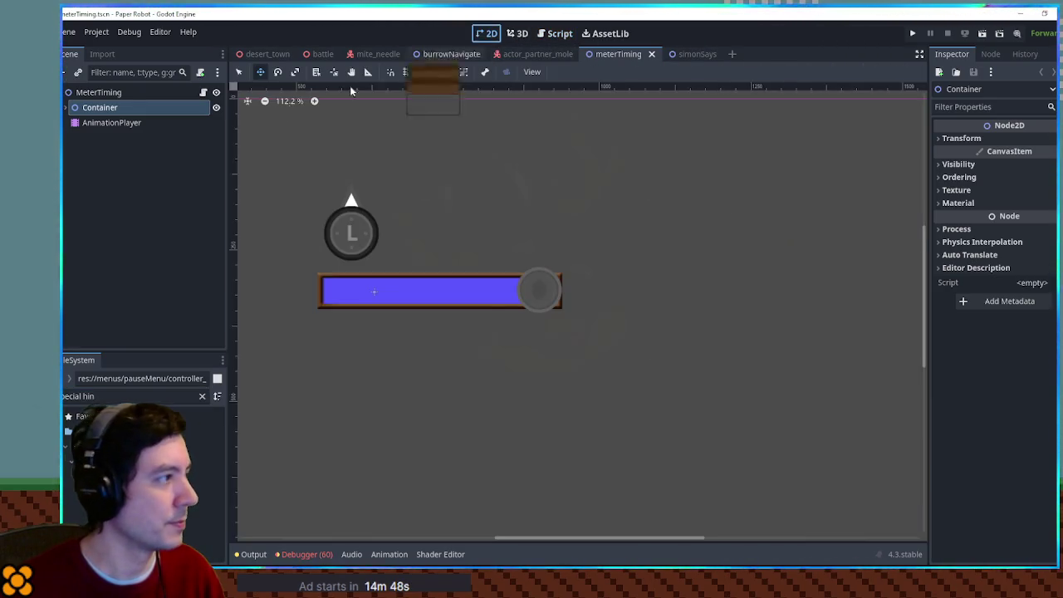
pyautogui.click(67, 108)
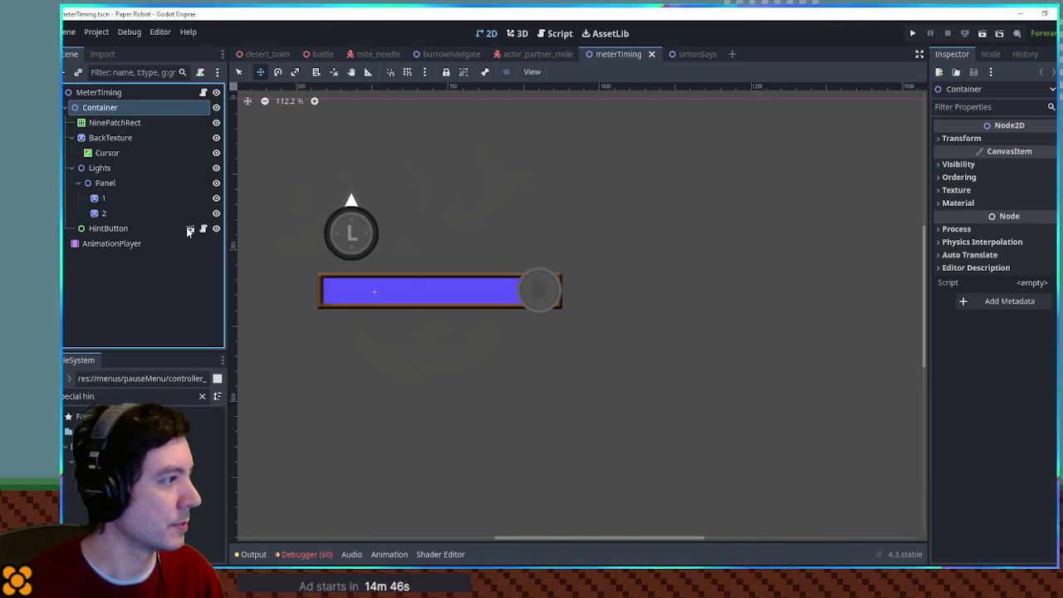
pyautogui.click(190, 228)
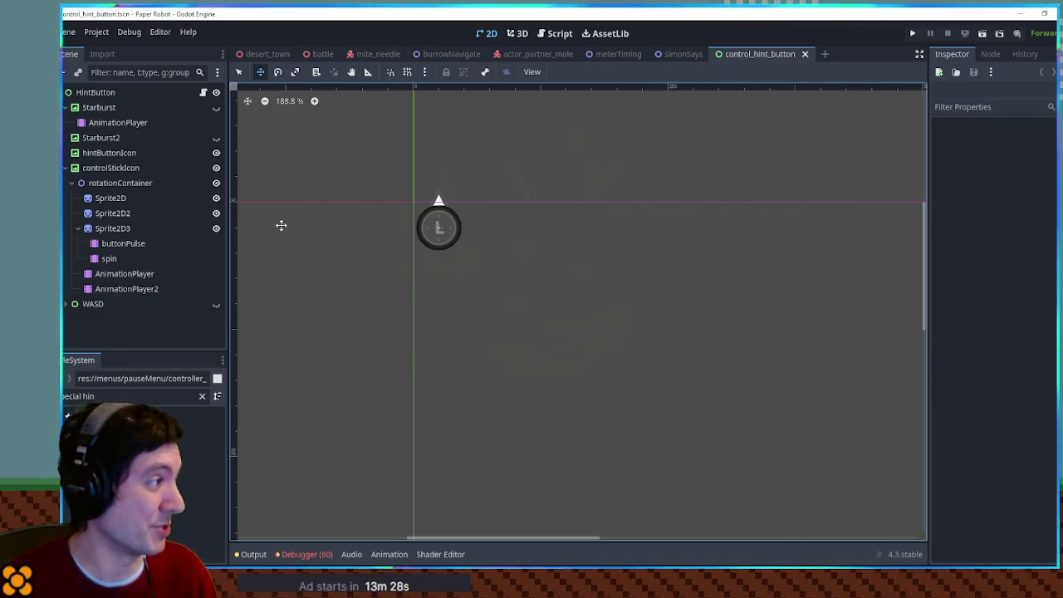
pyautogui.scroll(4, 374, 193)
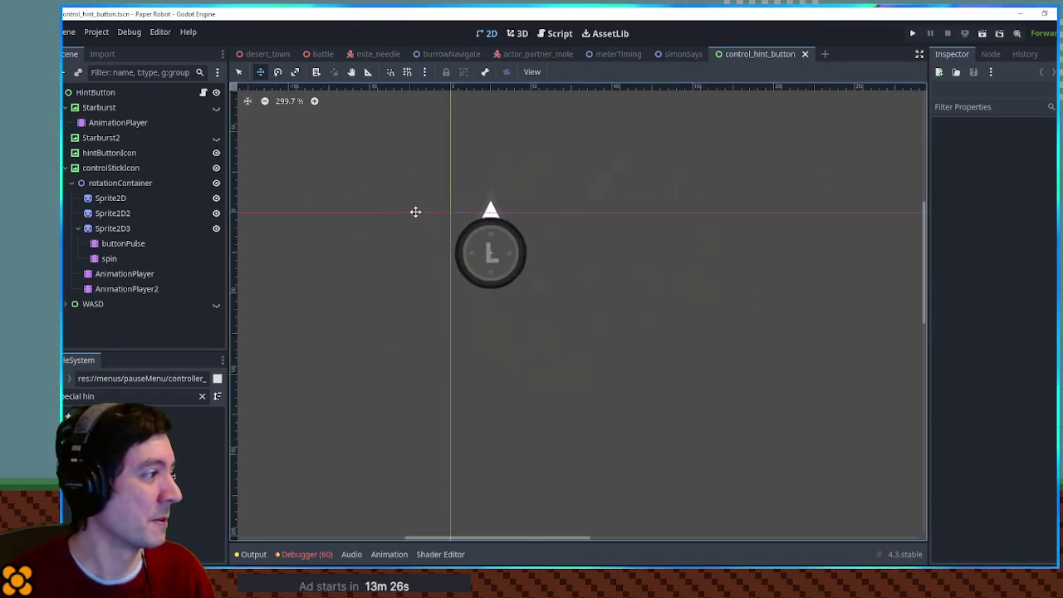
pyautogui.click(217, 304)
# Hide WASD again, then add a Node2D child named Hidden under HintButton.
pyautogui.click(217, 304)
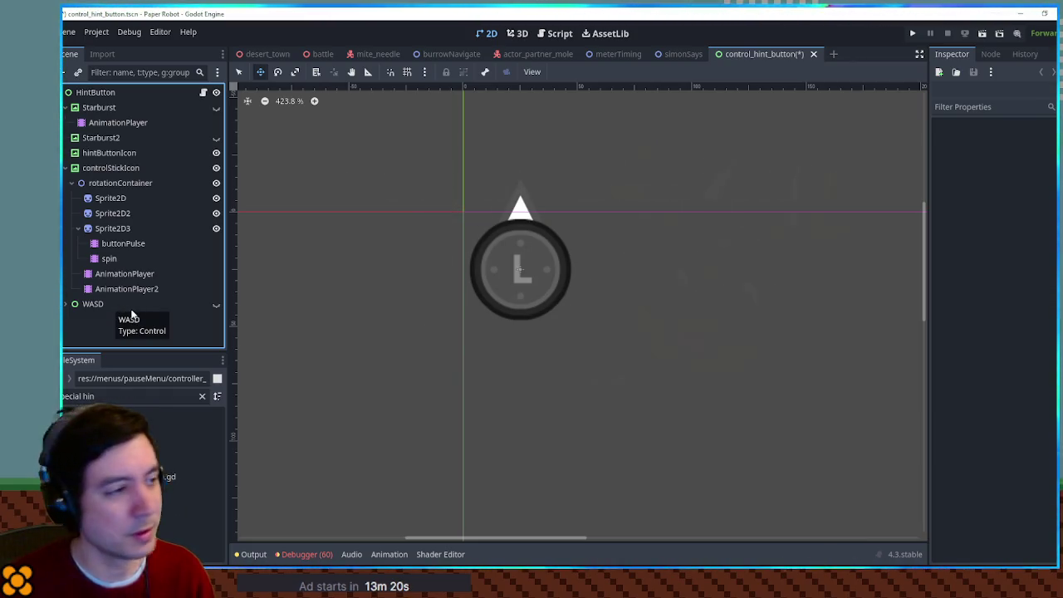
pyautogui.click(111, 93)
pyautogui.hotkey('ctrl', 'a')
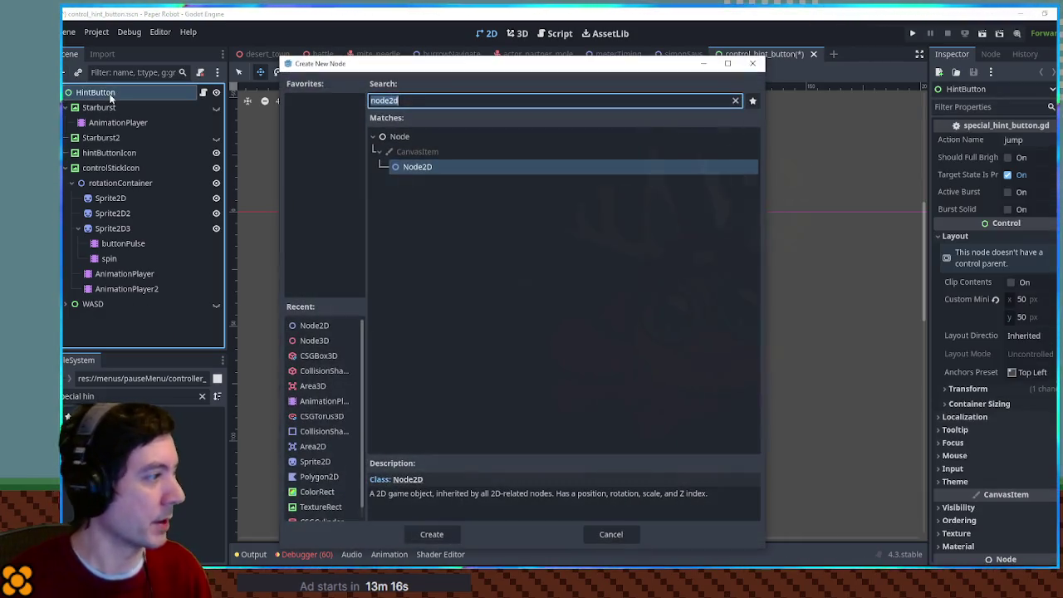
pyautogui.write('node2d')
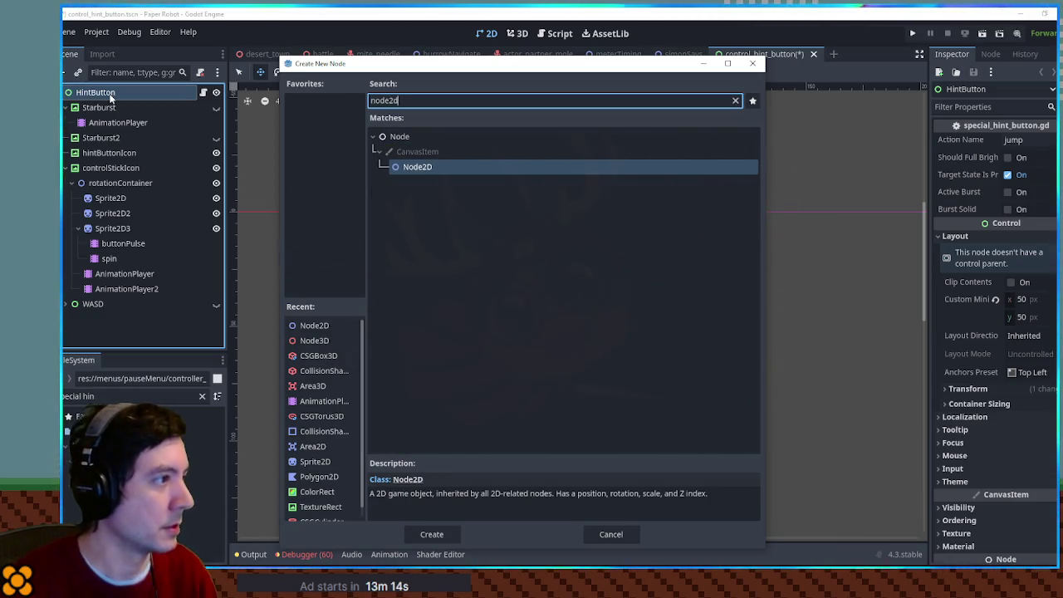
pyautogui.press('Return')
pyautogui.press('F2')
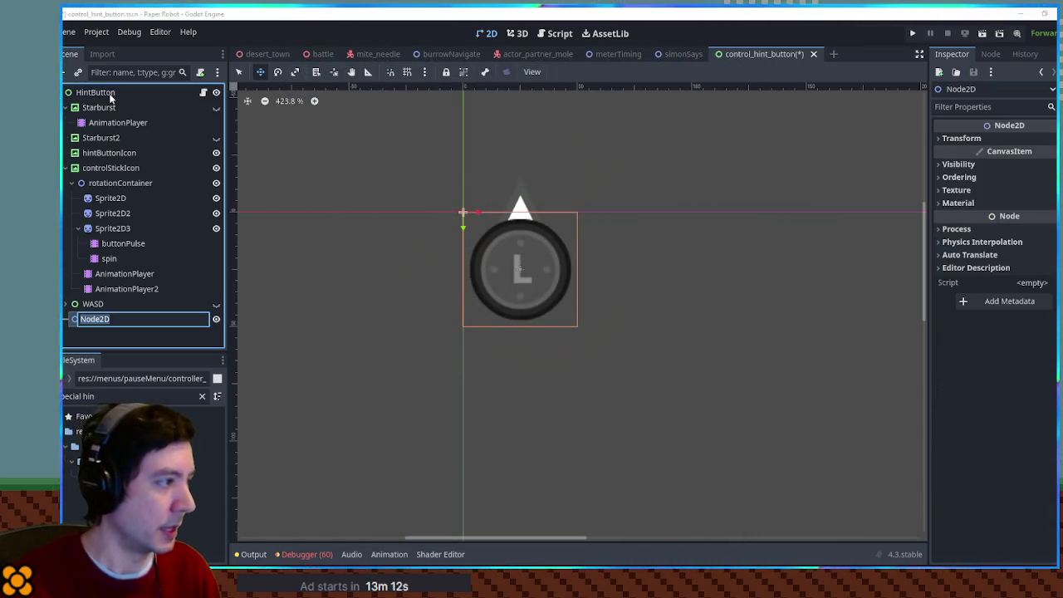
pyautogui.write('Hidden')
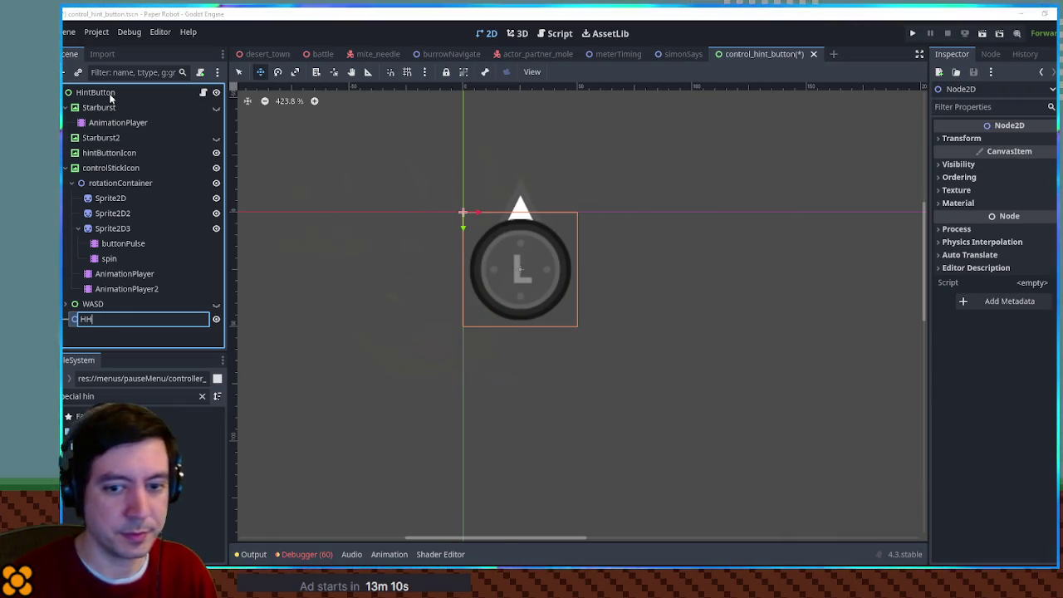
pyautogui.press('Return')
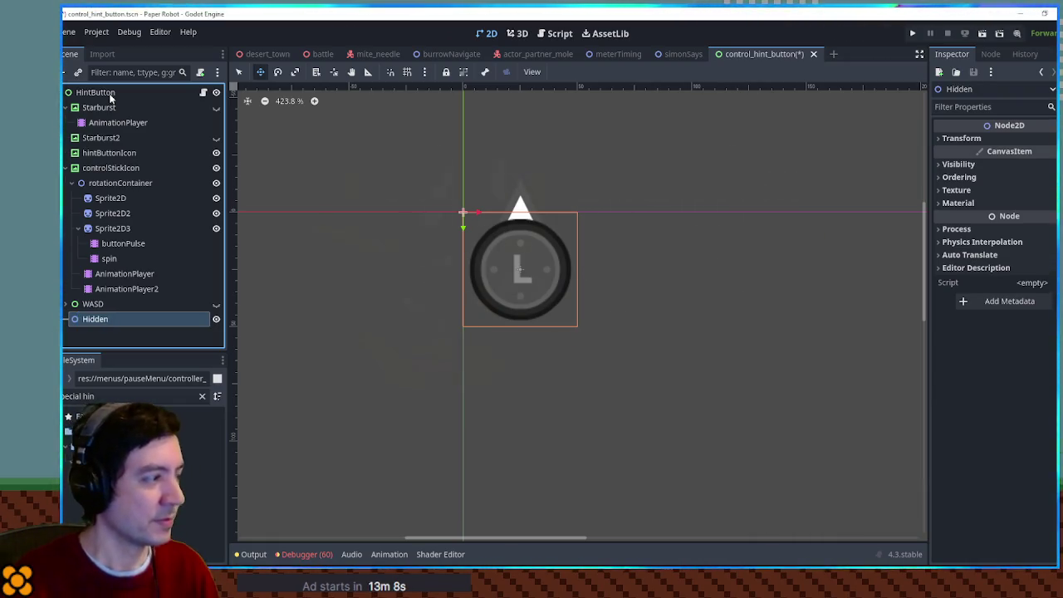
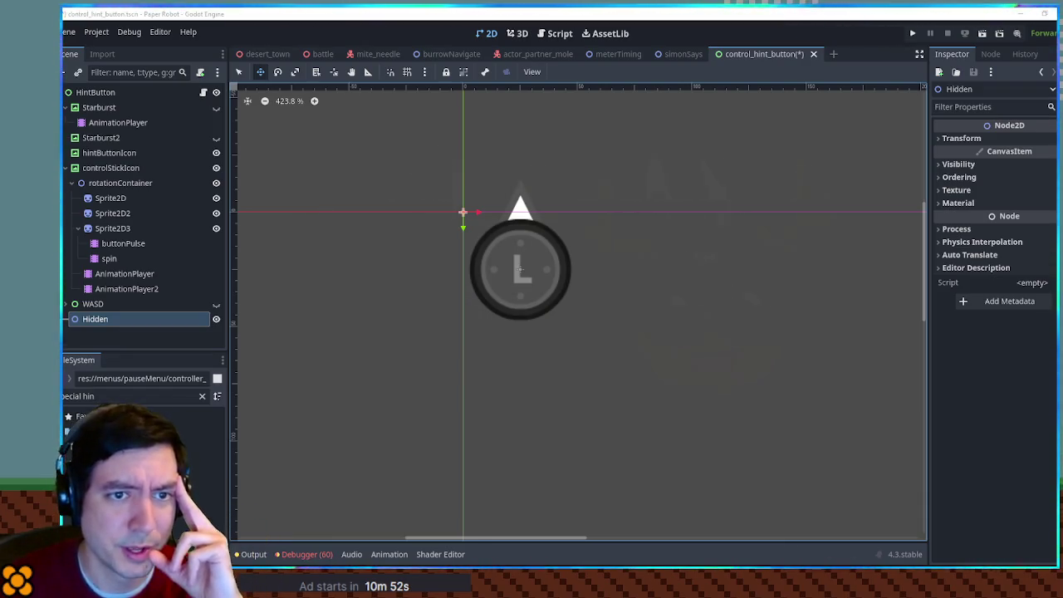
# In Calculator, subtract 1 from 0.3678794411714424 to get -0.6321205588285576.
pyautogui.hotkey('alt', 'Tab')
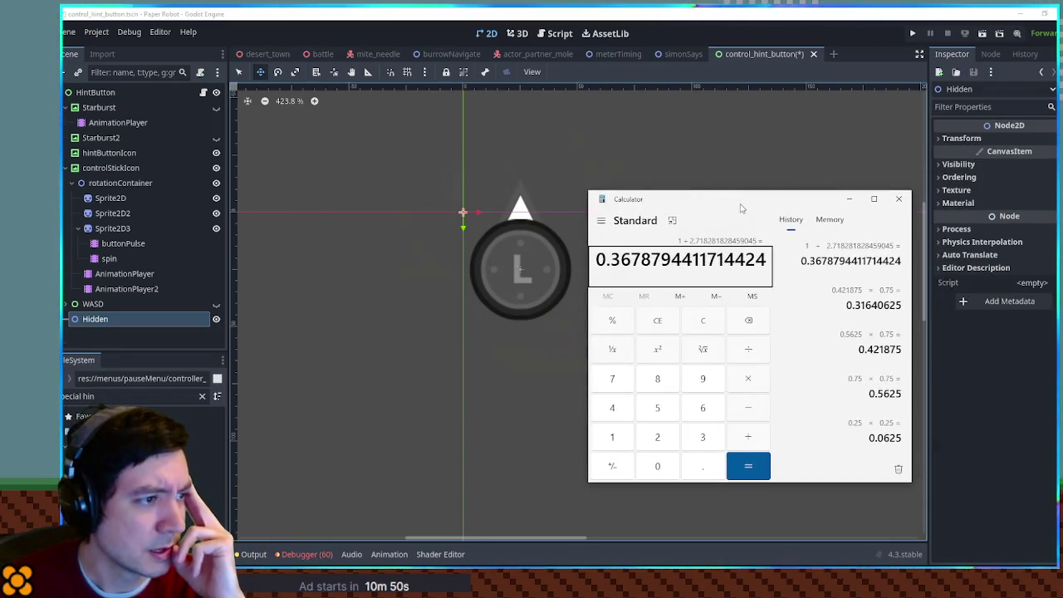
pyautogui.click(745, 412)
pyautogui.click(612, 437)
pyautogui.click(749, 466)
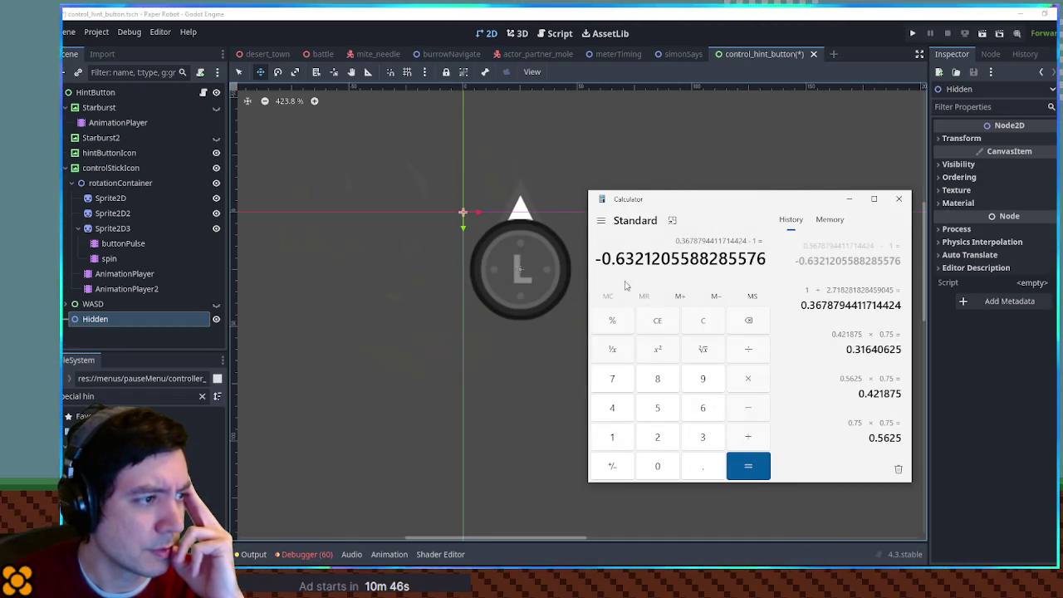
# Highlight the digits 63 and 32 in the result, then clear and enter 3.14159.
pyautogui.moveTo(616, 259)
pyautogui.mouseDown()
pyautogui.moveTo(695, 260)
pyautogui.moveTo(635, 259)
pyautogui.mouseUp()
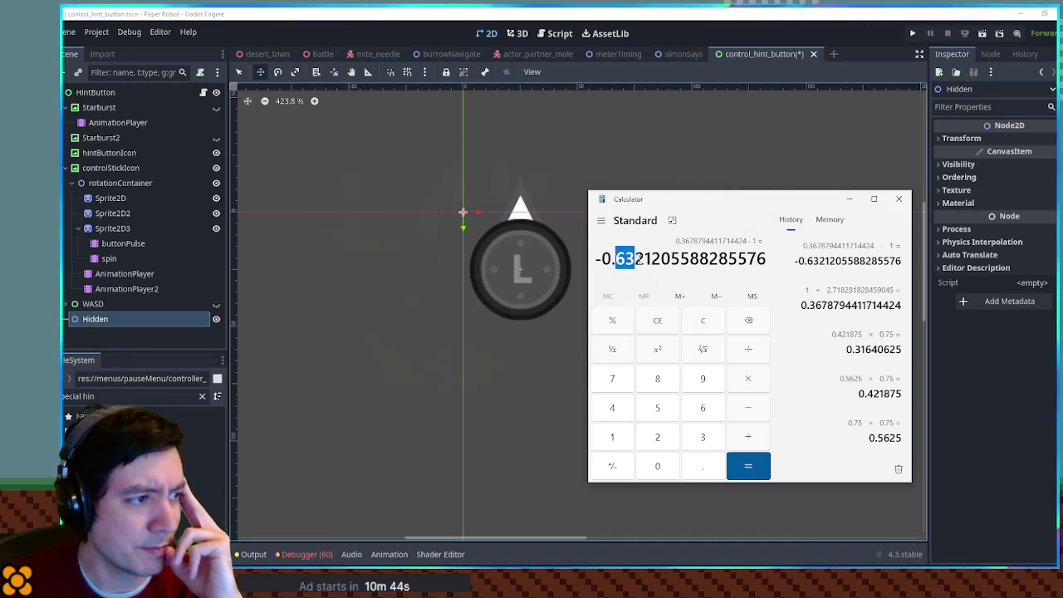
pyautogui.click(689, 215)
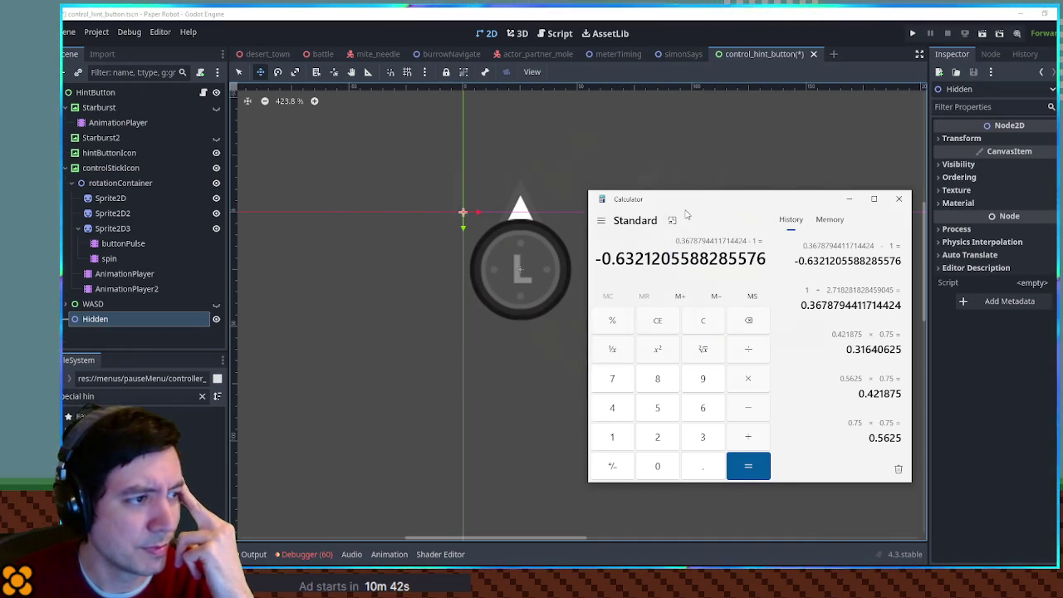
pyautogui.moveTo(615, 259); pyautogui.dragTo(737, 259)
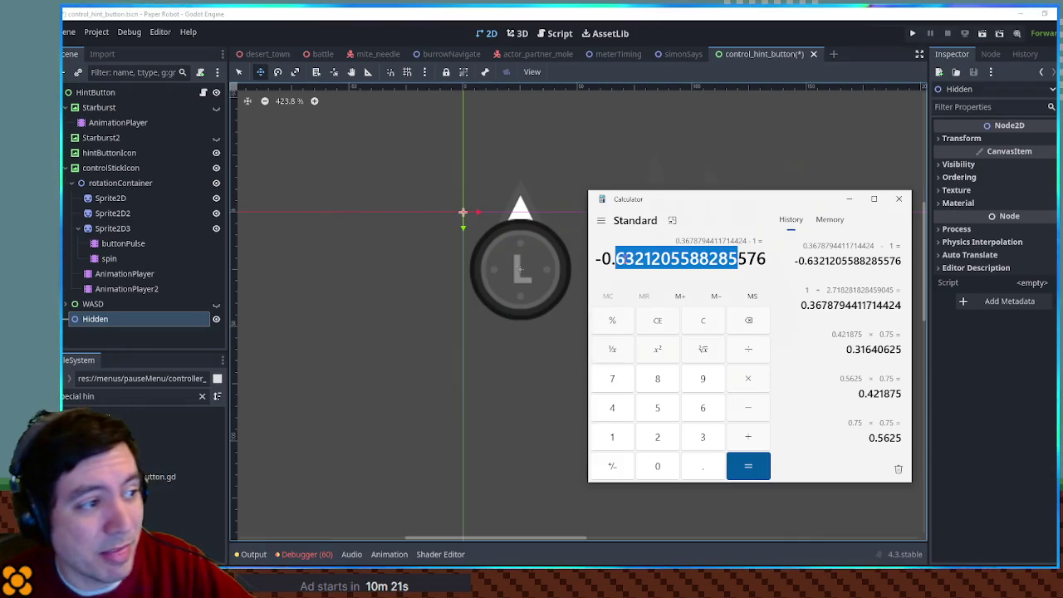
pyautogui.doubleClick(637, 259)
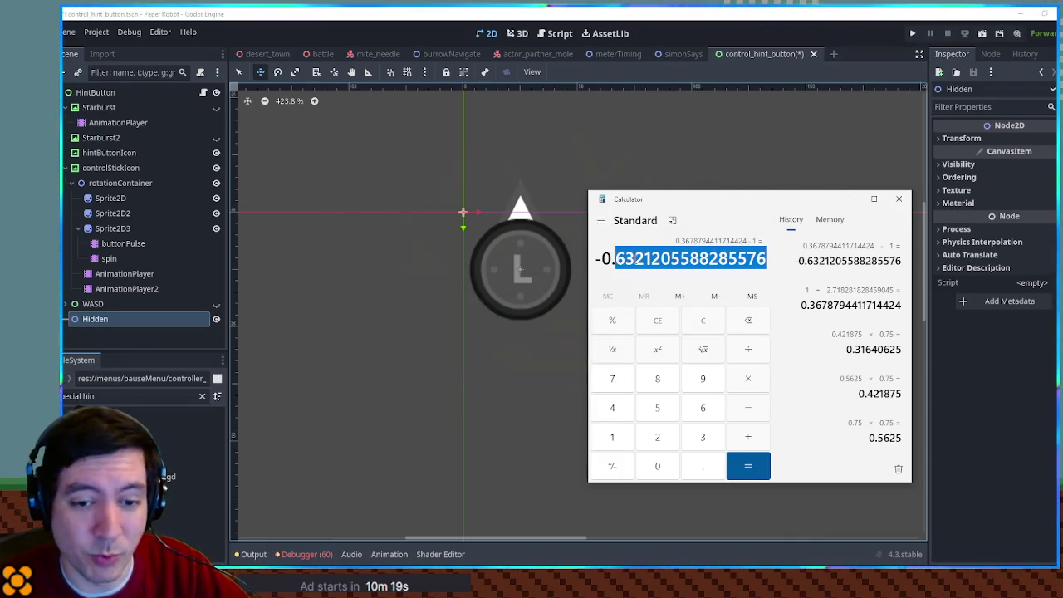
pyautogui.click(631, 260)
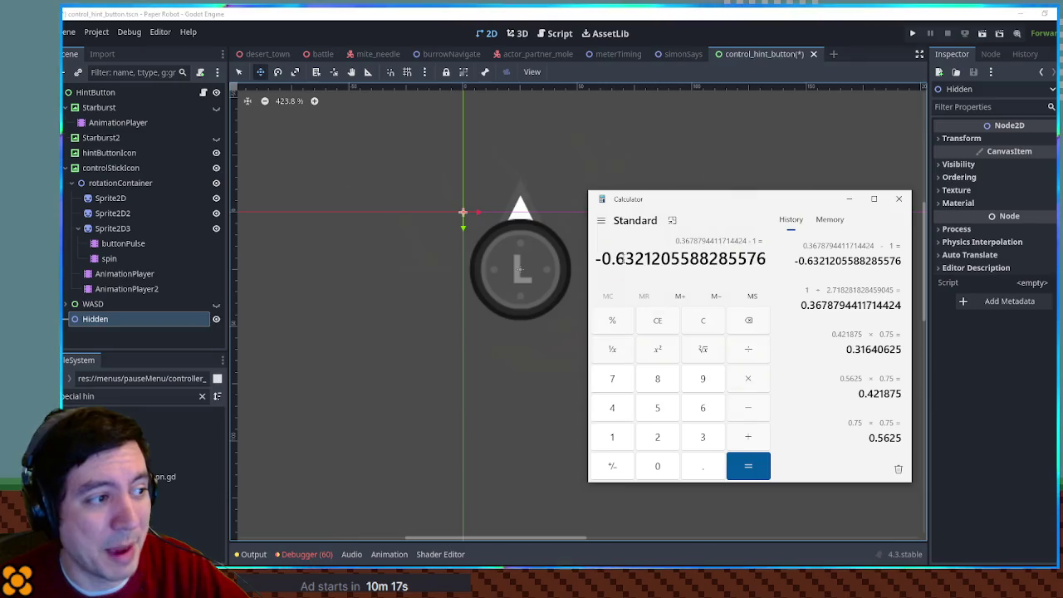
pyautogui.moveTo(620, 259); pyautogui.dragTo(645, 259)
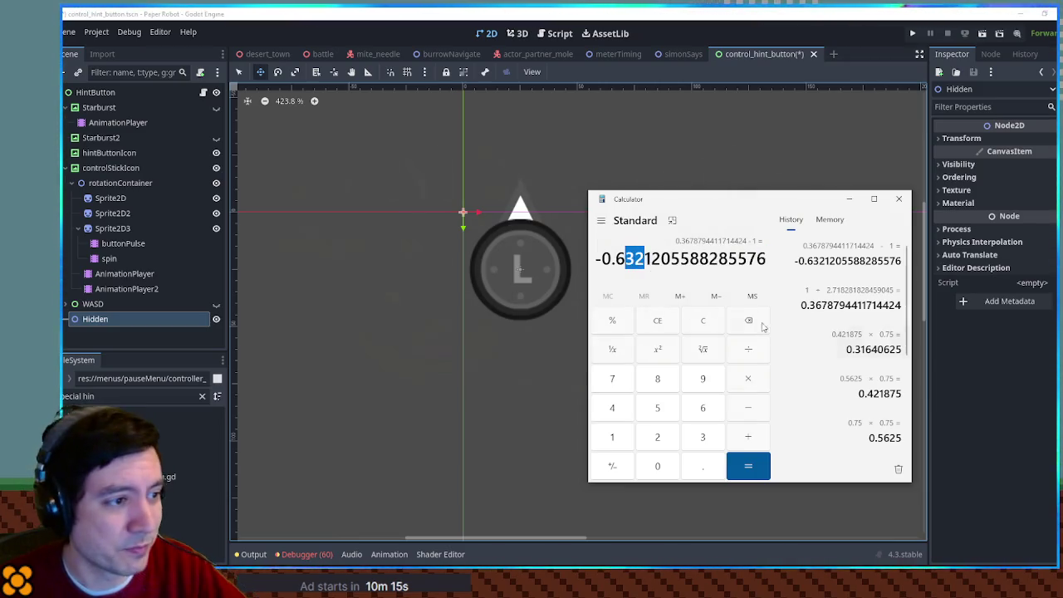
pyautogui.click(653, 328)
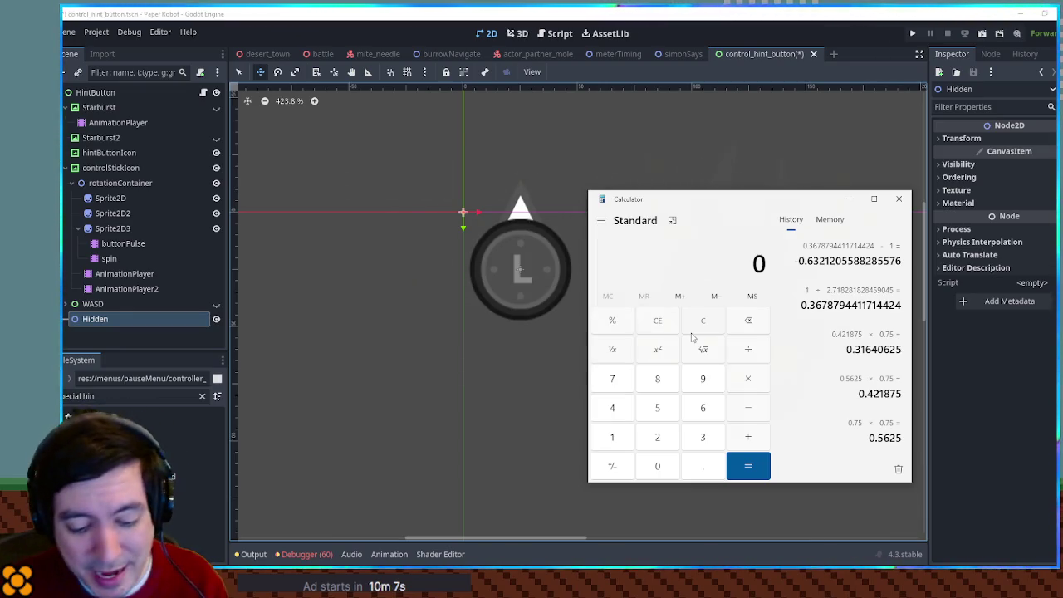
pyautogui.write('3.14159')
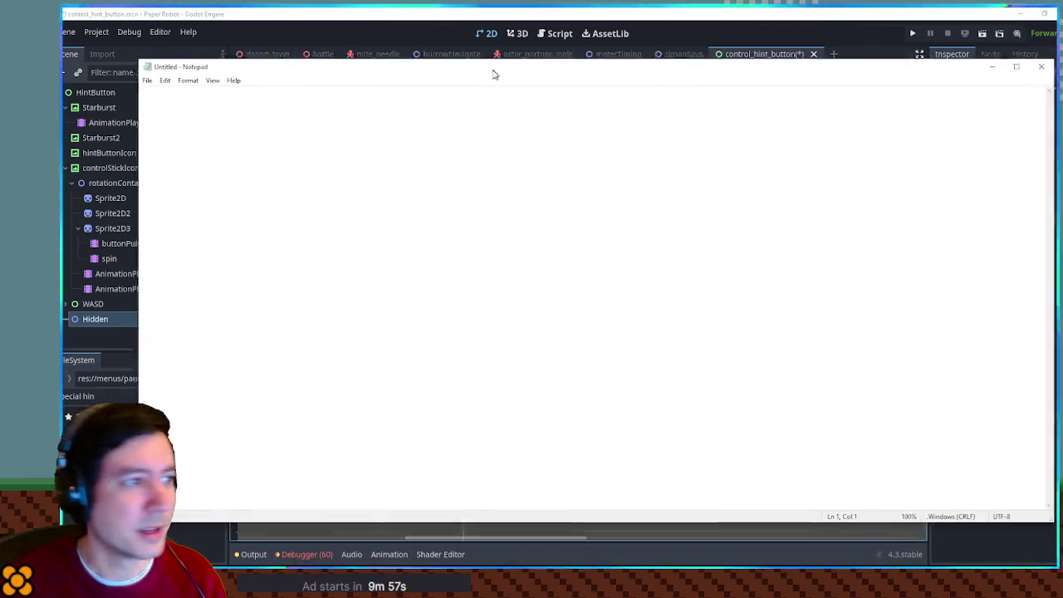
# Type pi as 3.1415926535979732384626433832785029741971693973751 on line 1, leaving an empty line below.
pyautogui.write('3')
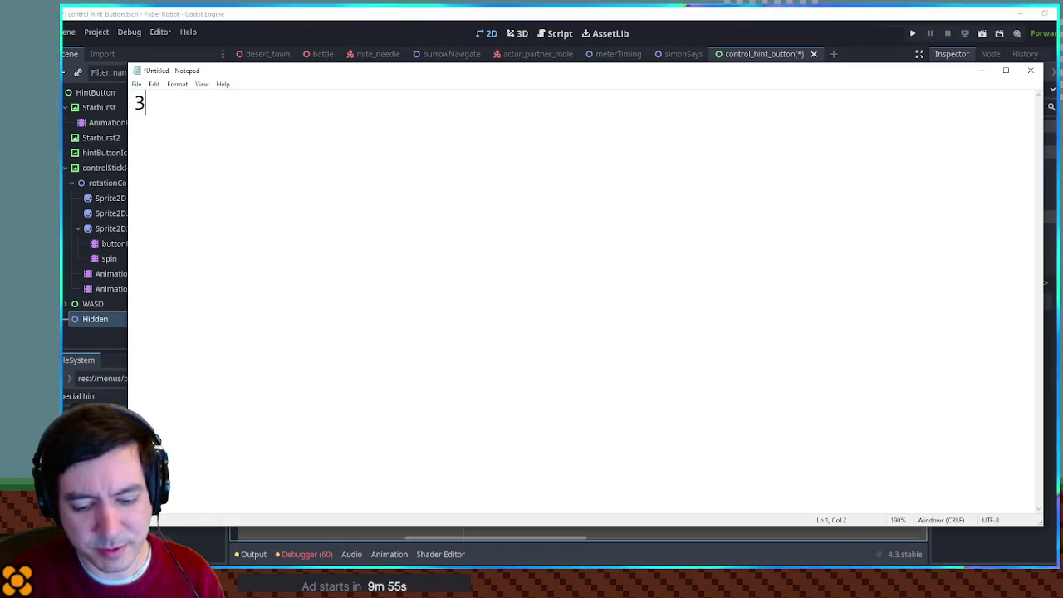
pyautogui.write('.1415926')
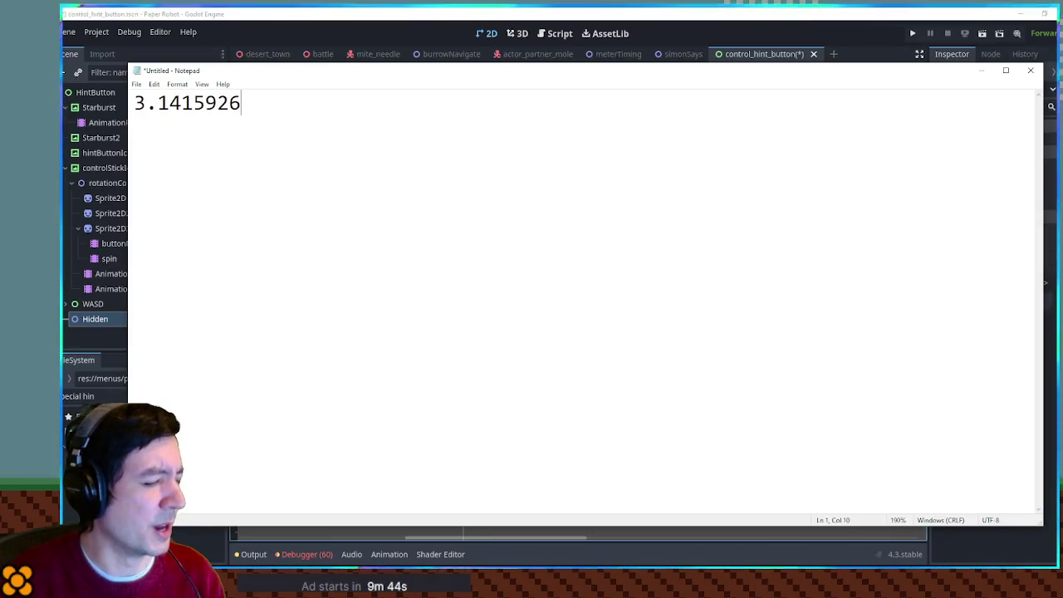
pyautogui.write('535')
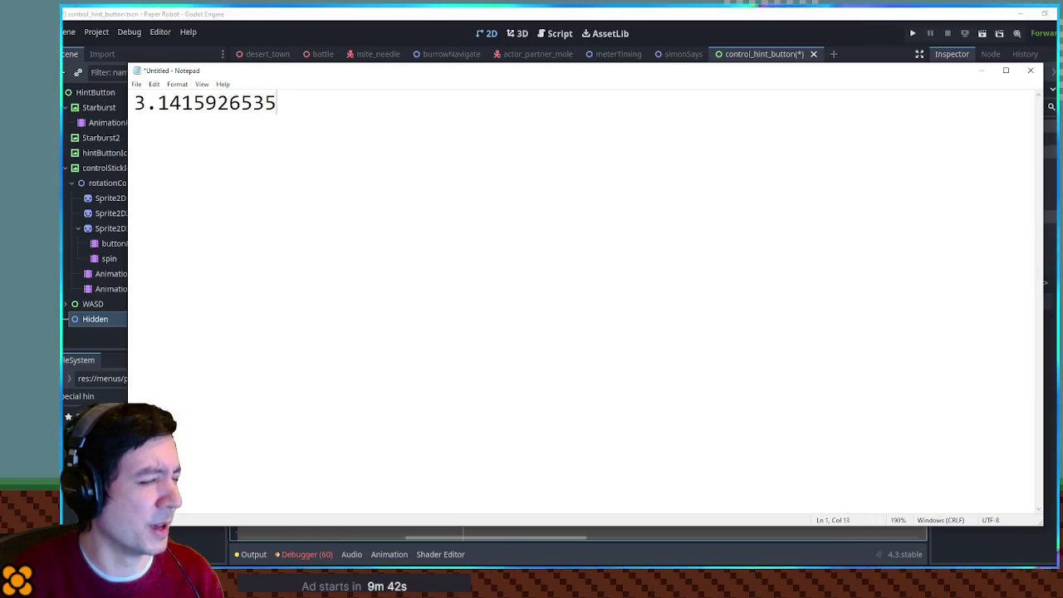
pyautogui.write('979')
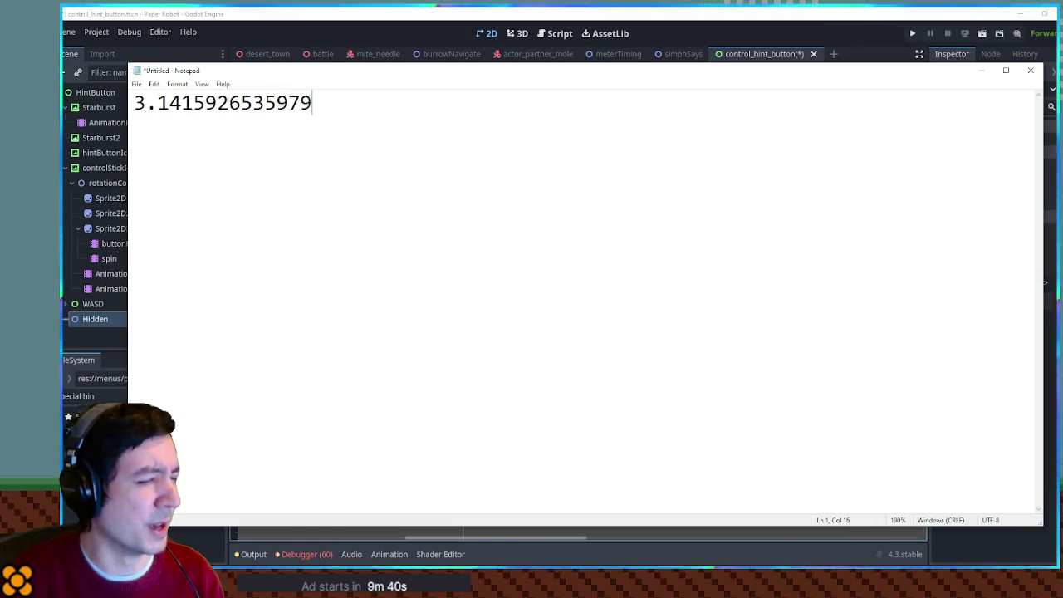
pyautogui.write('732')
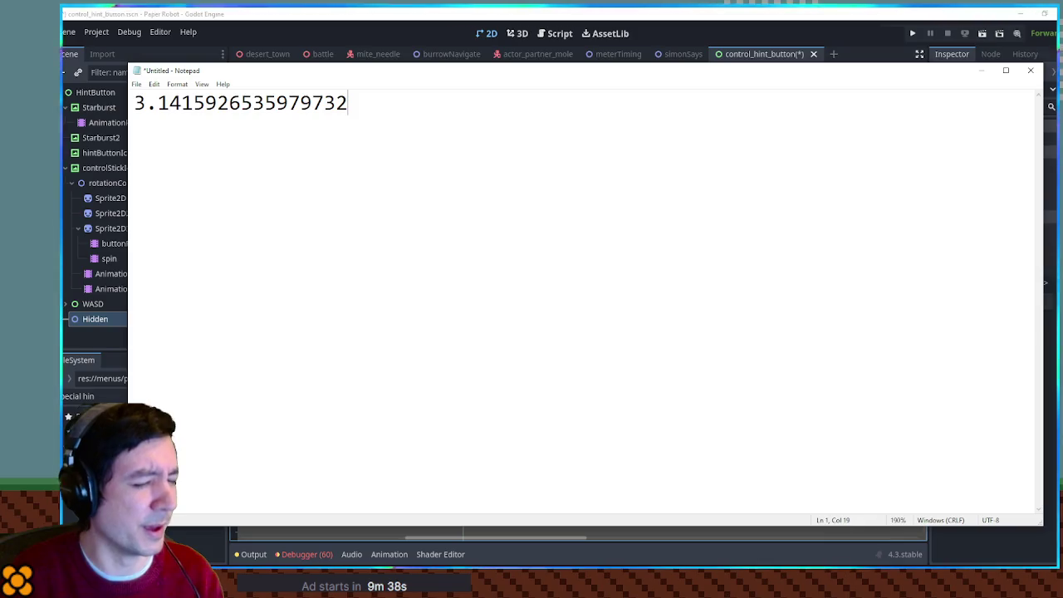
pyautogui.write('3')
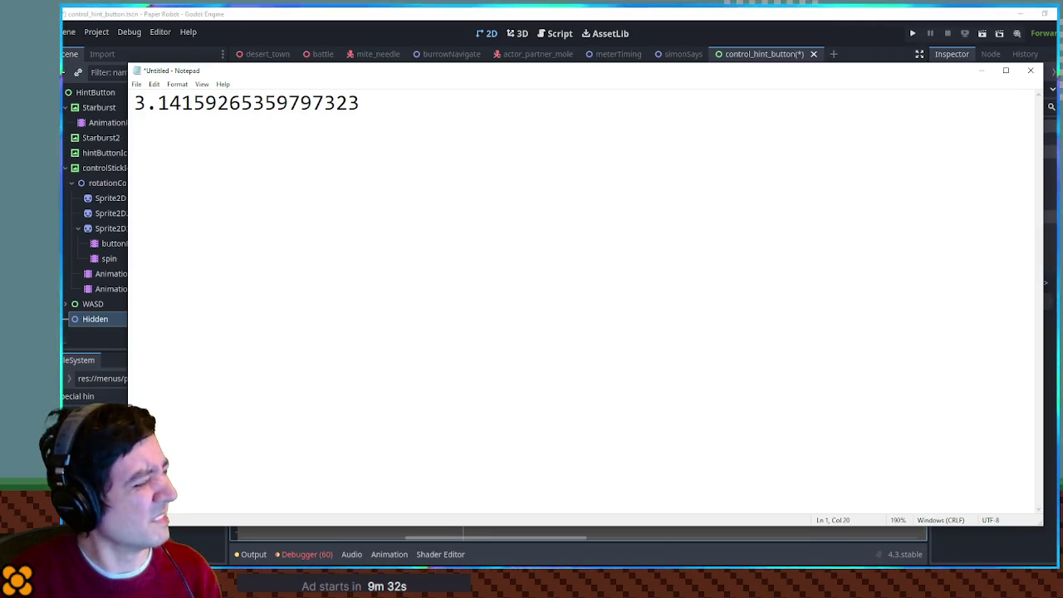
pyautogui.write('84626')
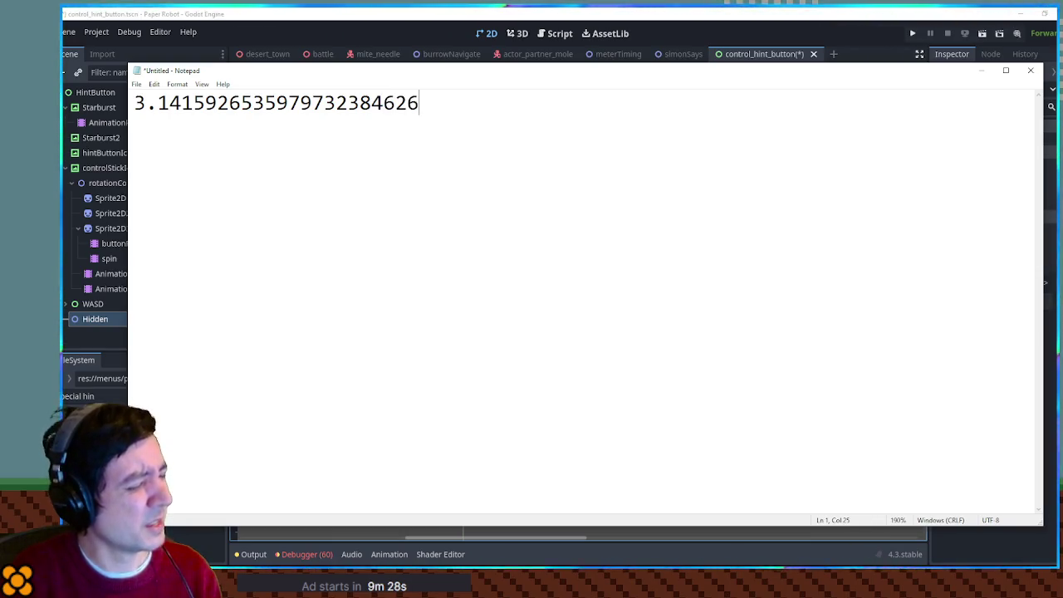
pyautogui.write('4')
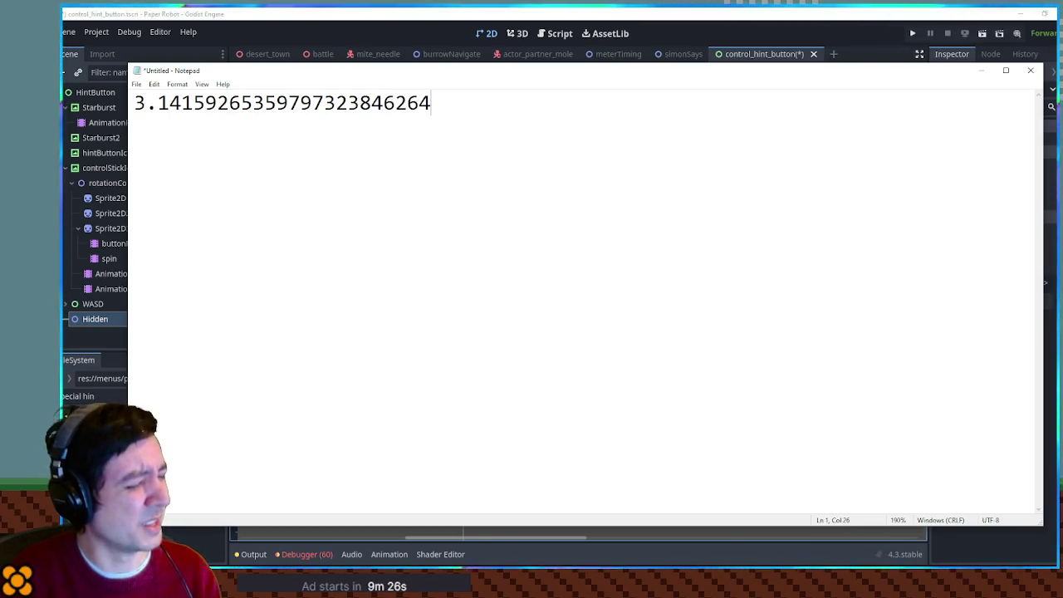
pyautogui.write('33')
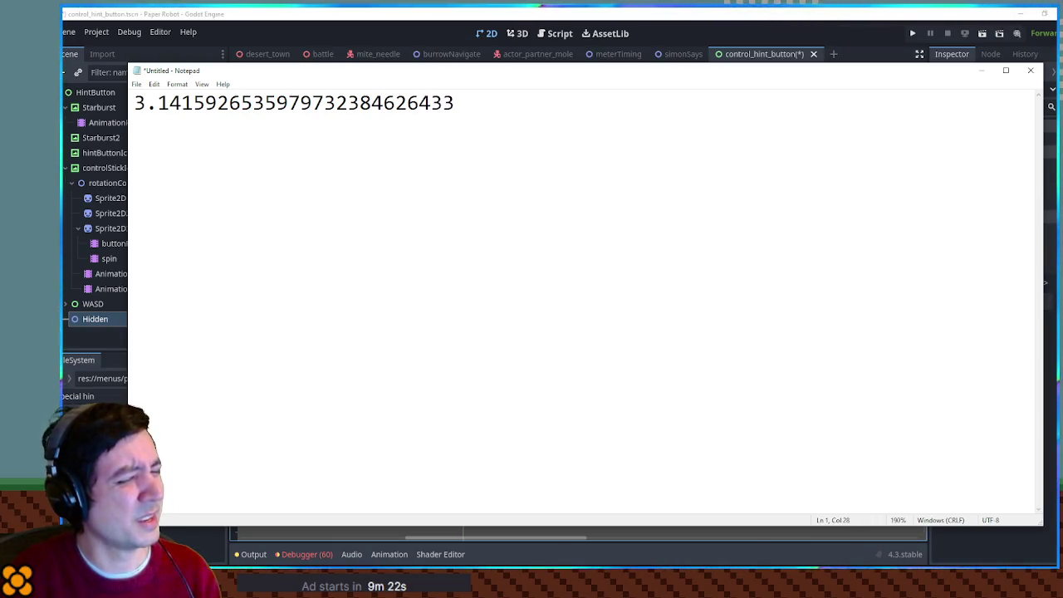
pyautogui.write('8')
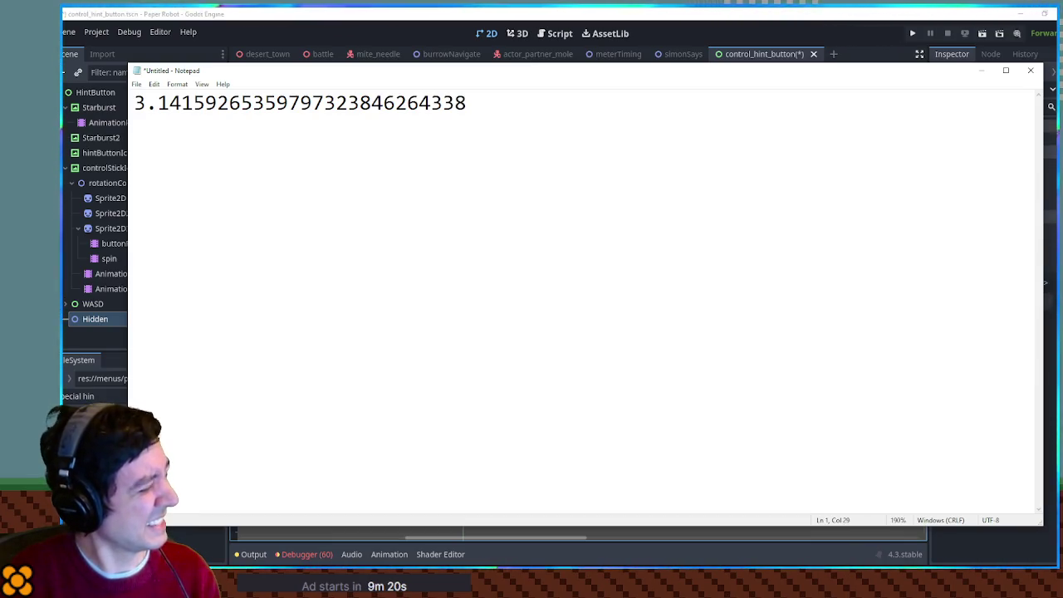
pyautogui.write('32')
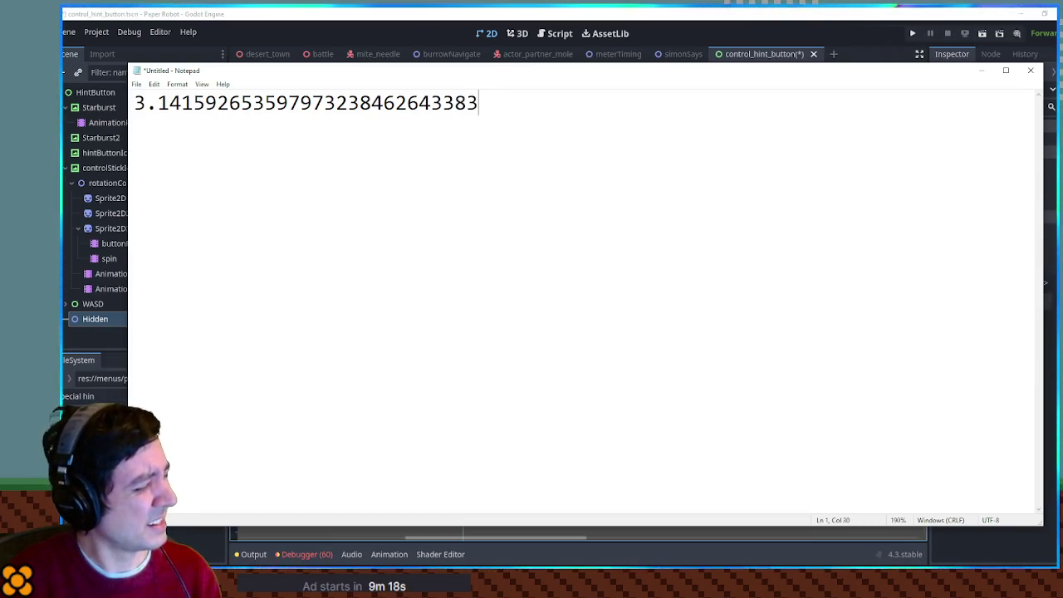
pyautogui.write('78')
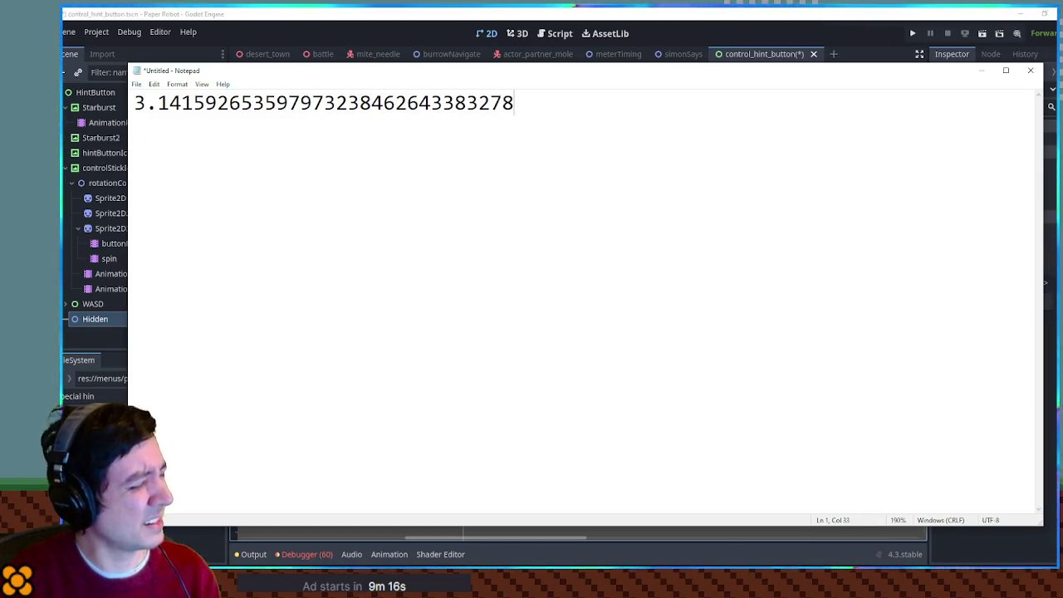
pyautogui.write('50')
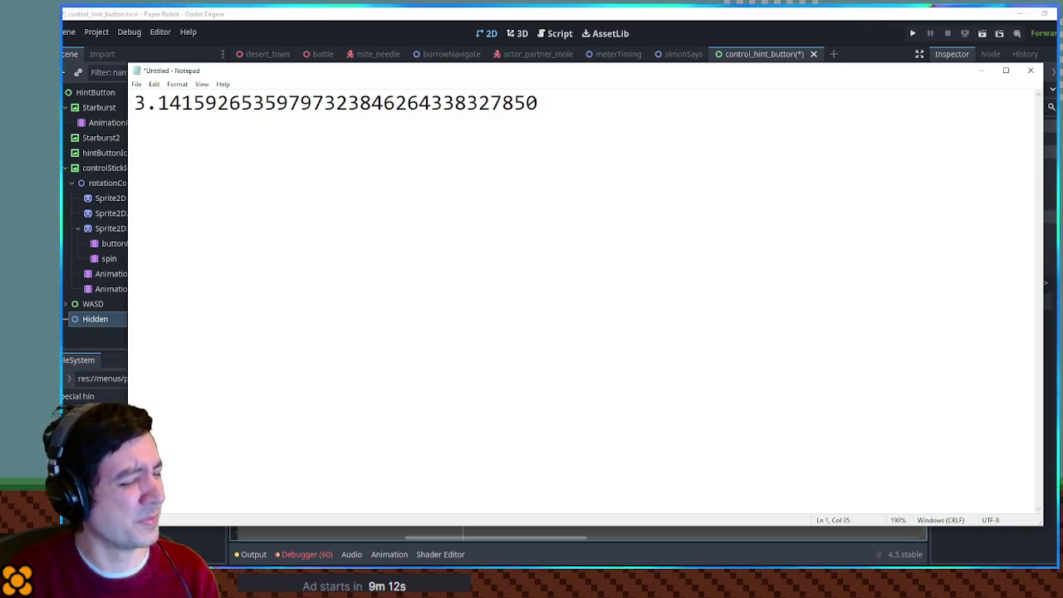
pyautogui.write('2')
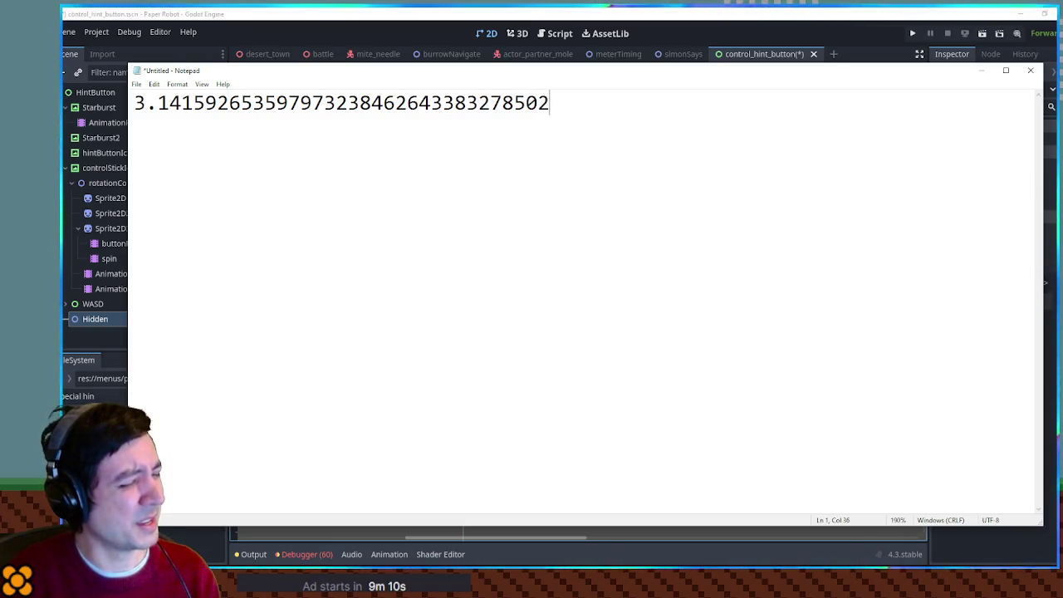
pyautogui.write('9')
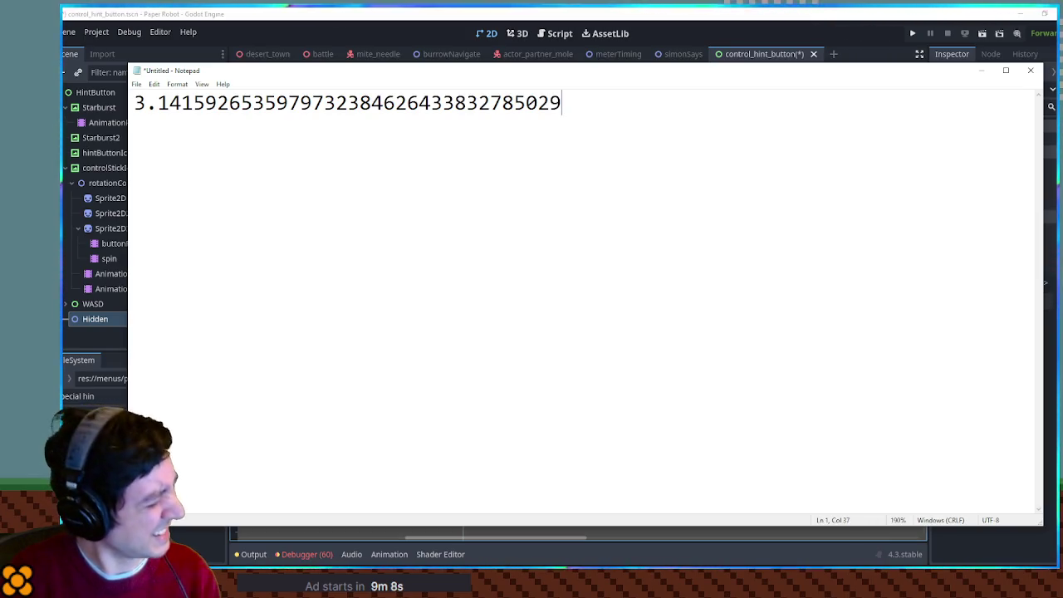
pyautogui.write('74')
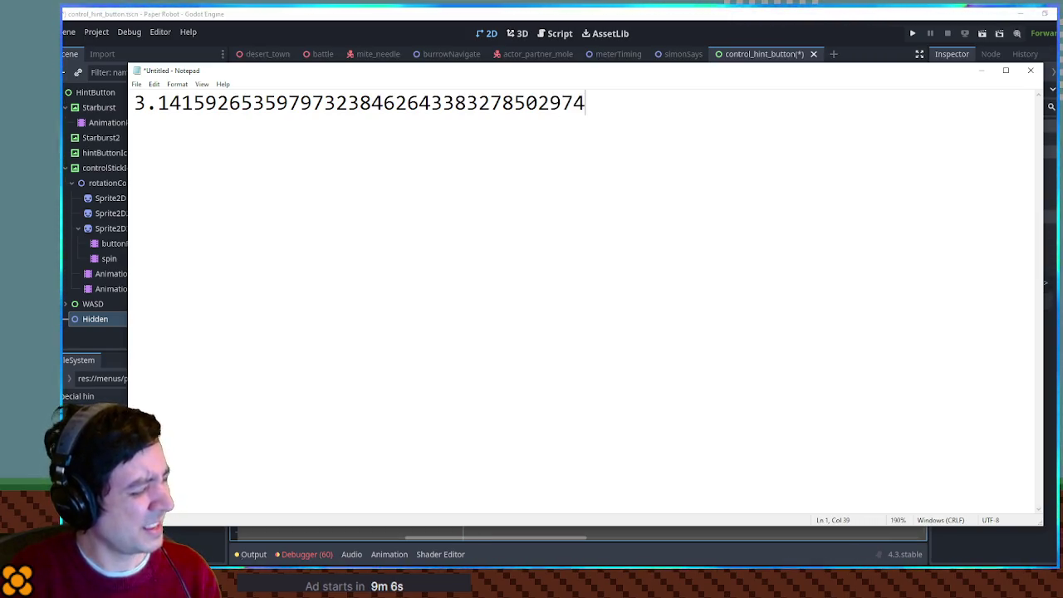
pyautogui.write('1')
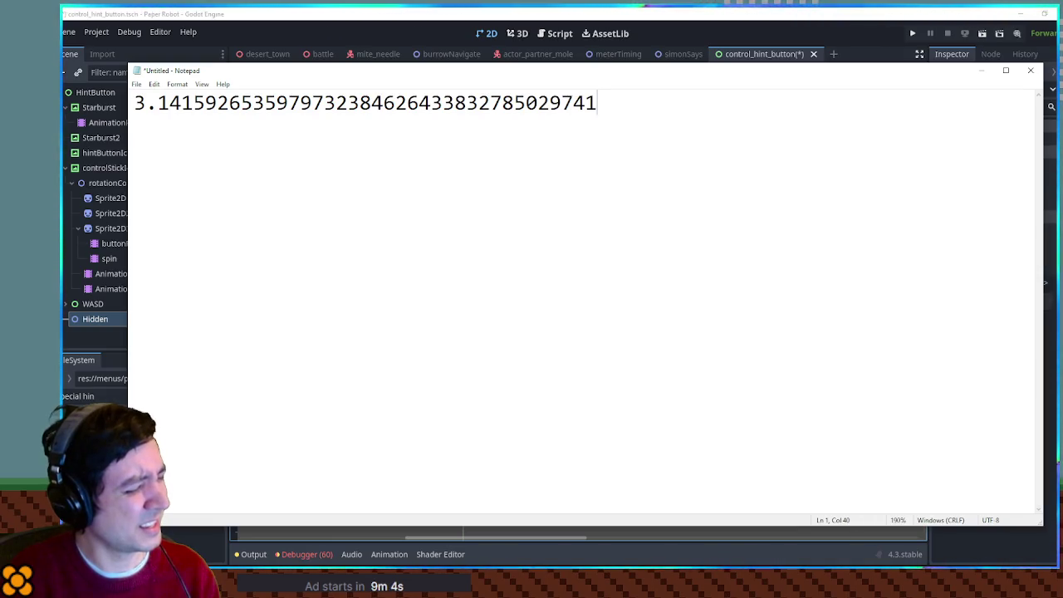
pyautogui.write('9')
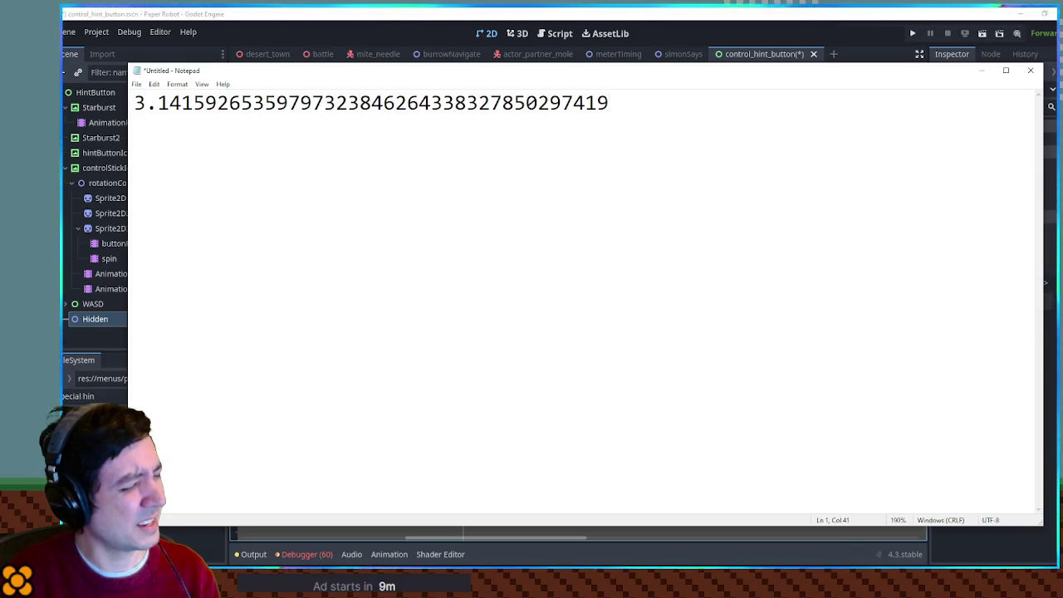
pyautogui.write('7')
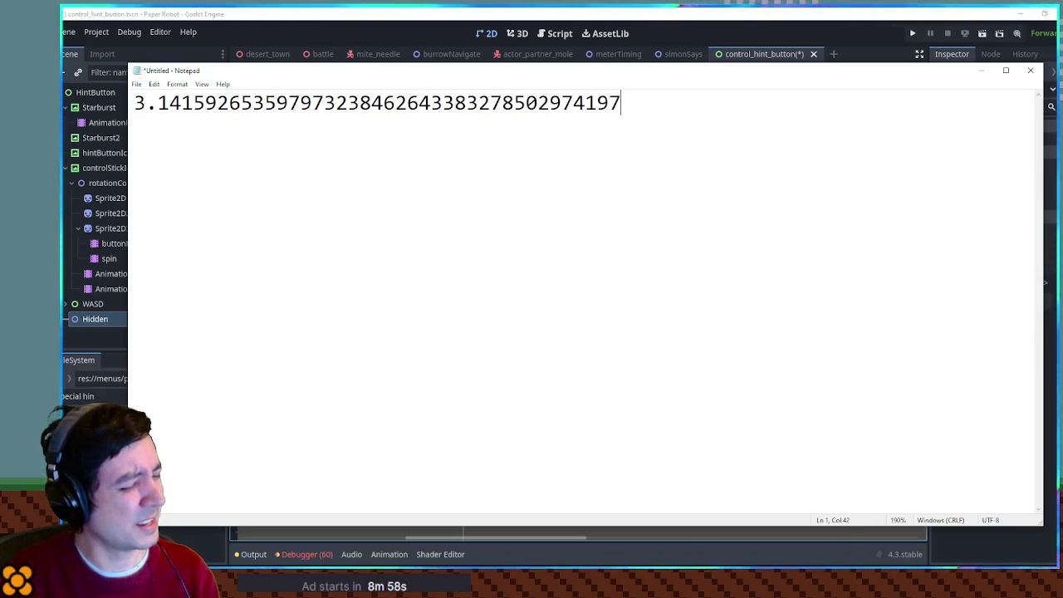
pyautogui.write('16')
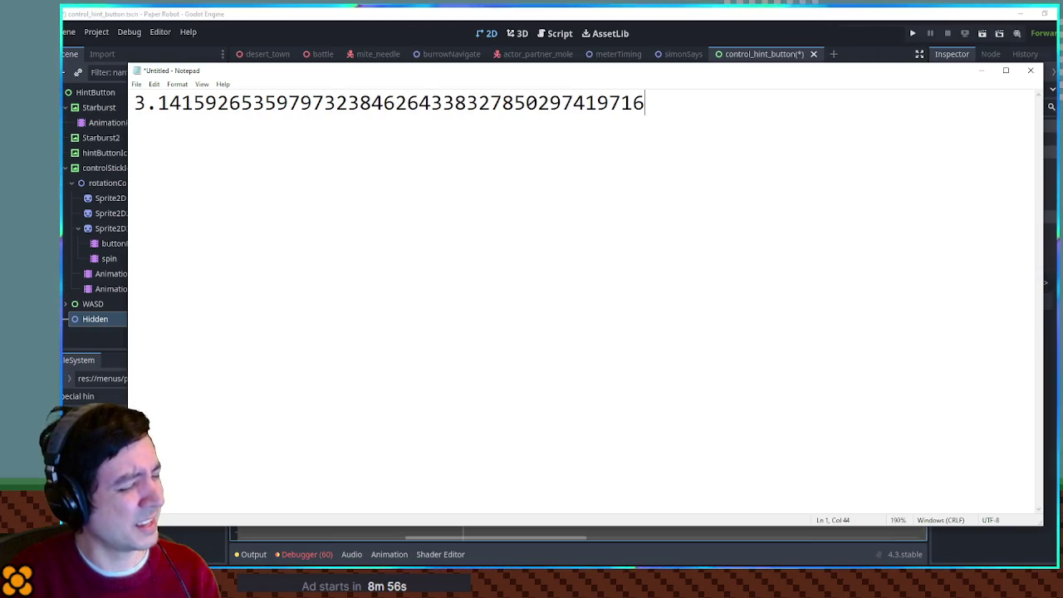
pyautogui.write('9')
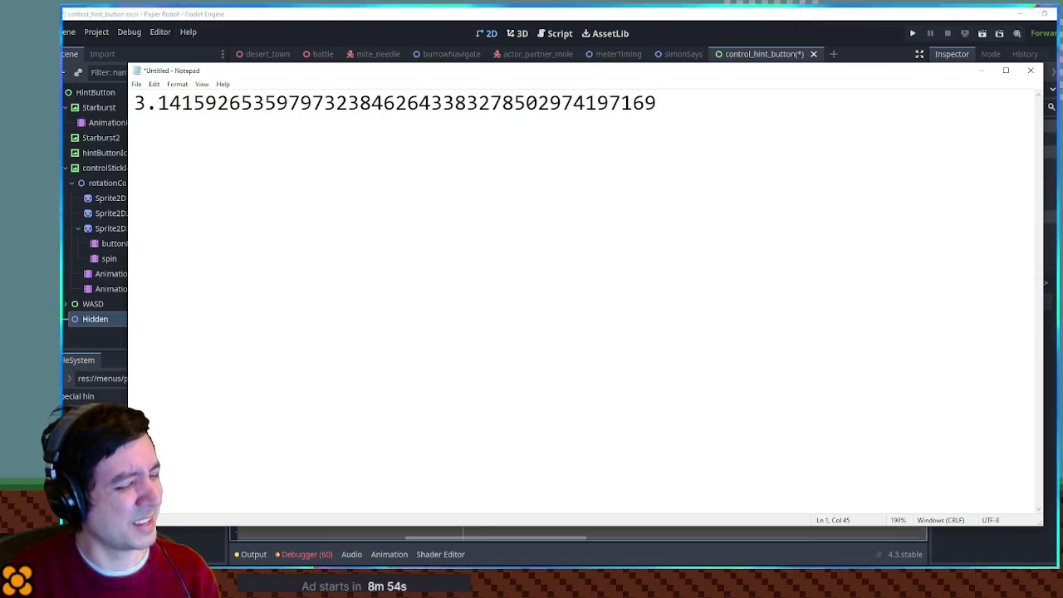
pyautogui.write('3')
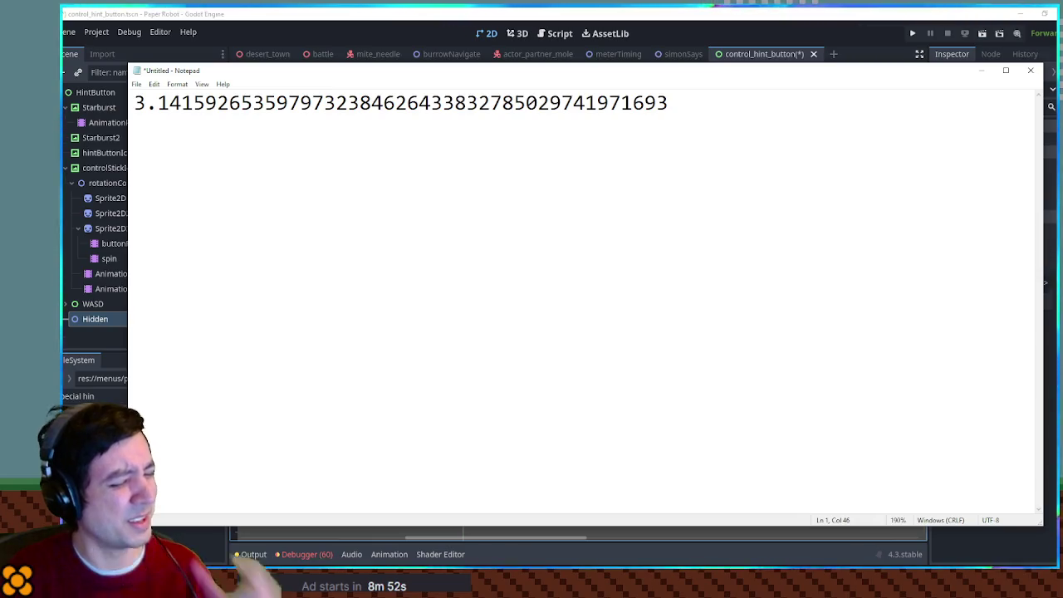
pyautogui.write('9')
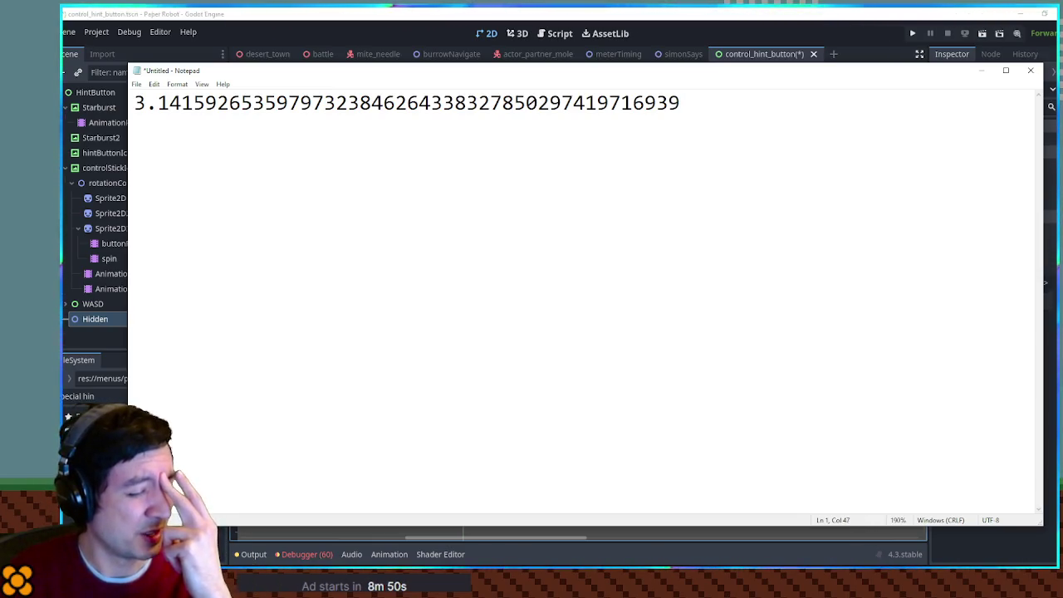
pyautogui.write('7')
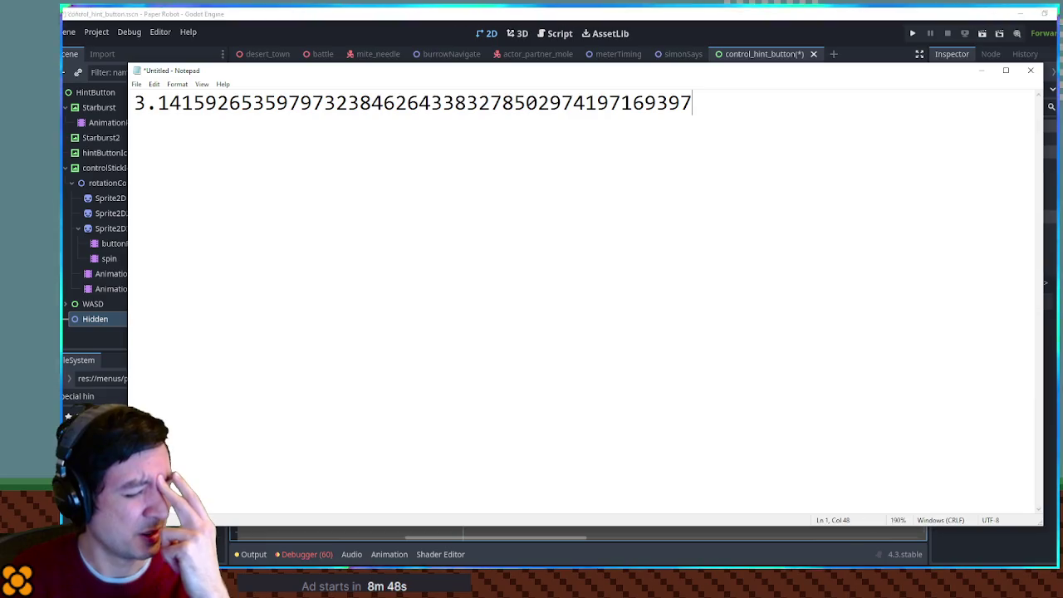
pyautogui.write('3')
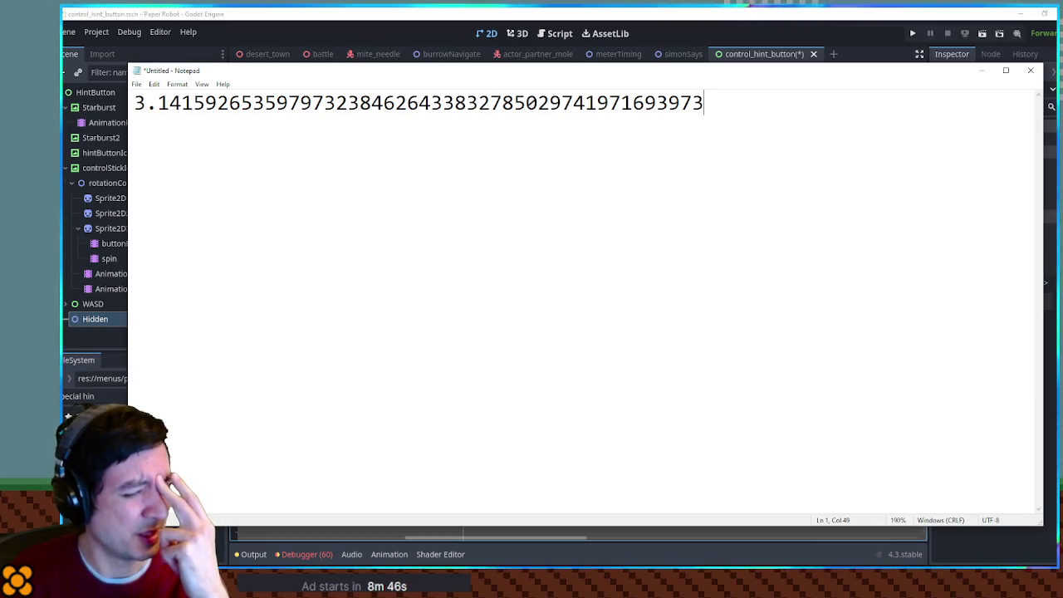
pyautogui.write('751')
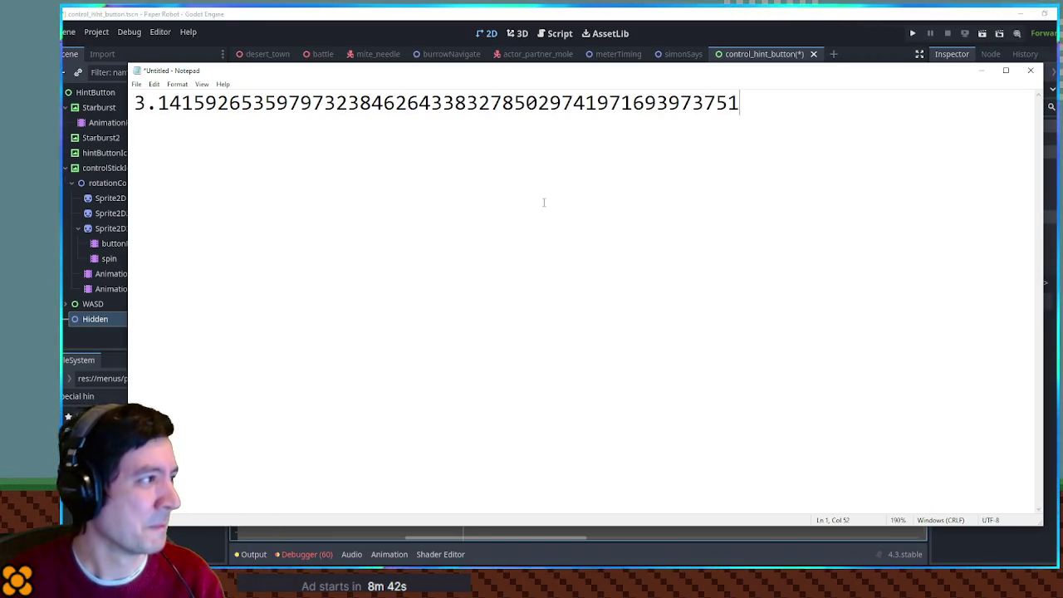
pyautogui.moveTo(743, 104); pyautogui.dragTo(119, 104)
pyautogui.click(602, 182)
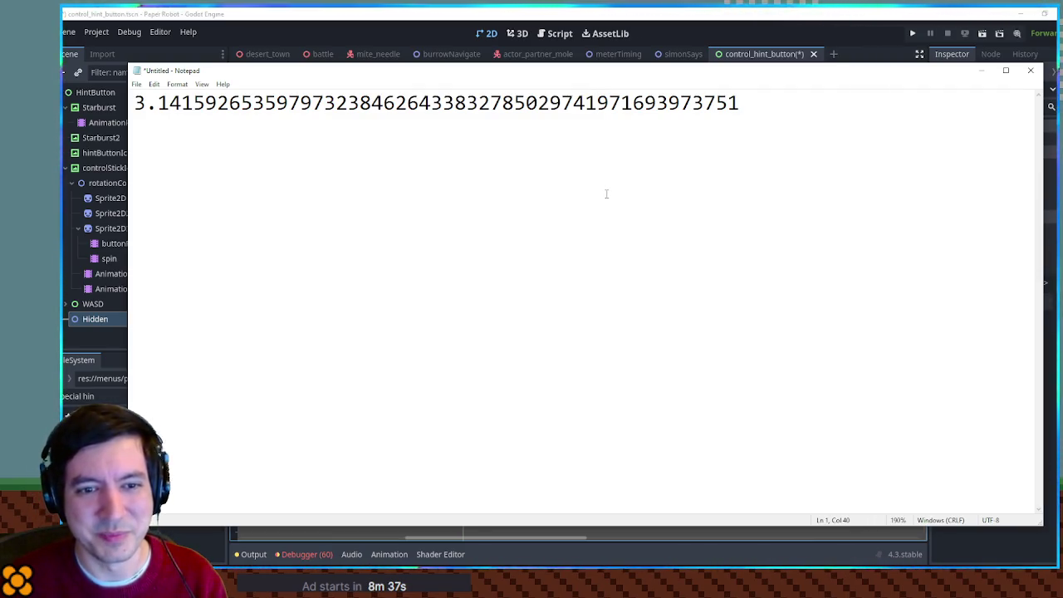
pyautogui.press('Return')
pyautogui.press('Return')
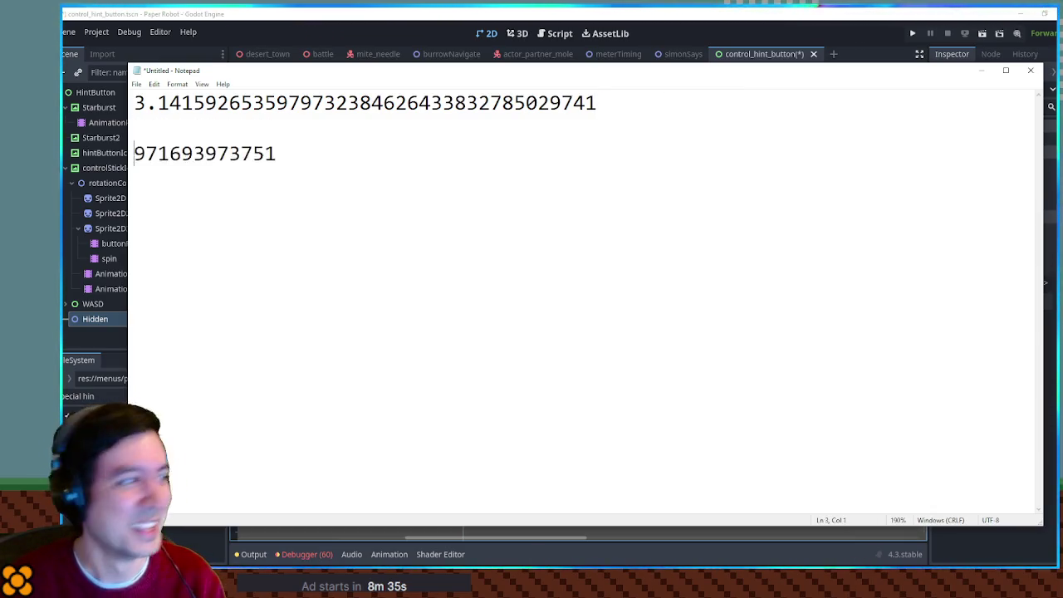
pyautogui.press('BackSpace')
pyautogui.press('BackSpace')
pyautogui.press('End')
pyautogui.press('Return')
pyautogui.press('Return')
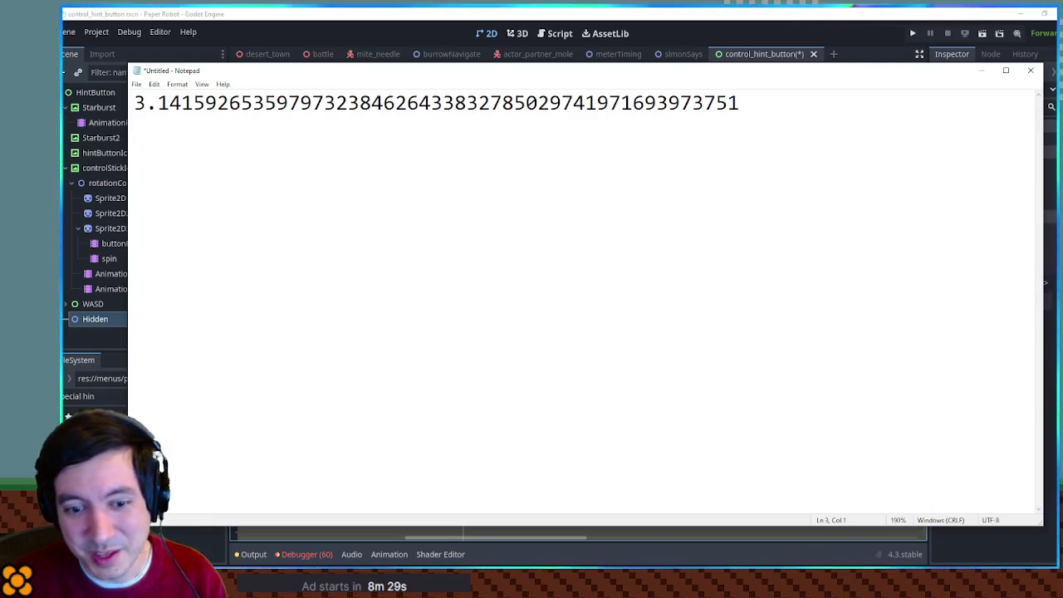
# Add the line '2.71828182845904523 = e' below the pi digits.
pyautogui.write('2.')
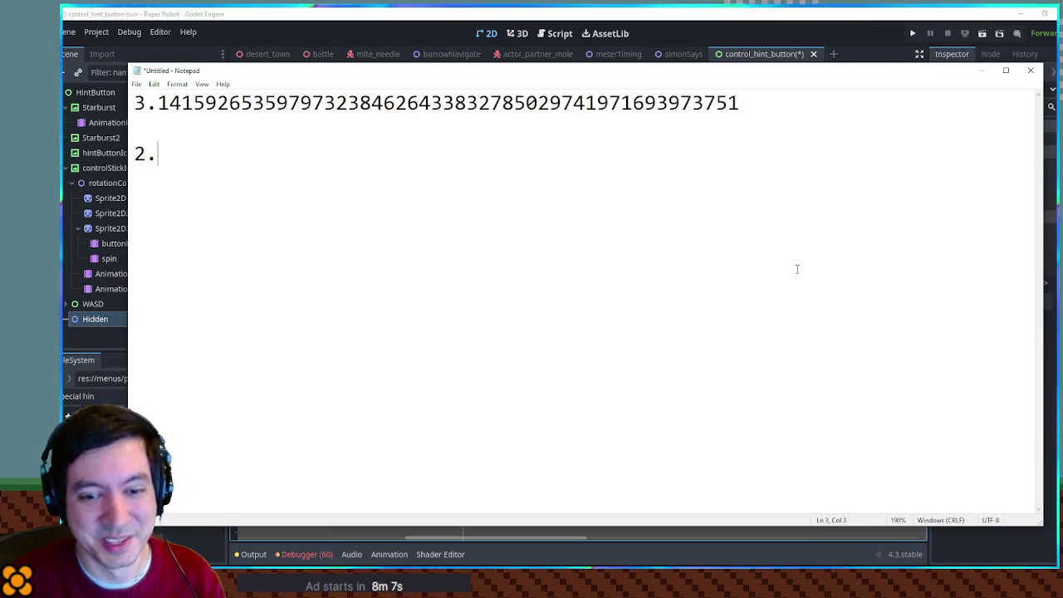
pyautogui.write('7')
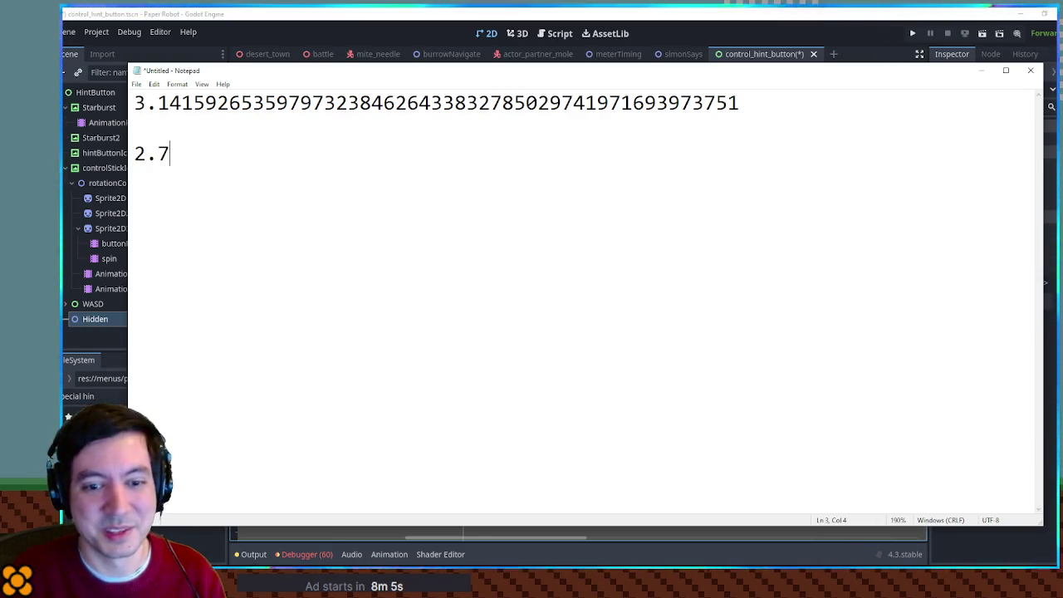
pyautogui.write('1828')
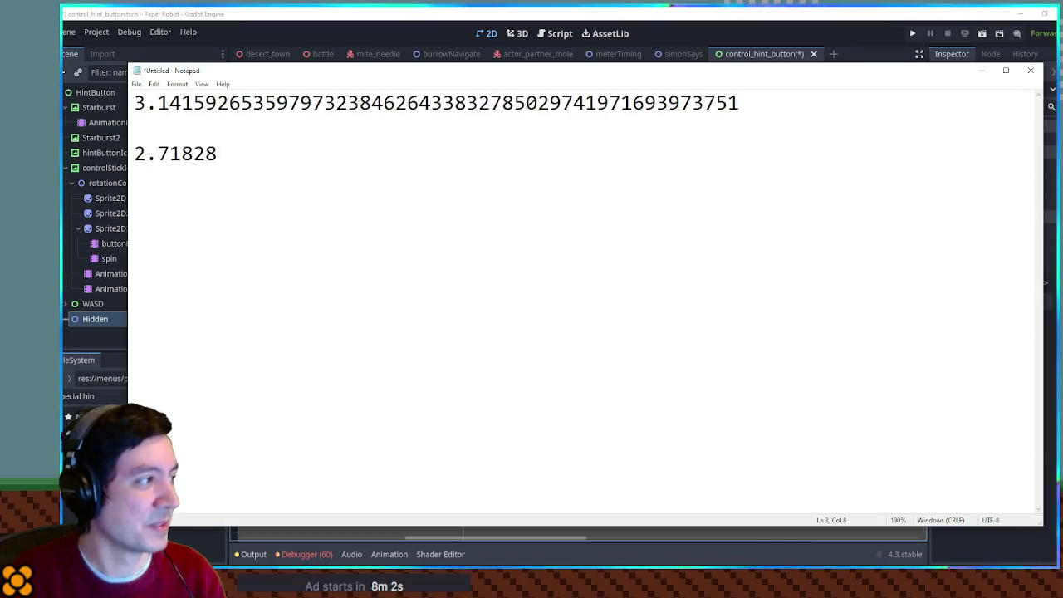
pyautogui.write('1828')
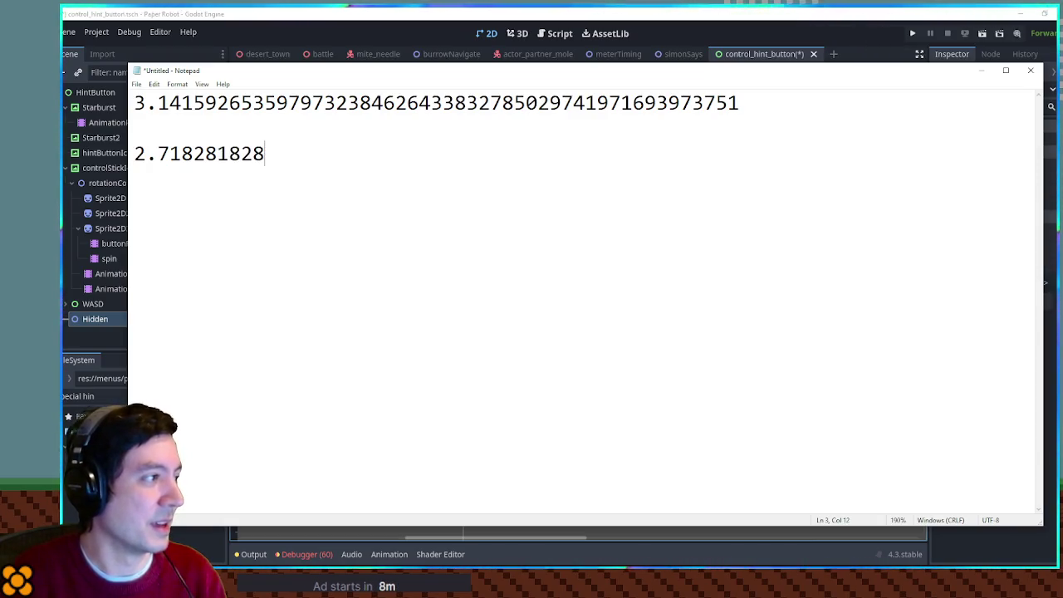
pyautogui.write('45904523')
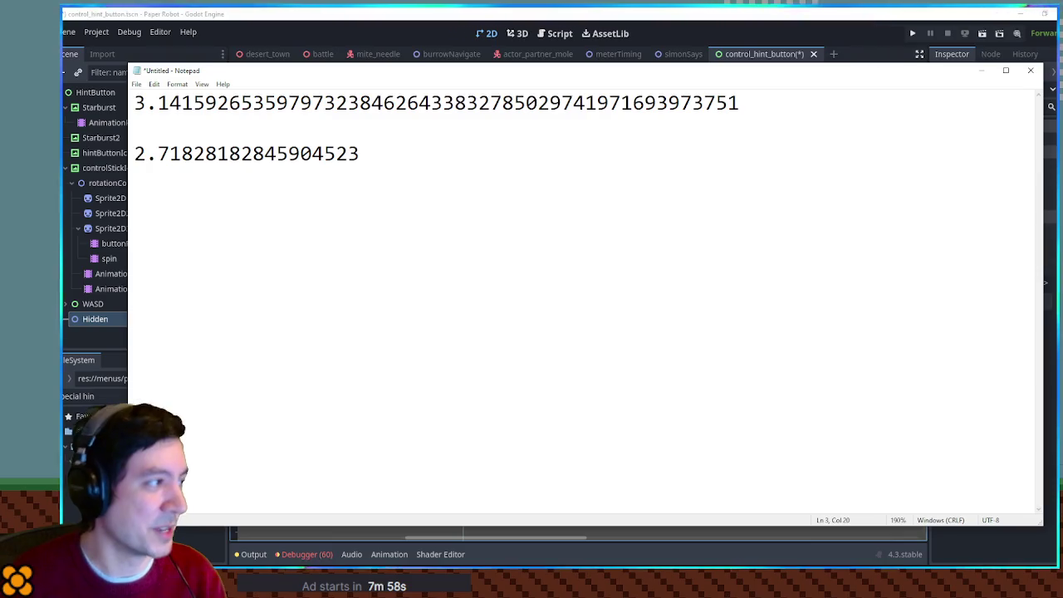
pyautogui.hotkey('shift', 'Left')
pyautogui.hotkey('shift', 'Left')
pyautogui.hotkey('shift', 'Left')
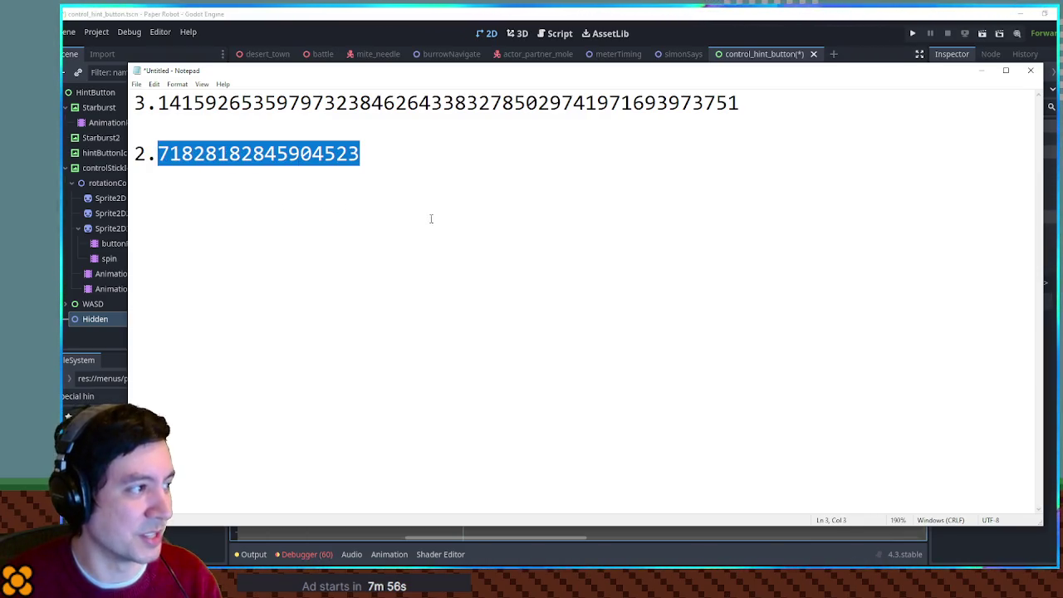
pyautogui.keyDown('ctrl'); pyautogui.scroll(6, 388, 199); pyautogui.keyUp('ctrl')
pyautogui.moveTo(135, 174); pyautogui.dragTo(510, 179)
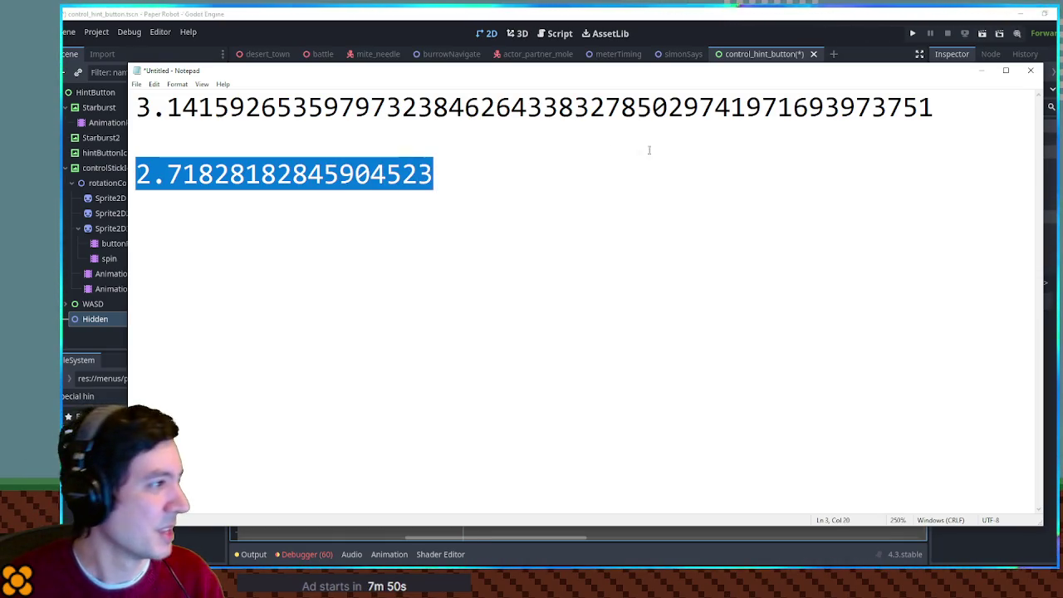
pyautogui.moveTo(474, 178); pyautogui.dragTo(133, 187)
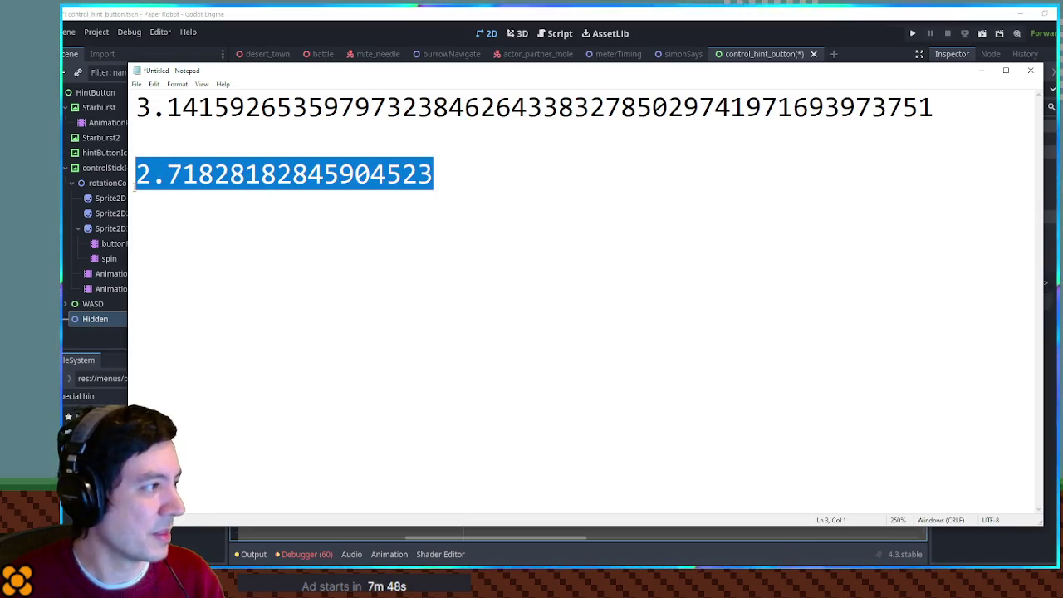
pyautogui.click(505, 196)
pyautogui.write('= e')
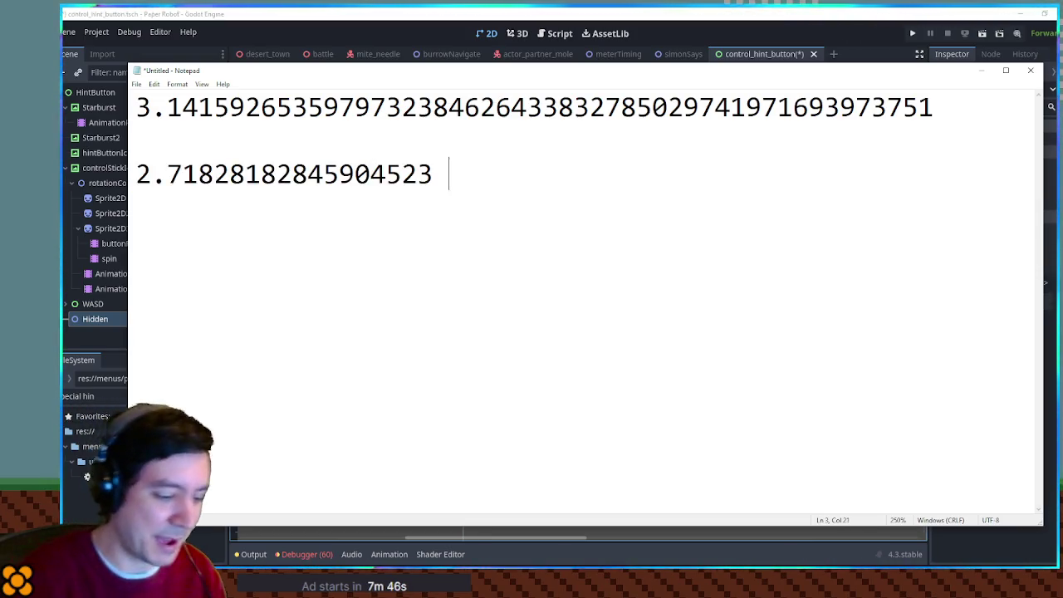
# Write the expression '1 - (1/e)' on the next line.
pyautogui.press('Return')
pyautogui.press('Return')
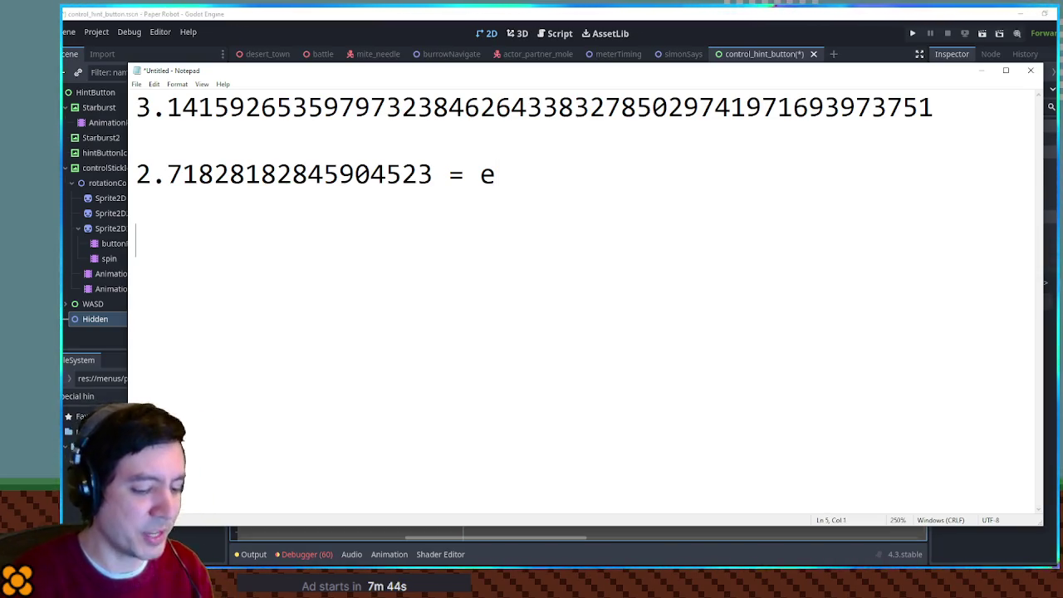
pyautogui.write('1/e')
pyautogui.press('Home')
pyautogui.write('1 - ')
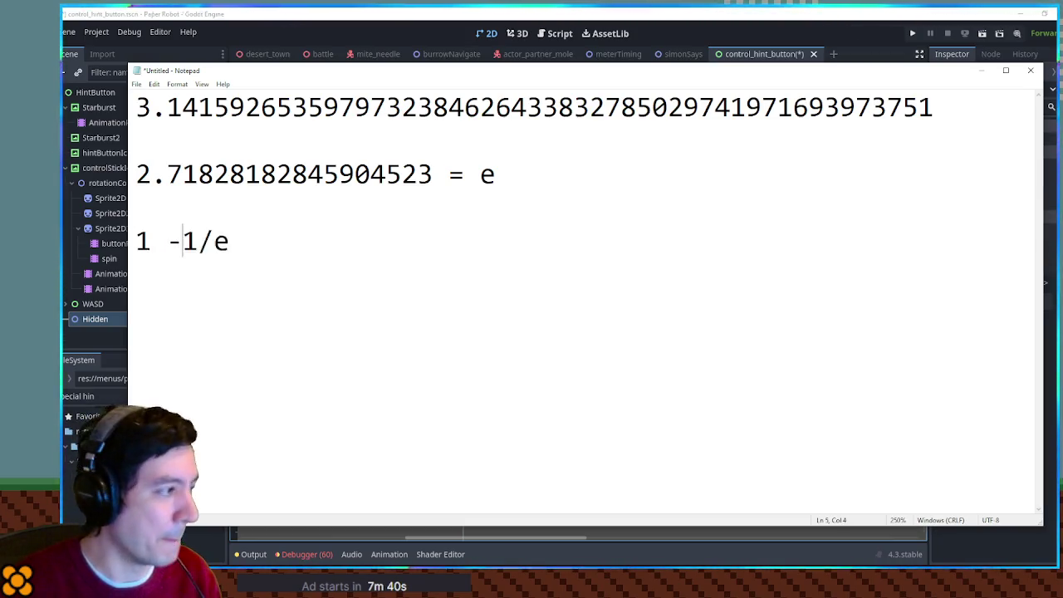
pyautogui.write('(')
pyautogui.press('End')
pyautogui.write(')')
pyautogui.press('Return')
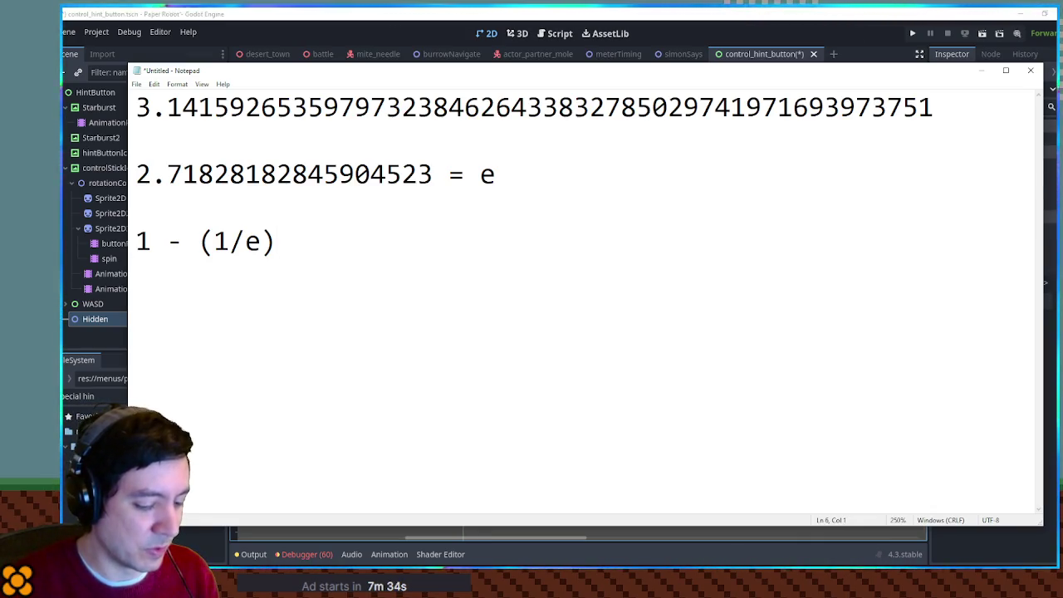
# Add the line 'n attempts at a 1 in n chance', fixing the misspelling of attempts.
pyautogui.write('1')
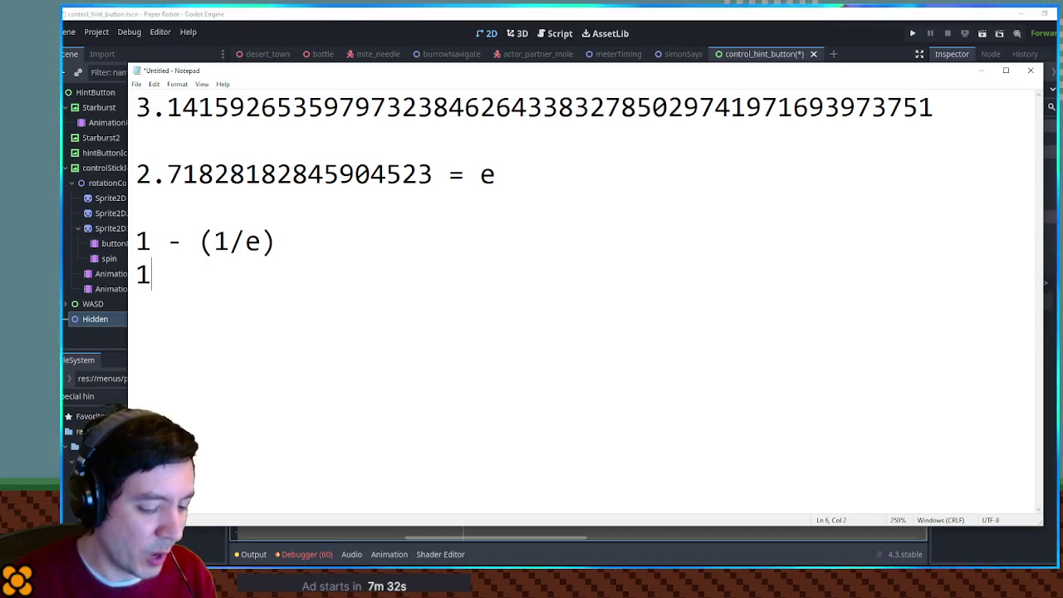
pyautogui.write(' in n')
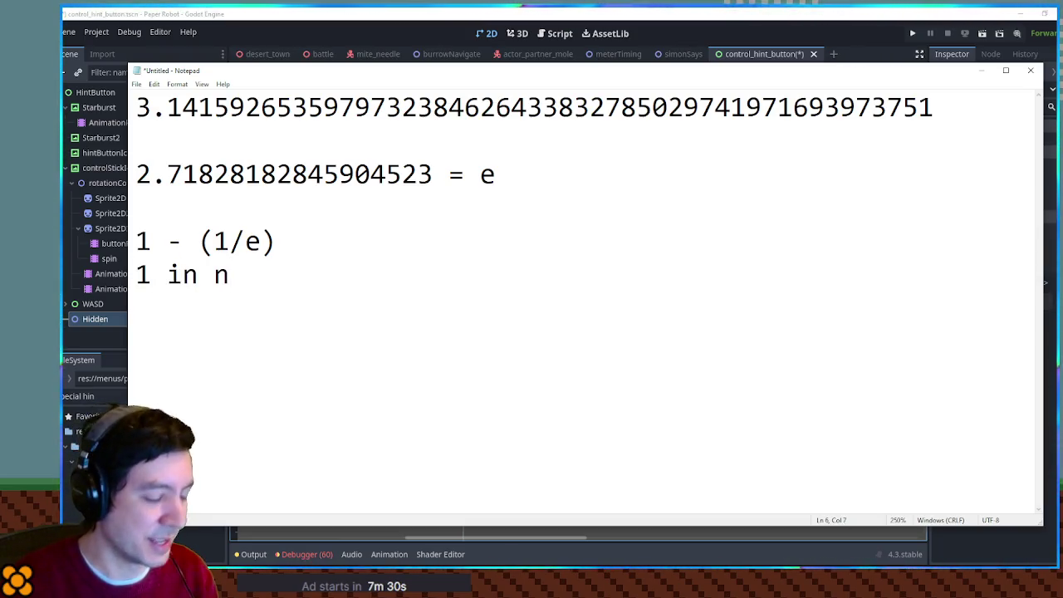
pyautogui.write(' c')
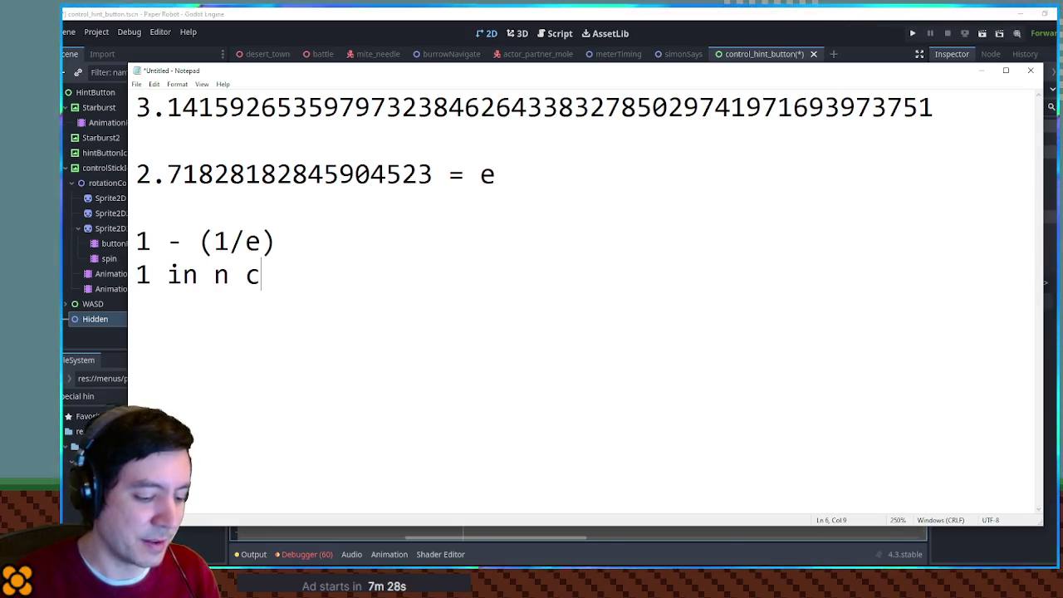
pyautogui.write('hangce')
pyautogui.press('Home')
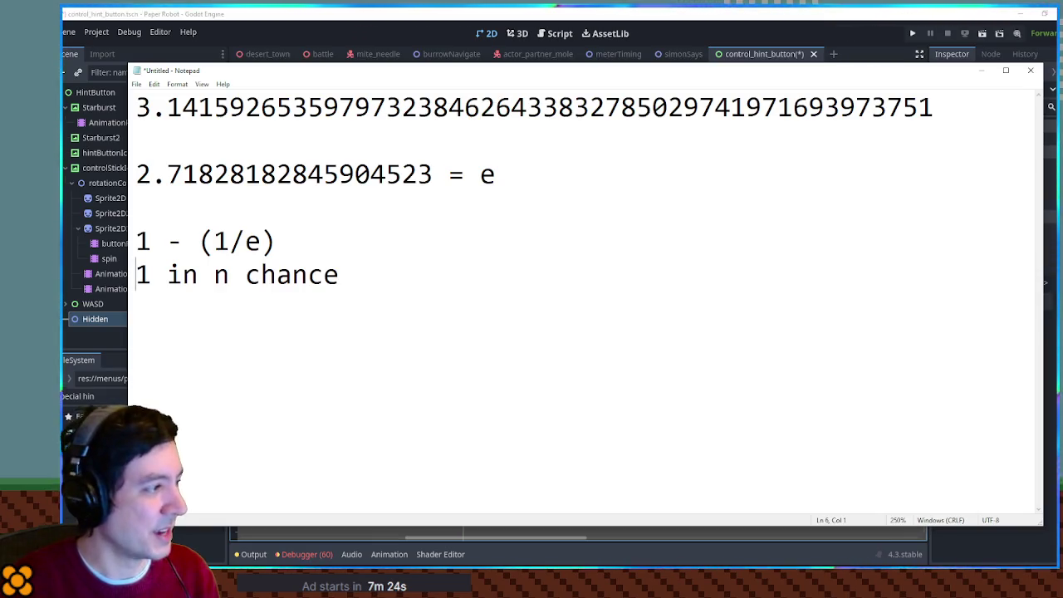
pyautogui.write('n attampts')
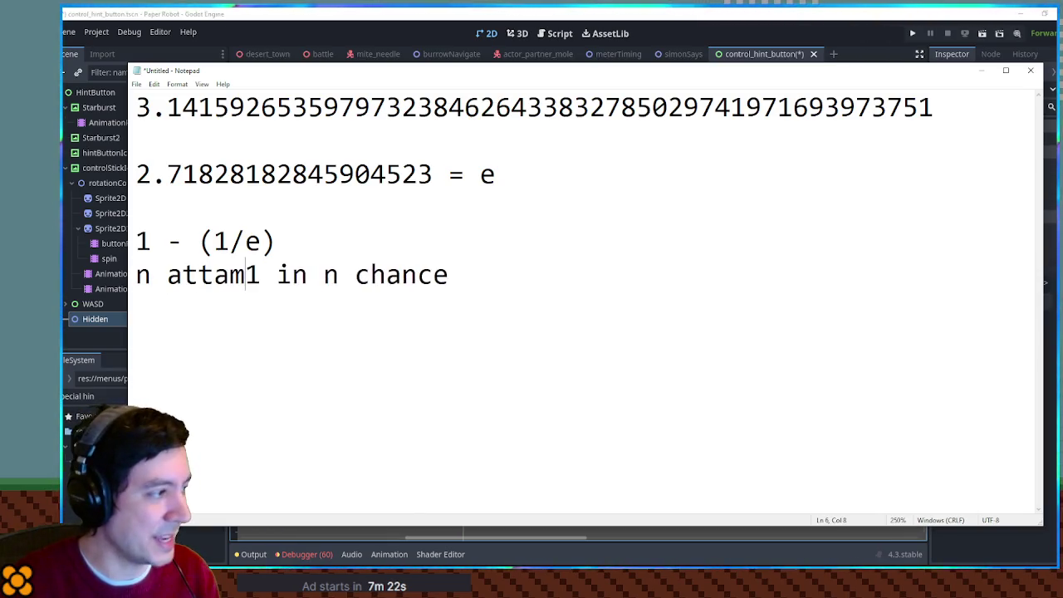
pyautogui.hotkey('ctrl', 'BackSpace')
pyautogui.write('attempts at ')
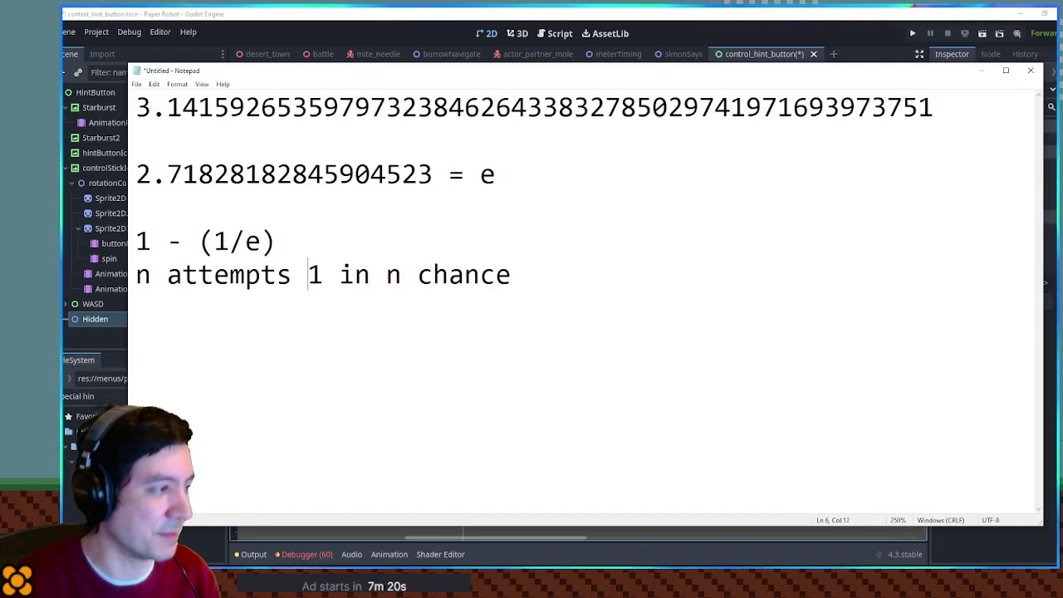
pyautogui.write('a')
pyautogui.press('End')
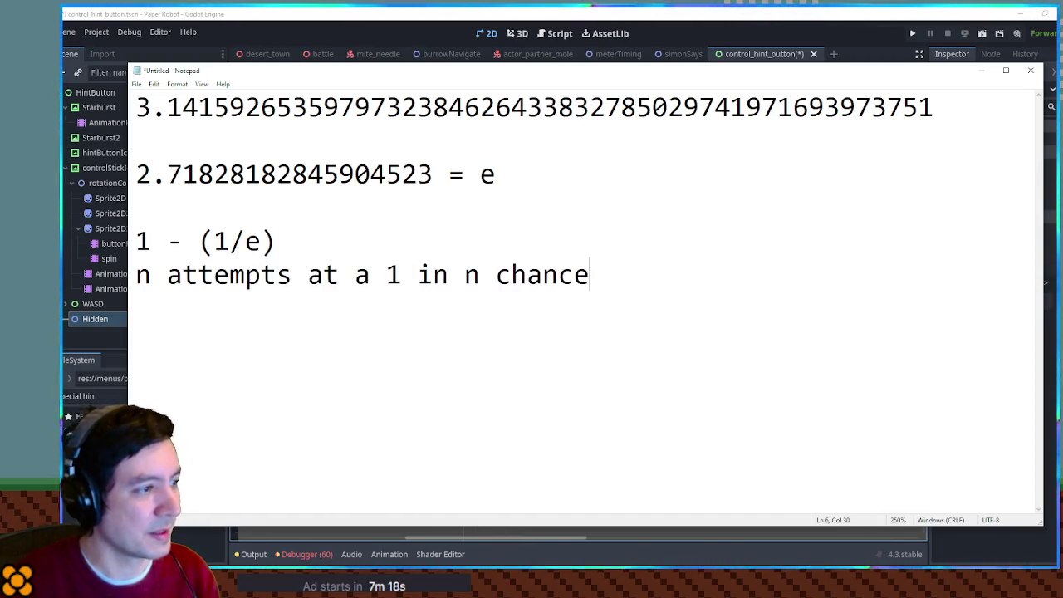
pyautogui.press('Up')
pyautogui.press('Left')
pyautogui.press('Left')
pyautogui.press('Left')
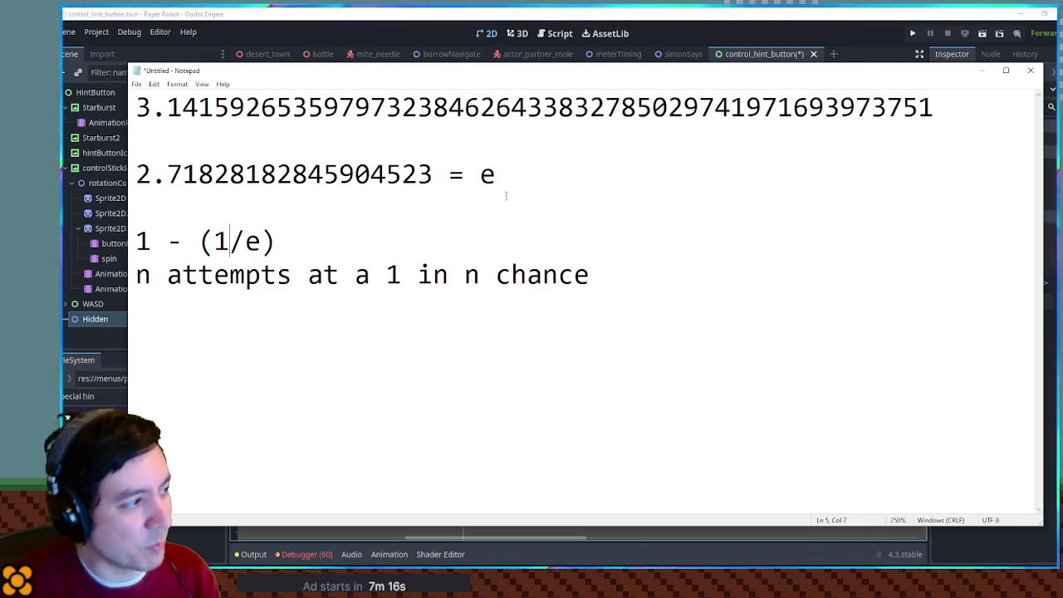
pyautogui.press('Right')
pyautogui.press('Right')
pyautogui.press('Right')
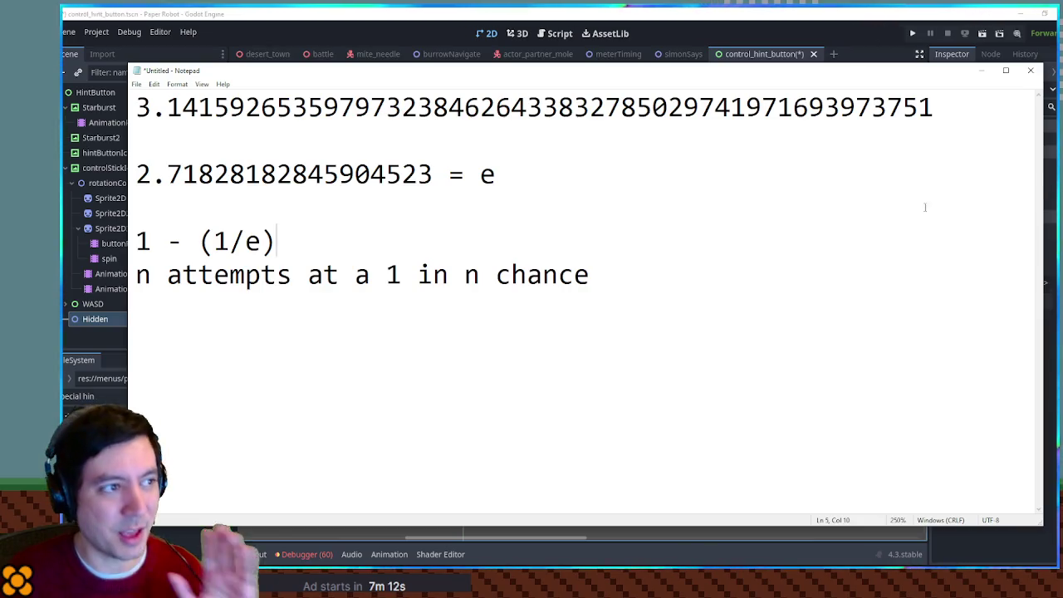
# Highlight the 1 - (1/e) formula line repeatedly while explaining it.
pyautogui.moveTo(276, 241); pyautogui.dragTo(137, 241)
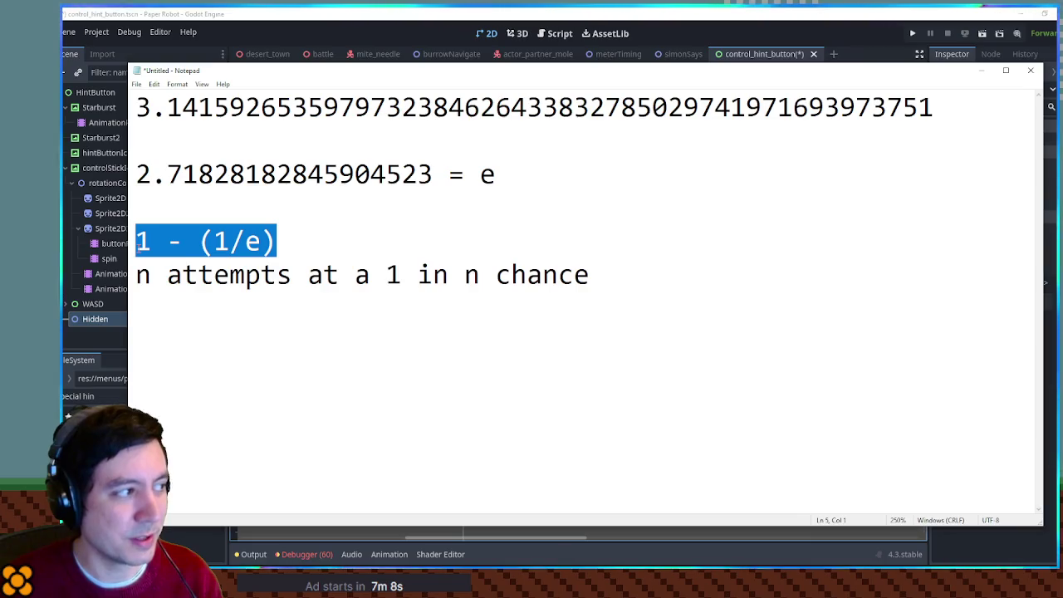
pyautogui.press('Down')
pyautogui.press('Right')
pyautogui.press('Right')
pyautogui.hotkey('shift', 'Left')
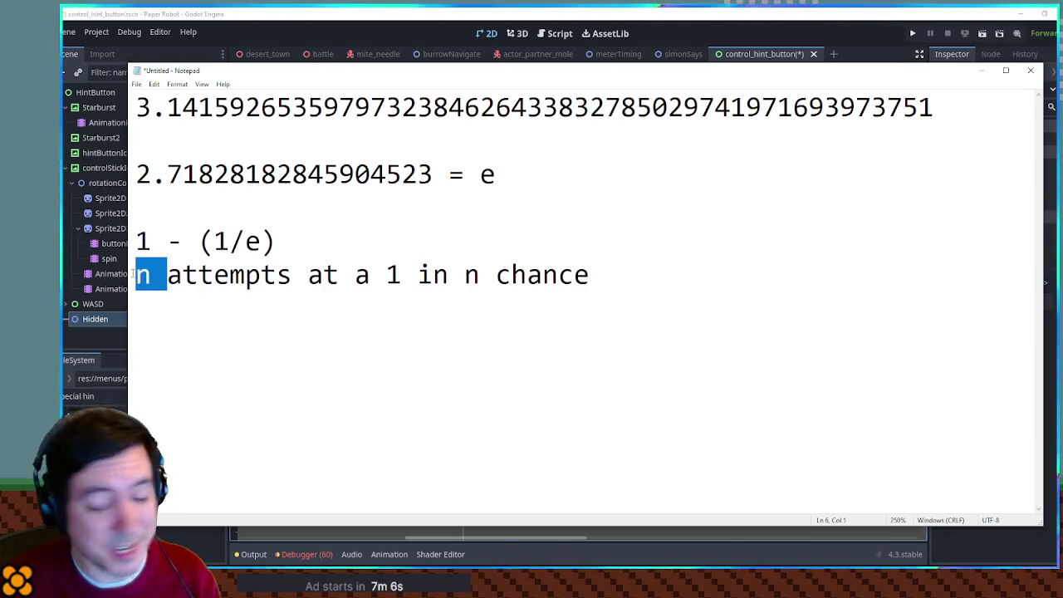
pyautogui.moveTo(137, 241); pyautogui.dragTo(285, 253)
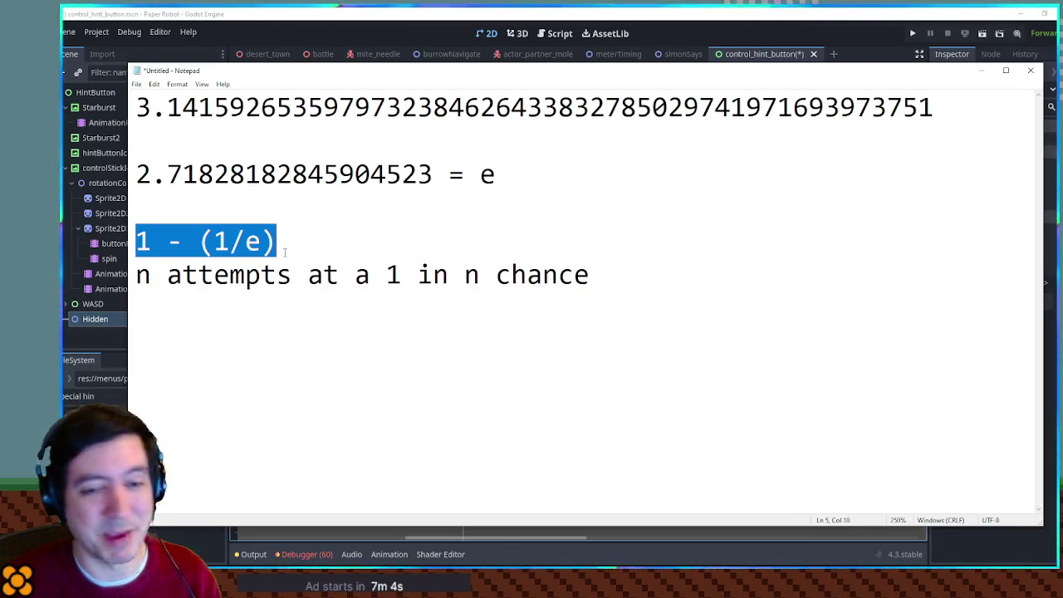
pyautogui.click(285, 253)
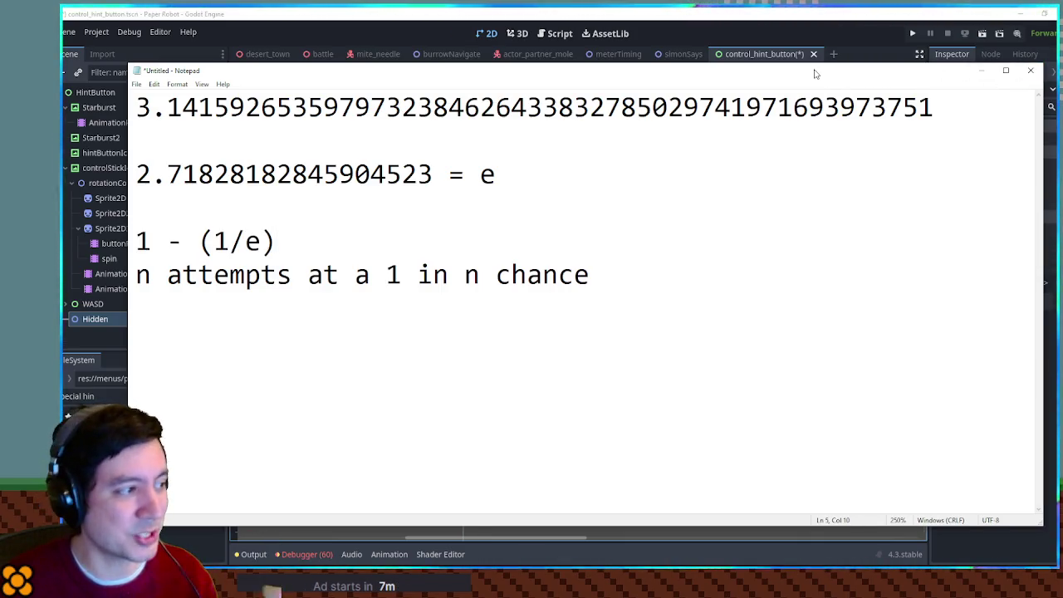
pyautogui.moveTo(278, 241); pyautogui.dragTo(133, 240)
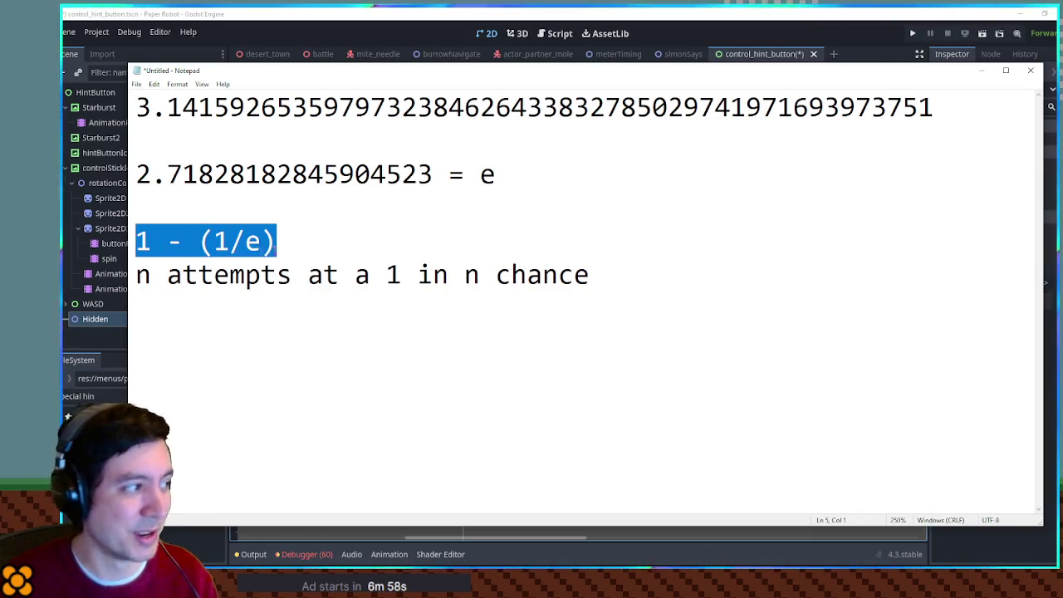
# Emphasise both n's in the chance line and the formula's 1, then minimise Notepad.
pyautogui.click(273, 240)
pyautogui.moveTo(153, 275); pyautogui.dragTo(123, 278)
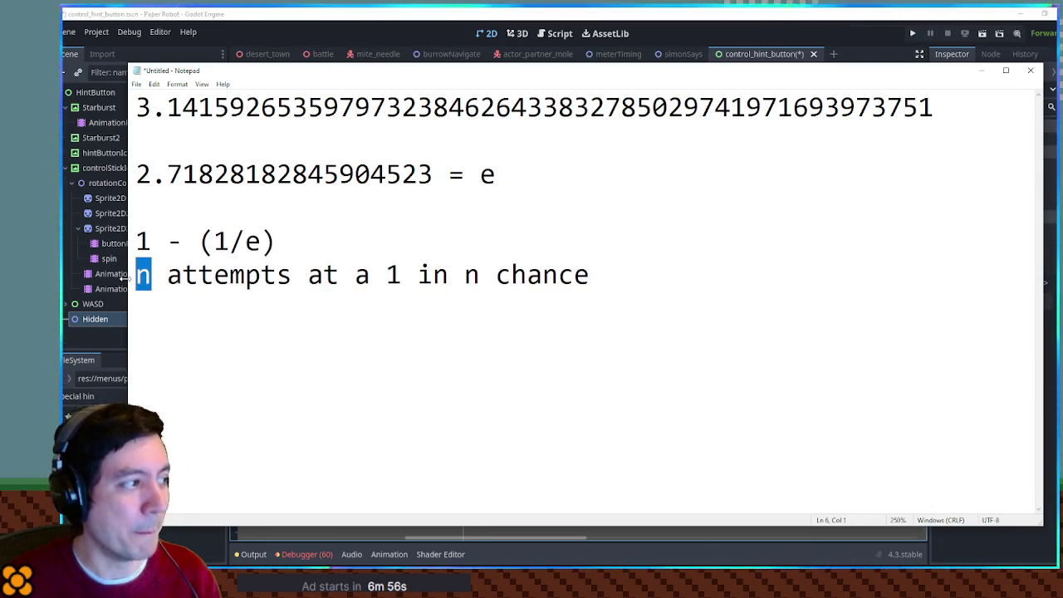
pyautogui.moveTo(464, 275); pyautogui.dragTo(481, 275)
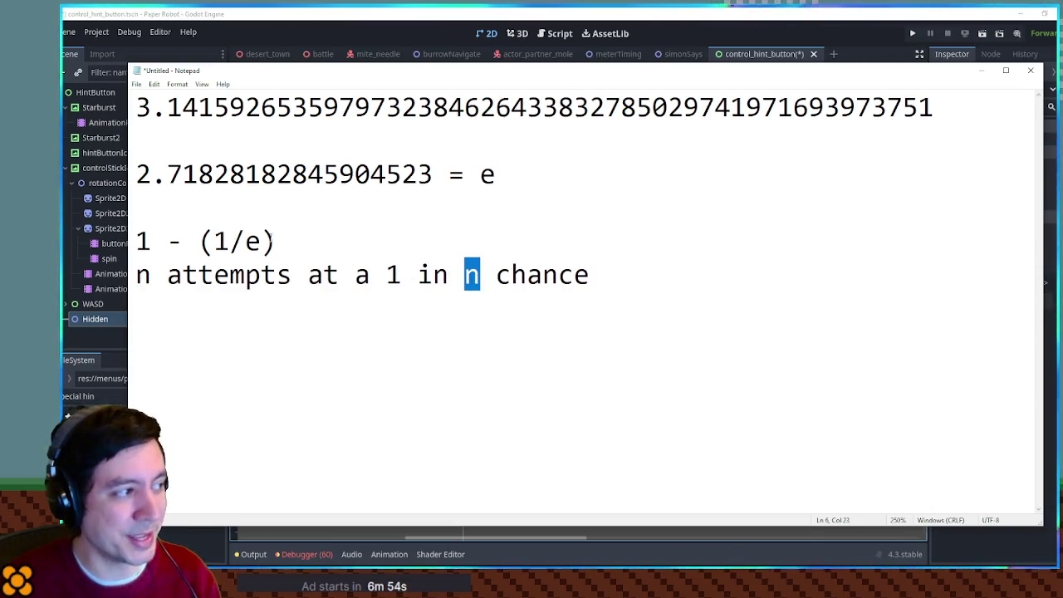
pyautogui.moveTo(274, 239); pyautogui.dragTo(111, 239)
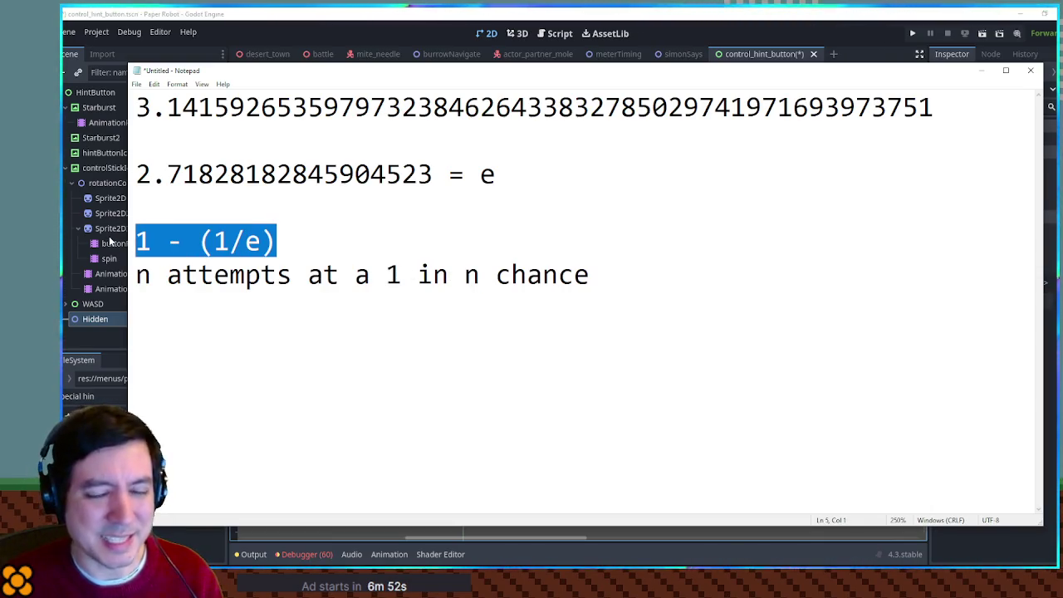
pyautogui.click(261, 241)
pyautogui.moveTo(154, 241); pyautogui.dragTo(119, 249)
pyautogui.click(230, 241)
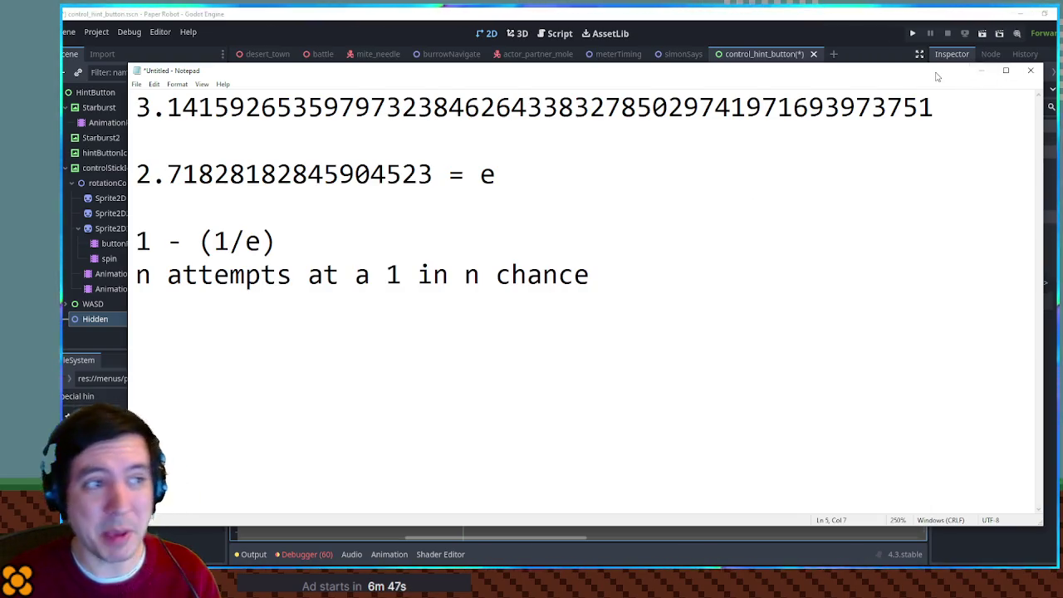
pyautogui.click(981, 70)
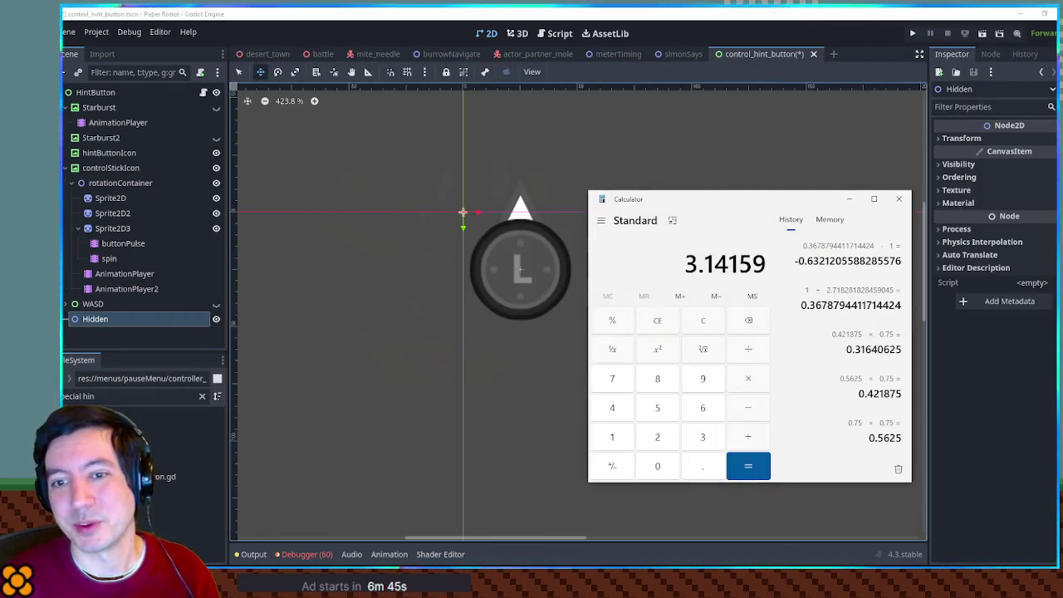
# Close the Calculator window to return to the Godot scene editor.
pyautogui.click(899, 199)
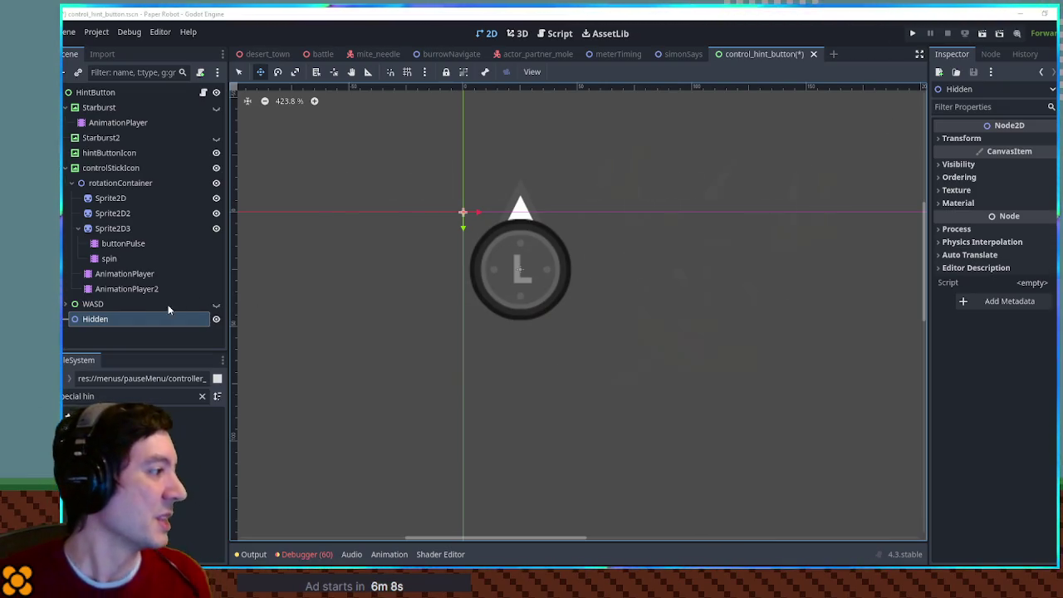
# Filter the FileSystem dock for 'icons png'.
pyautogui.click(134, 323)
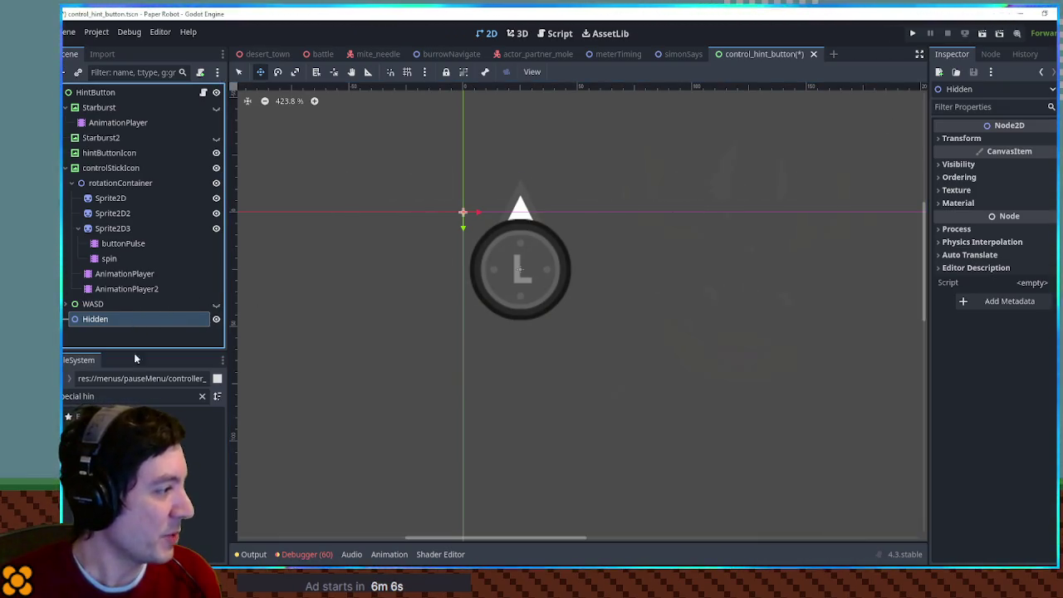
pyautogui.click(110, 396)
pyautogui.hotkey('ctrl', 'a')
pyautogui.write('icons')
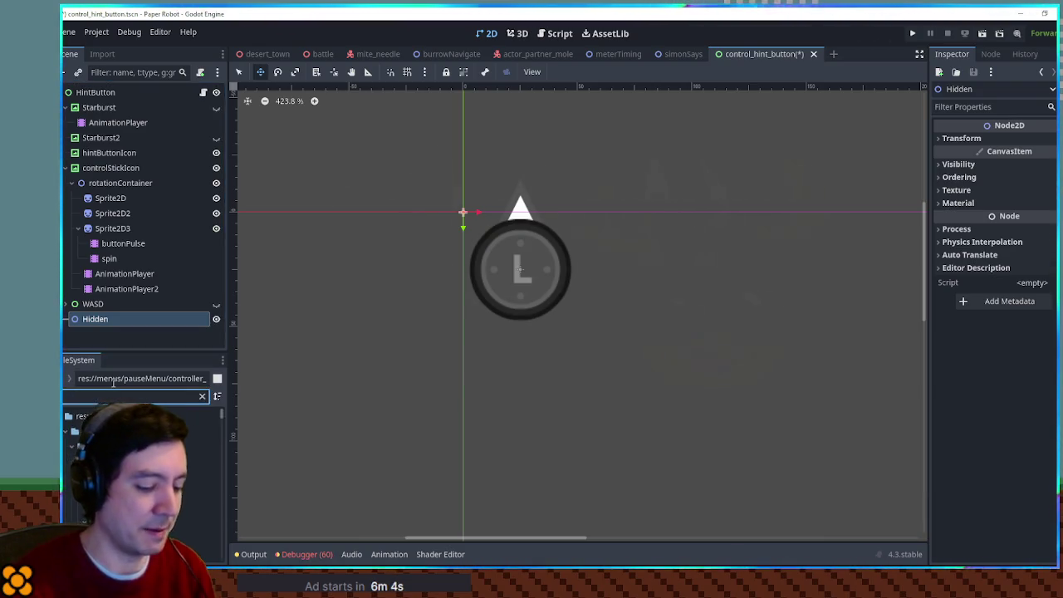
pyautogui.write(' png')
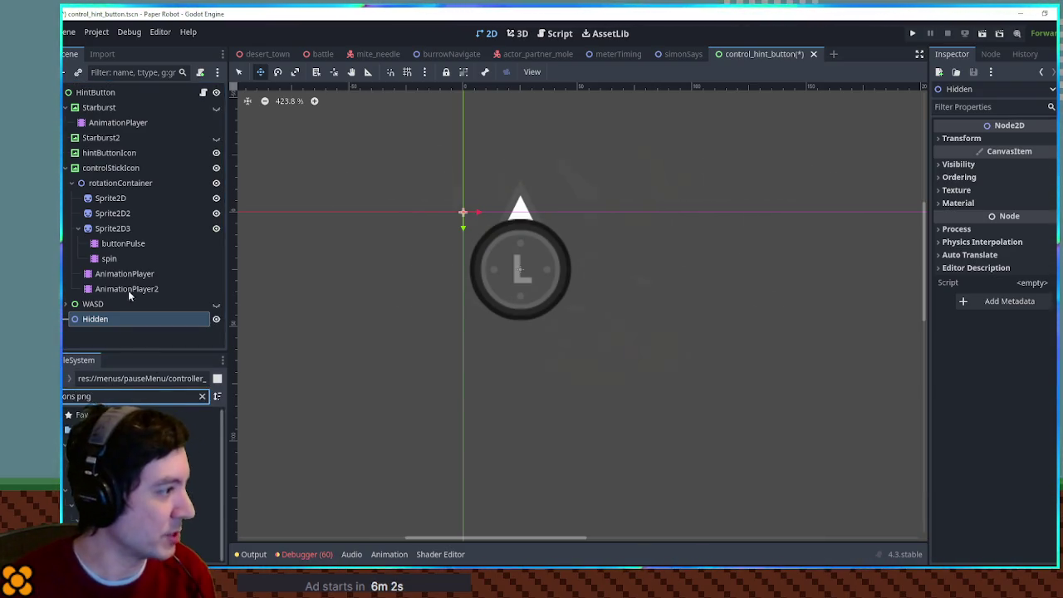
# Add a Sprite2D under the Hidden node with icons.png as its texture.
pyautogui.click(116, 322)
pyautogui.hotkey('ctrl', 'a')
pyautogui.write('sprite2d')
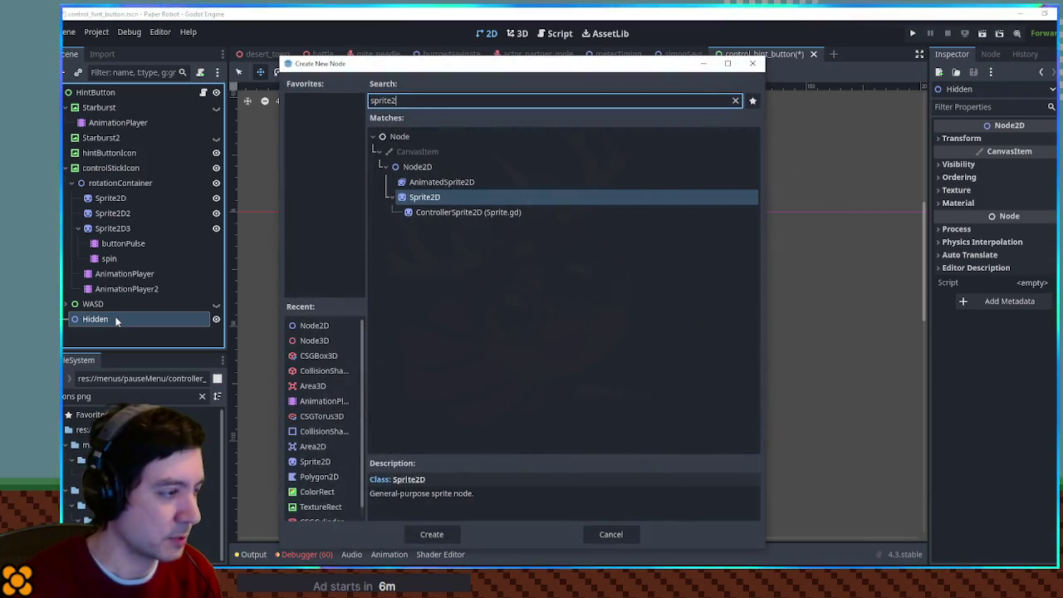
pyautogui.press('Return')
pyautogui.moveTo(138, 476)
pyautogui.mouseDown()
pyautogui.moveTo(581, 332)
pyautogui.moveTo(1030, 149)
pyautogui.mouseUp()
pyautogui.click(963, 200)
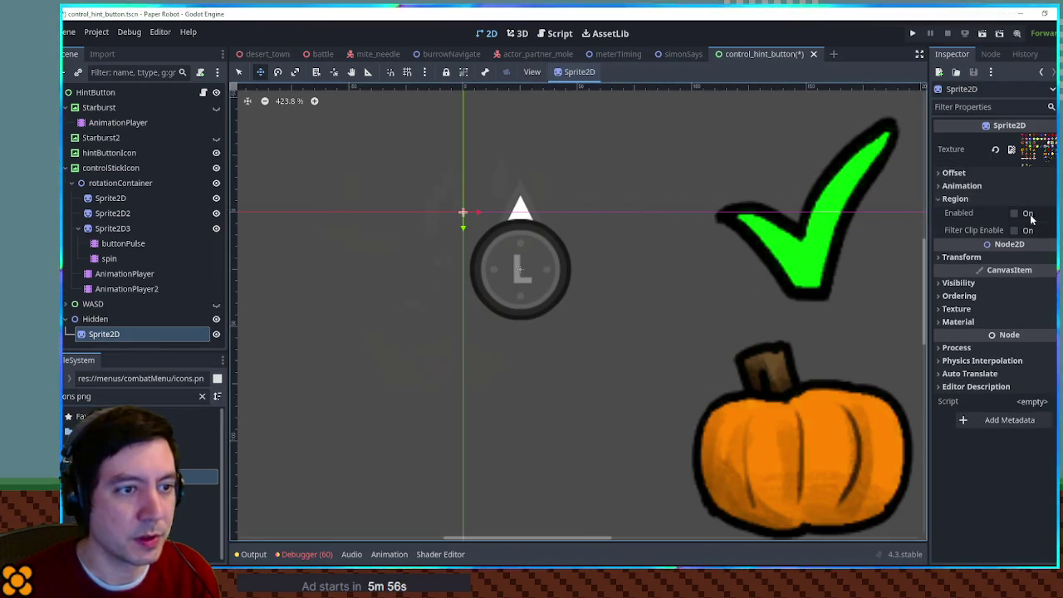
# Enable the sprite's Region and box the grey ball icon in the region editor.
pyautogui.click(1015, 213)
pyautogui.click(1013, 281)
pyautogui.scroll(-2, 756, 376)
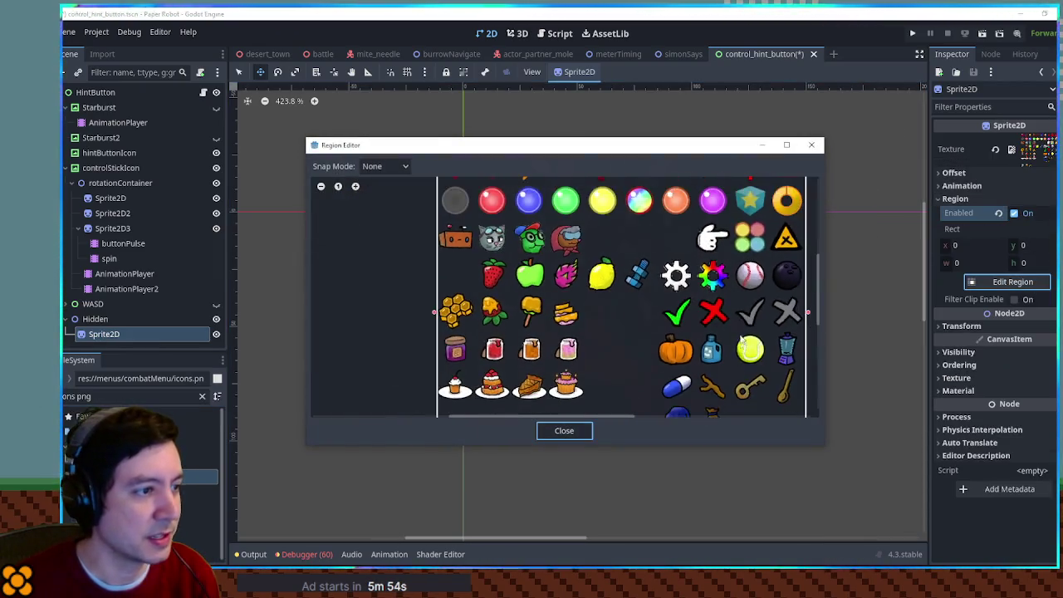
pyautogui.scroll(5, 656, 307)
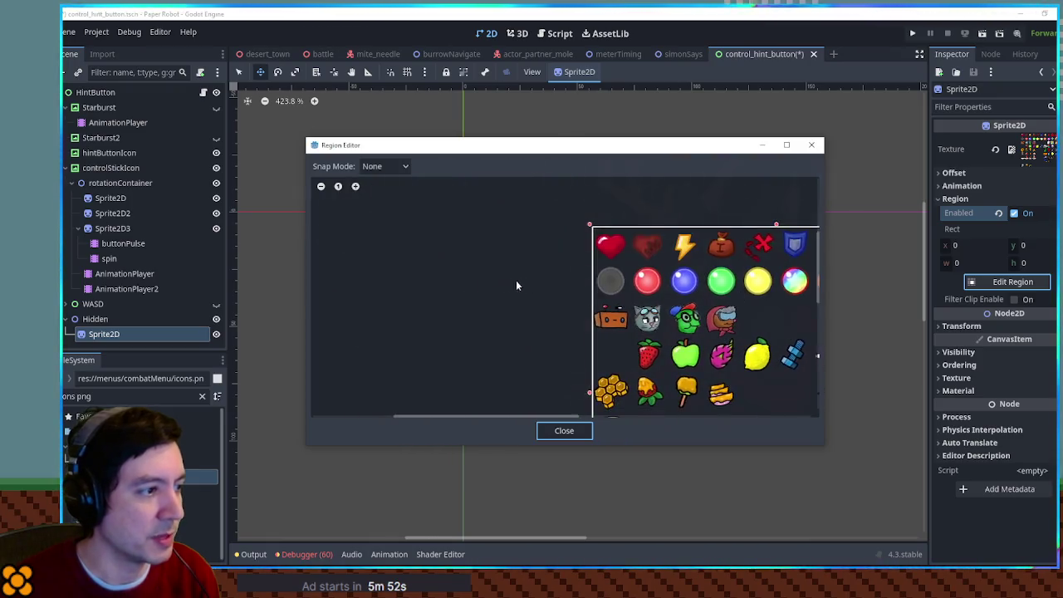
pyautogui.moveTo(563, 242); pyautogui.dragTo(636, 317)
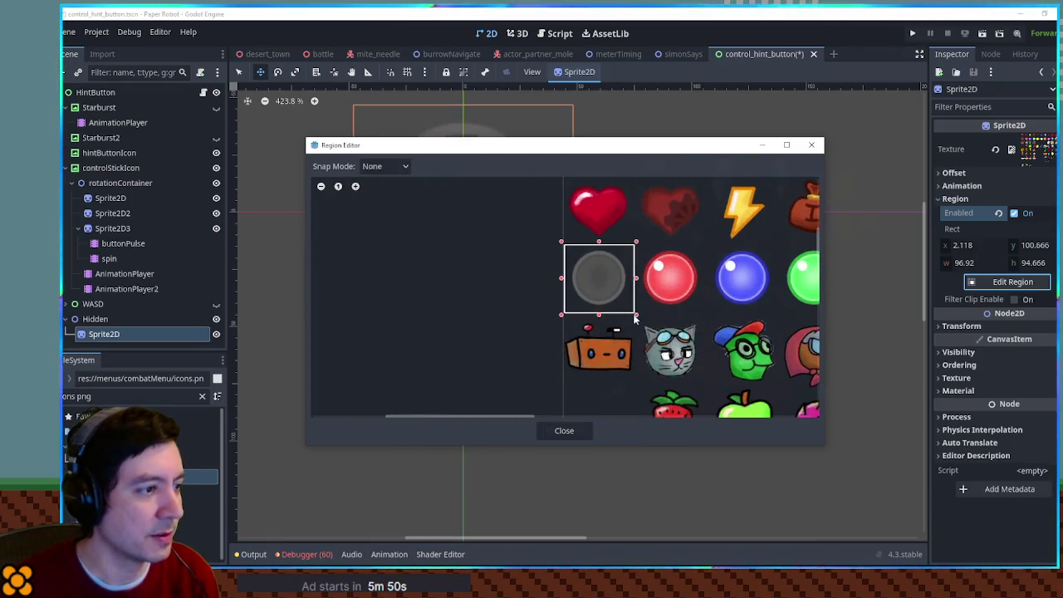
pyautogui.click(565, 430)
# Set the region rect to 0, 100, 100 by 100 and move the sprite onto the hint button.
pyautogui.click(1035, 246)
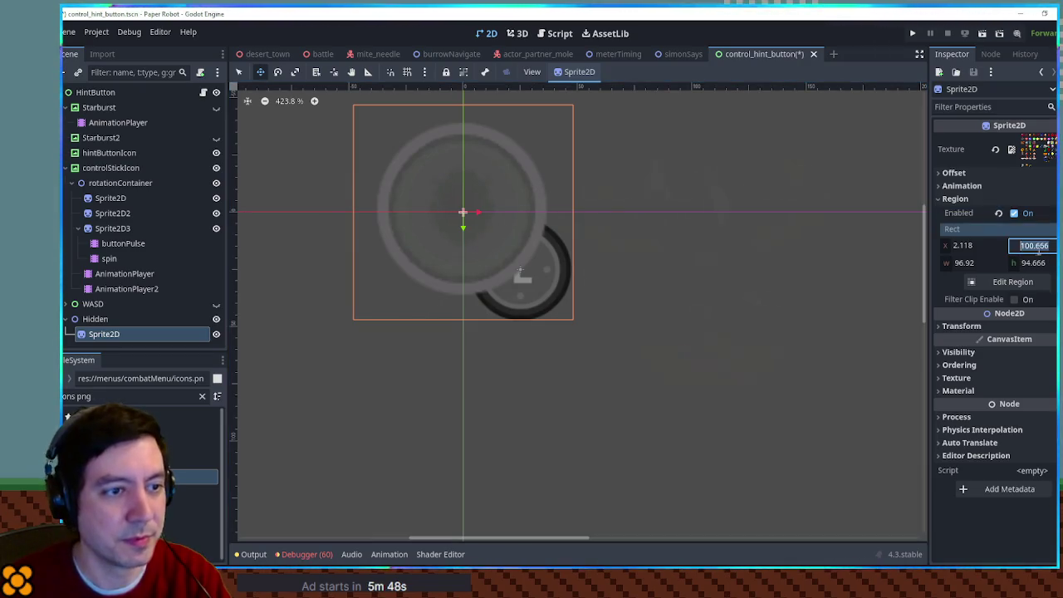
pyautogui.write('100')
pyautogui.click(980, 246)
pyautogui.write('0')
pyautogui.press('Tab')
pyautogui.press('Tab')
pyautogui.write('100')
pyautogui.click(1038, 263)
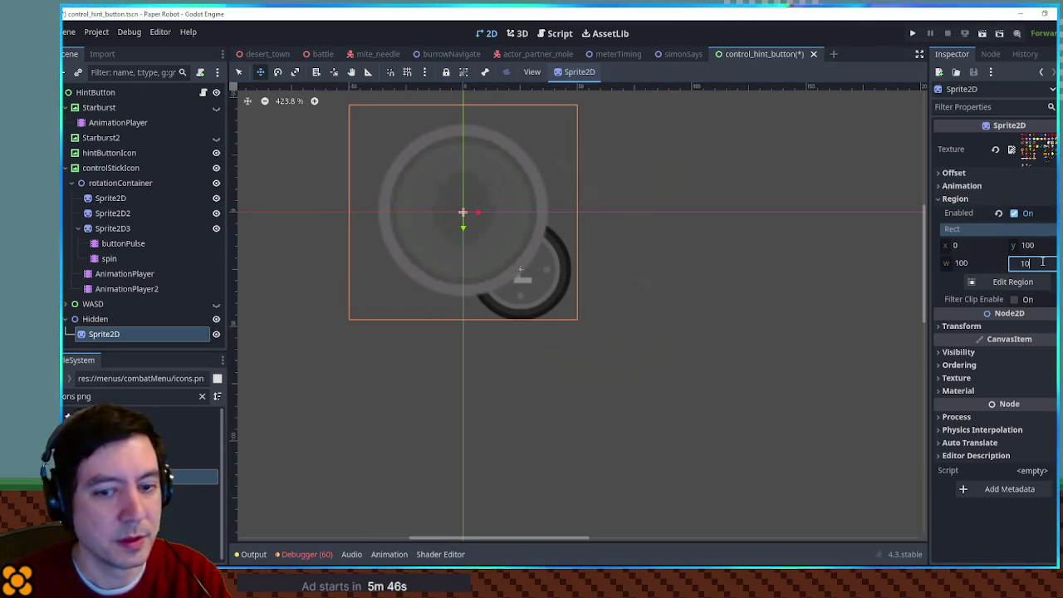
pyautogui.write('100')
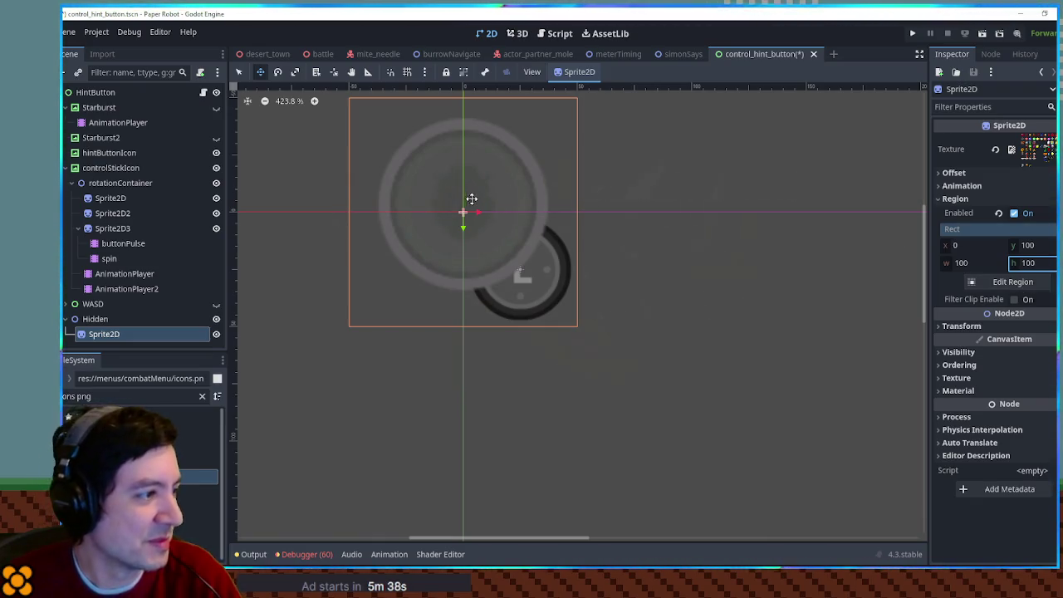
pyautogui.moveTo(448, 191)
pyautogui.mouseDown()
pyautogui.moveTo(494, 252)
pyautogui.moveTo(505, 248)
pyautogui.mouseUp()
# Scale the grey ball sprite down to 0.64 and move it down a few pixels.
pyautogui.click(962, 325)
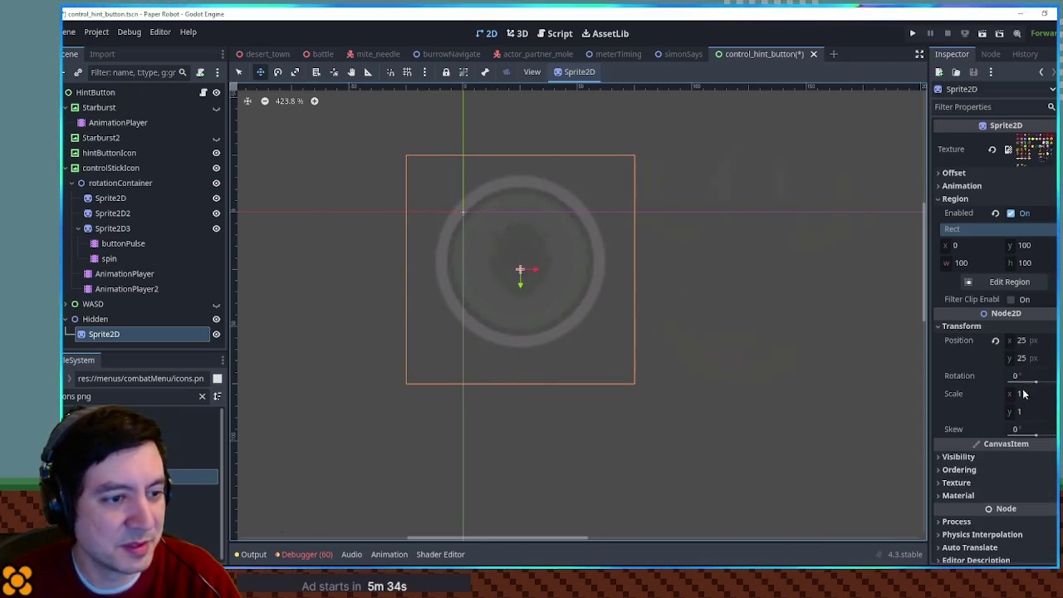
pyautogui.moveTo(1012, 400)
pyautogui.mouseDown()
pyautogui.moveTo(965, 400)
pyautogui.moveTo(981, 399)
pyautogui.mouseUp()
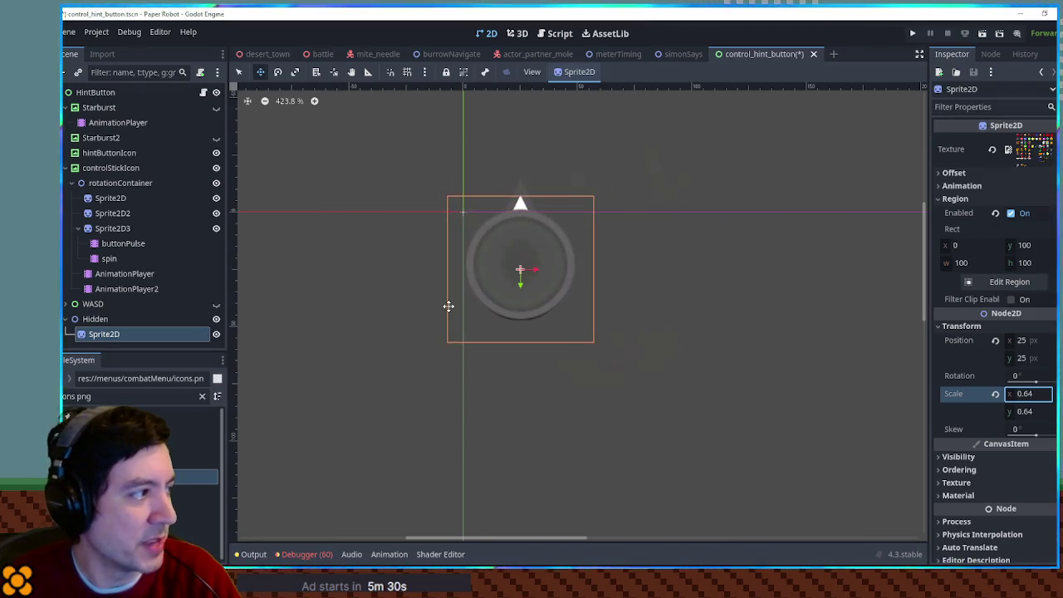
pyautogui.click(216, 138)
pyautogui.click(216, 138)
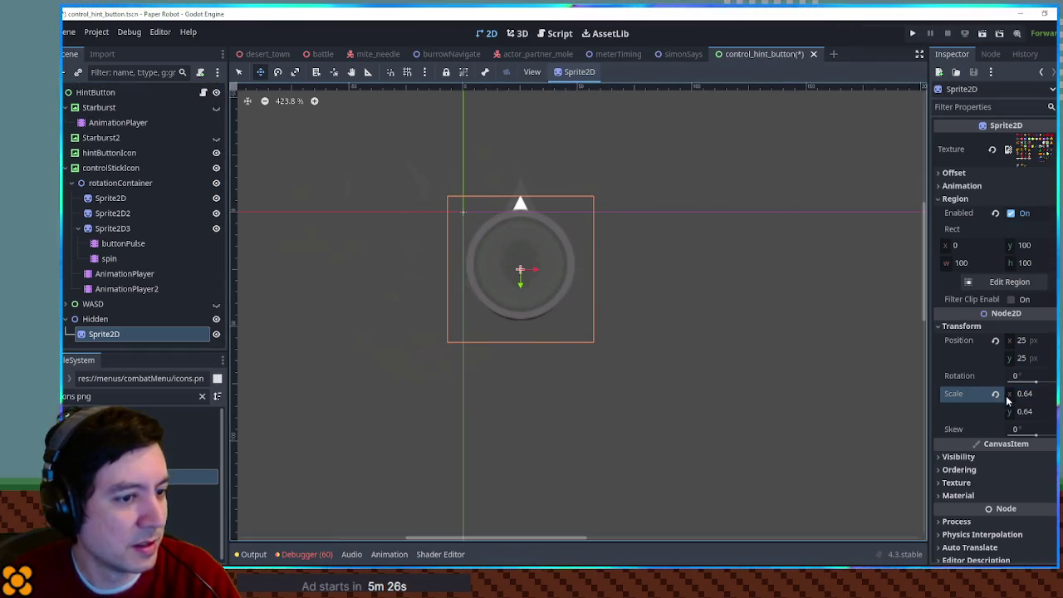
pyautogui.moveTo(513, 249); pyautogui.dragTo(512, 256)
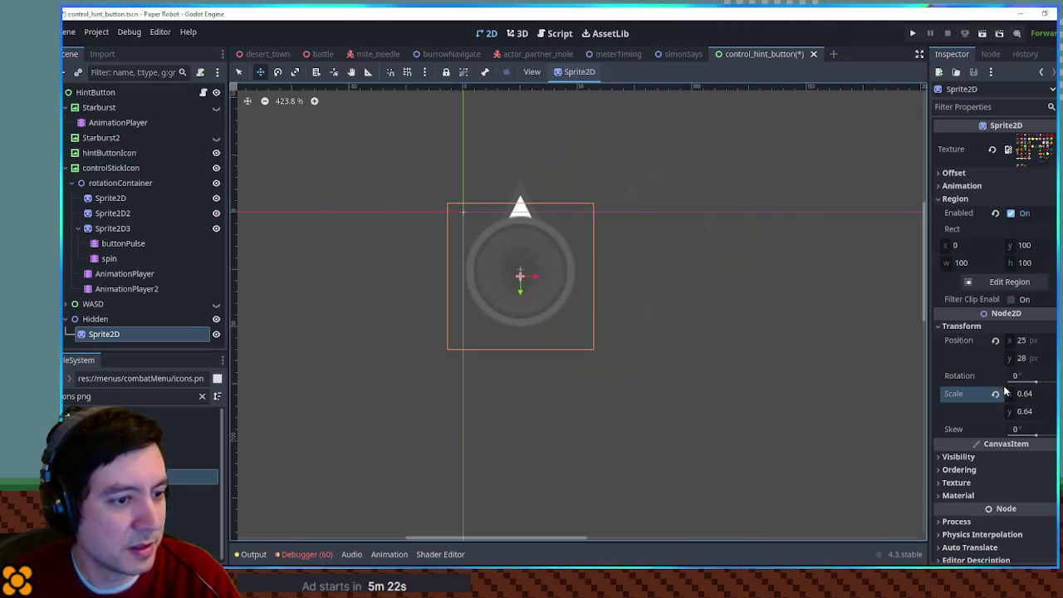
# Try a semi-transparent modulate, nudge the sprite to 25, 27, then restore the opaque white tint.
pyautogui.click(962, 457)
pyautogui.click(1030, 488)
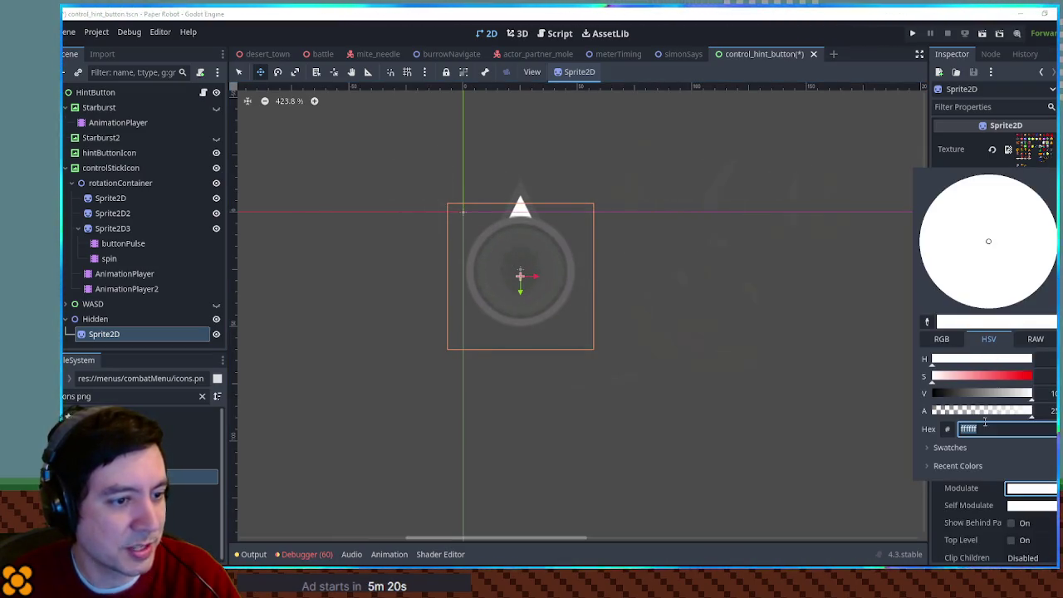
pyautogui.click(977, 411)
pyautogui.click(754, 337)
pyautogui.moveTo(515, 255); pyautogui.dragTo(515, 252)
pyautogui.scroll(5, 514, 252)
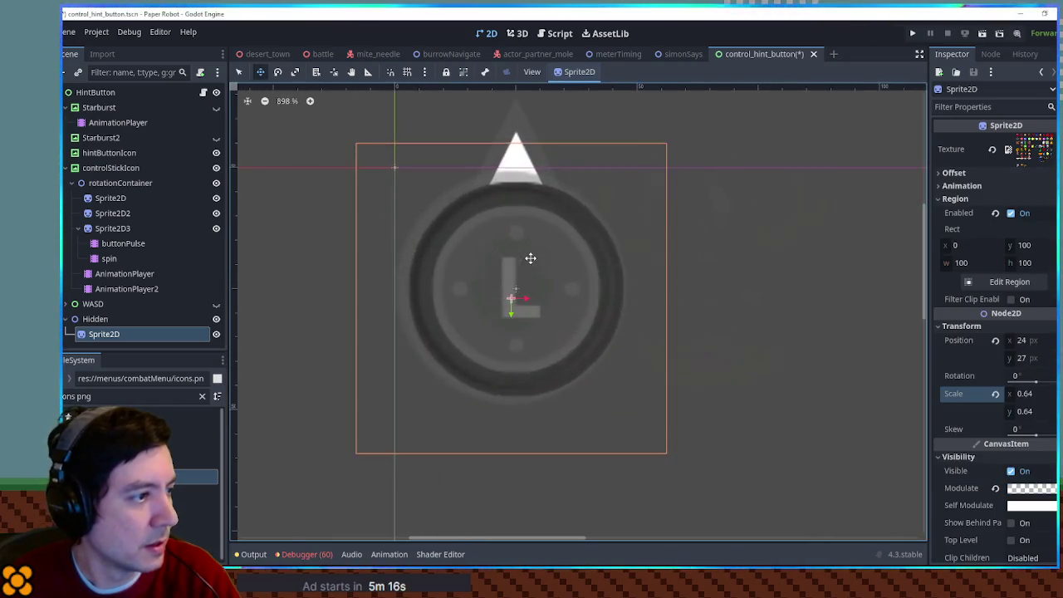
pyautogui.press('Right')
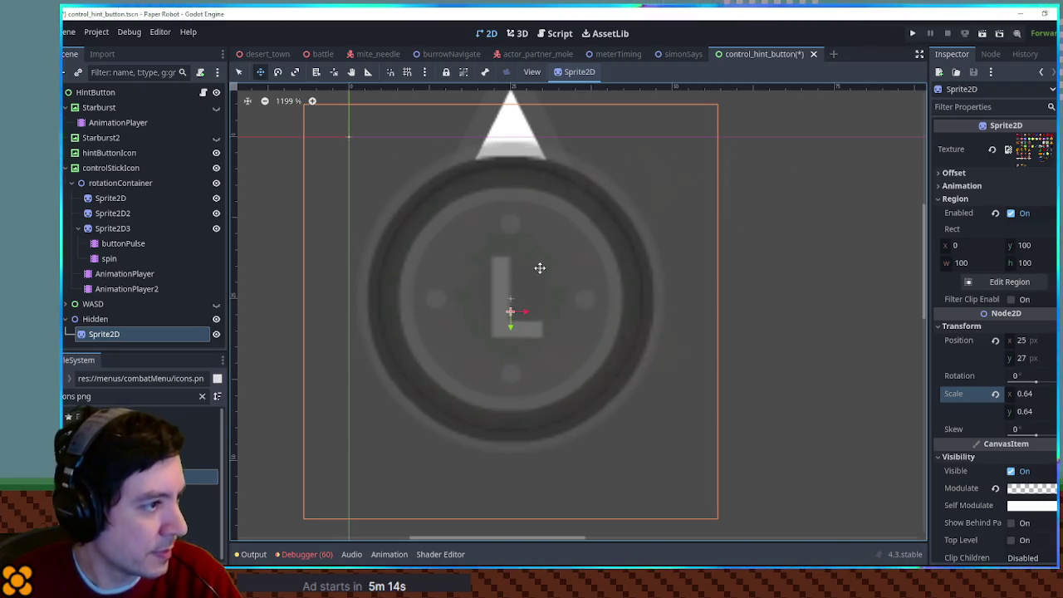
pyautogui.click(995, 490)
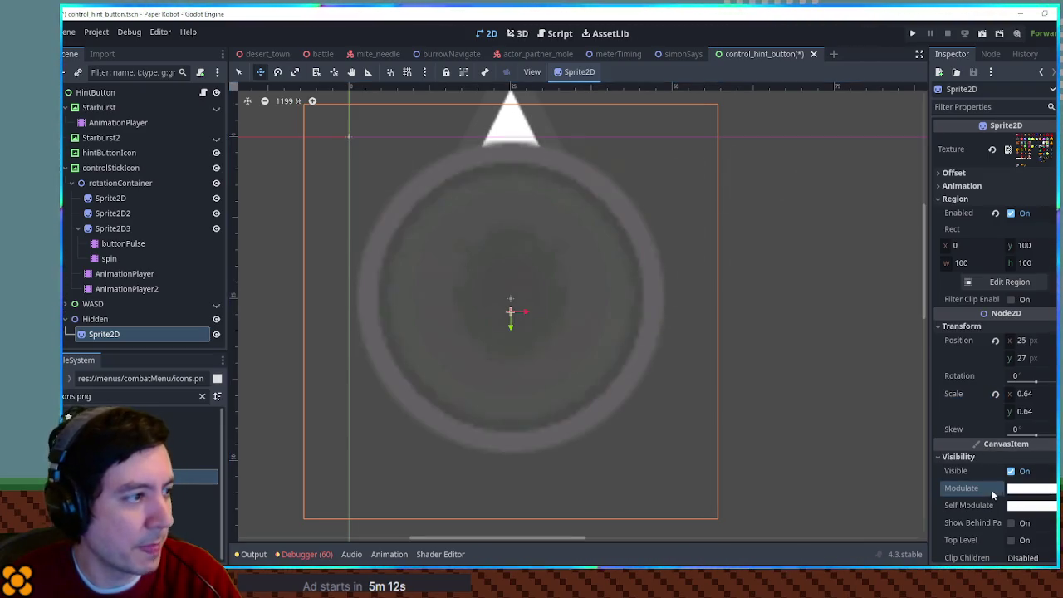
pyautogui.click(112, 339)
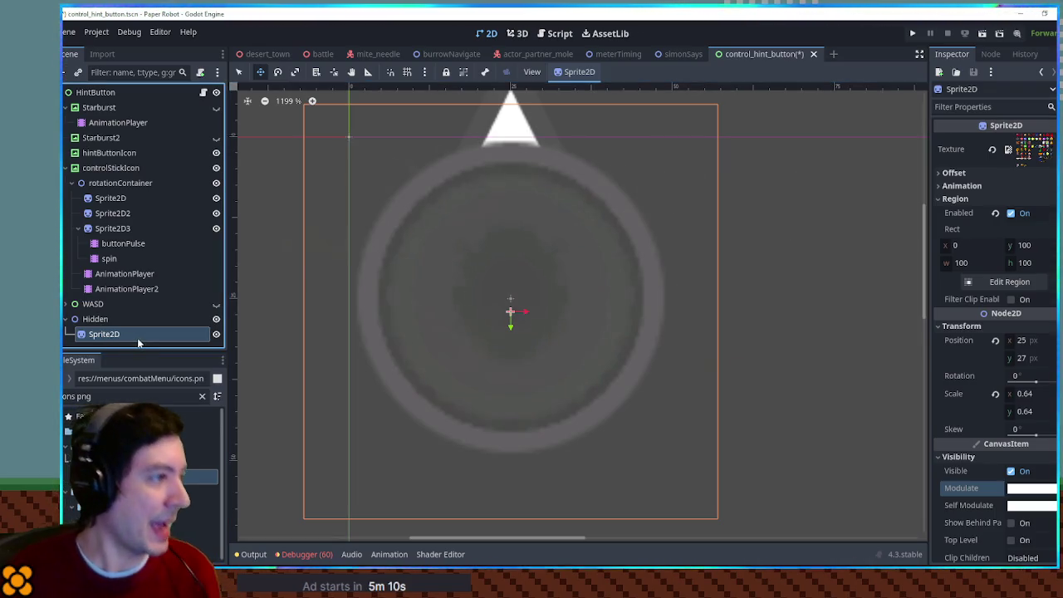
pyautogui.hotkey('ctrl', 'a')
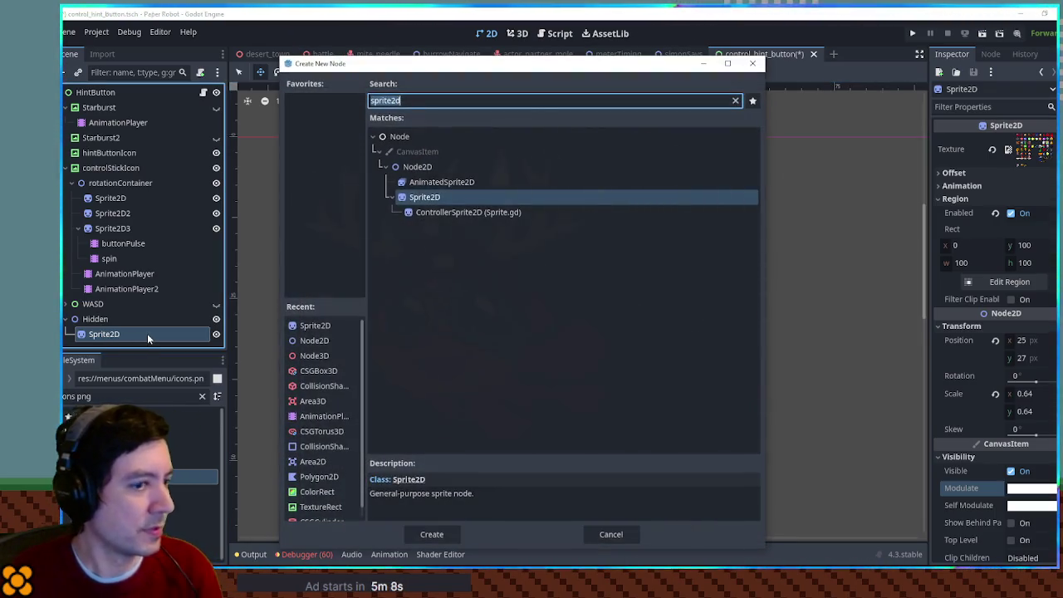
# Dismiss the node chooser, briefly view the icons texture preview, and clear the FileSystem filter.
pyautogui.press('Escape')
pyautogui.click(1023, 149)
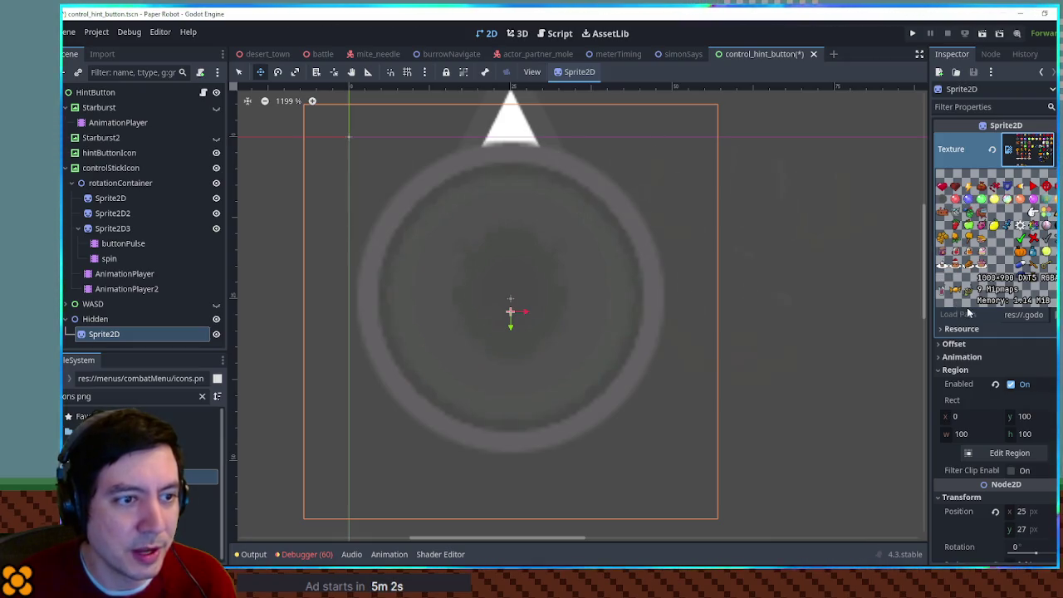
pyautogui.click(1023, 149)
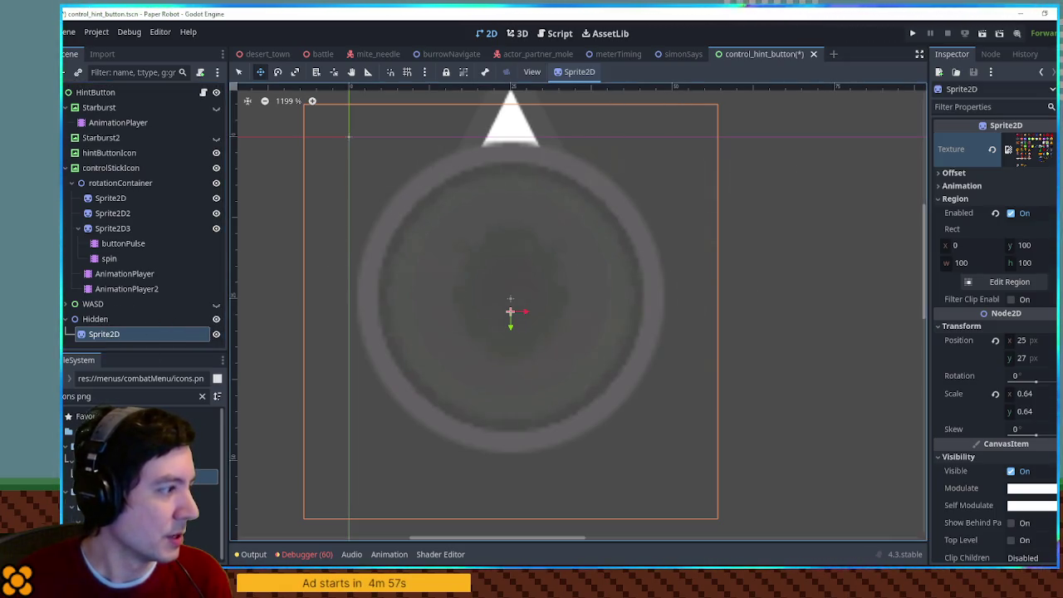
pyautogui.click(133, 396)
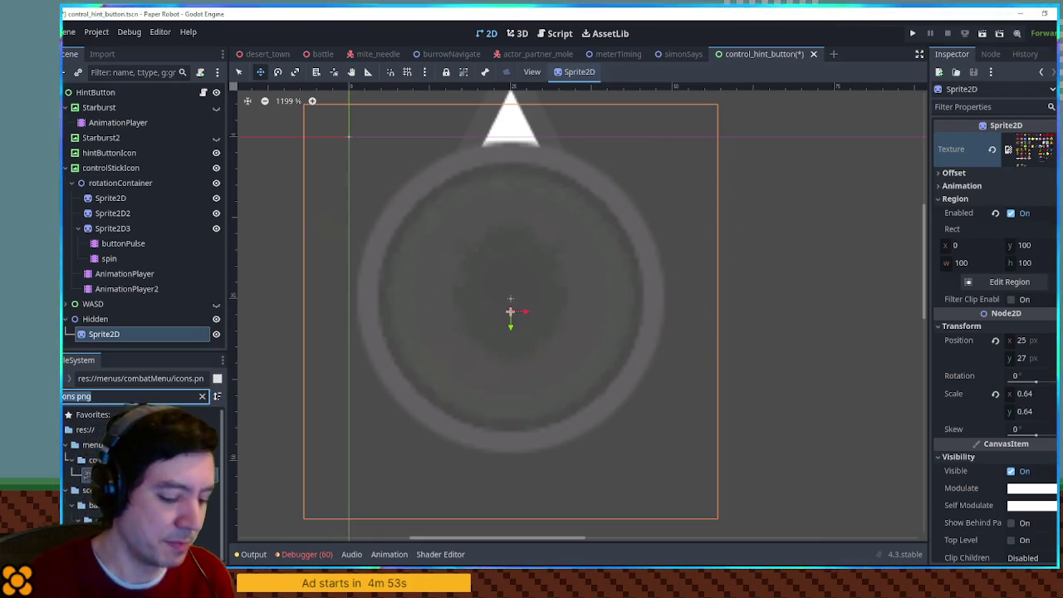
pyautogui.hotkey('ctrl', 'a')
# Open pauseMenu.tscn and its settingsPanel, copy the Music Volume label, and close both scenes.
pyautogui.write('pause')
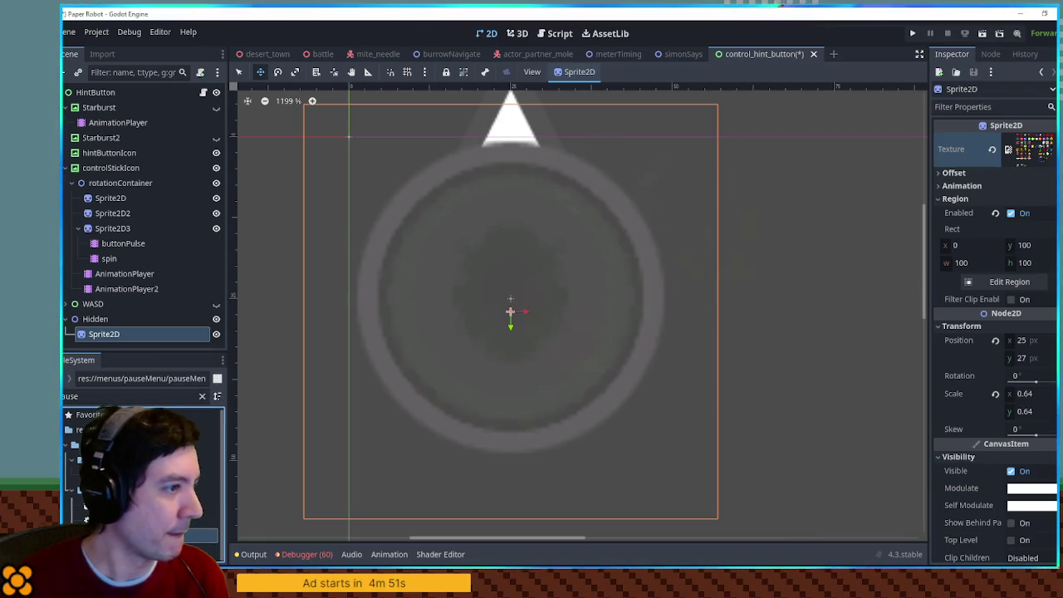
pyautogui.press('Return')
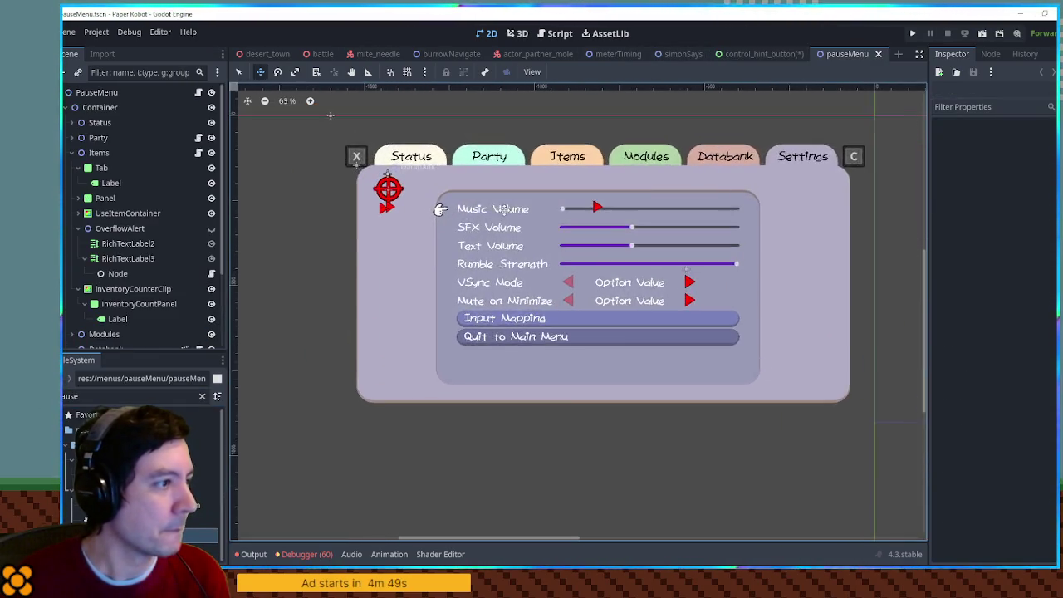
pyautogui.scroll(2, 504, 210)
pyautogui.click(443, 217)
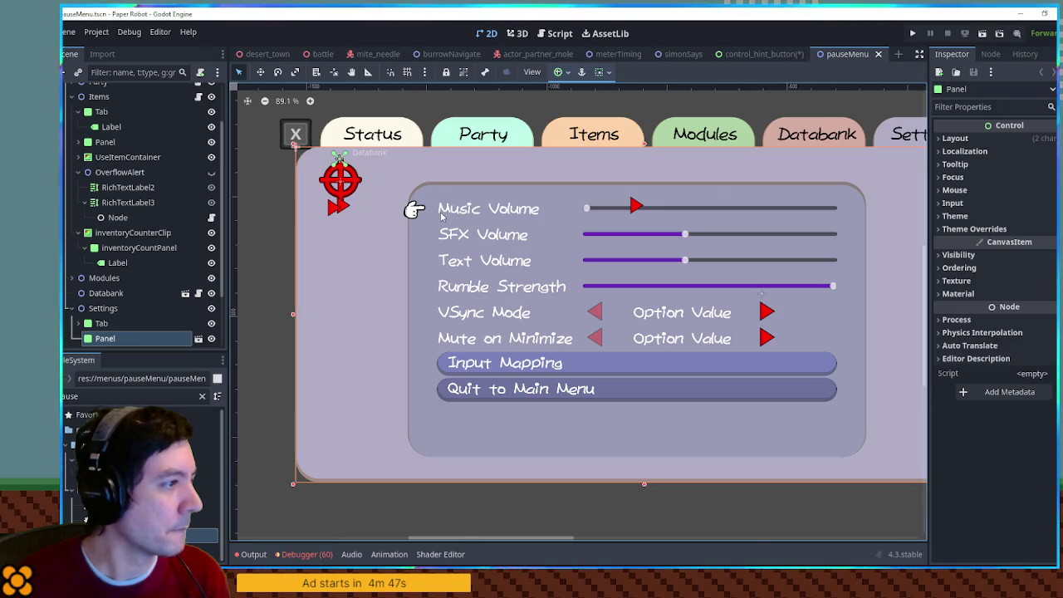
pyautogui.doubleClick(443, 217)
pyautogui.click(411, 229)
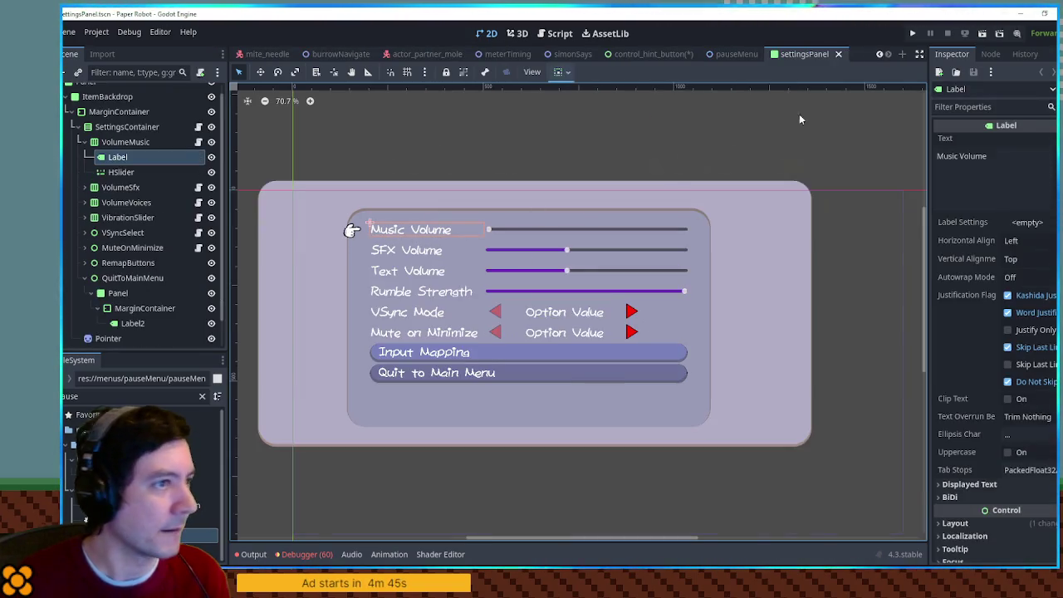
pyautogui.hotkey('ctrl', 'w')
pyautogui.hotkey('ctrl', 'w')
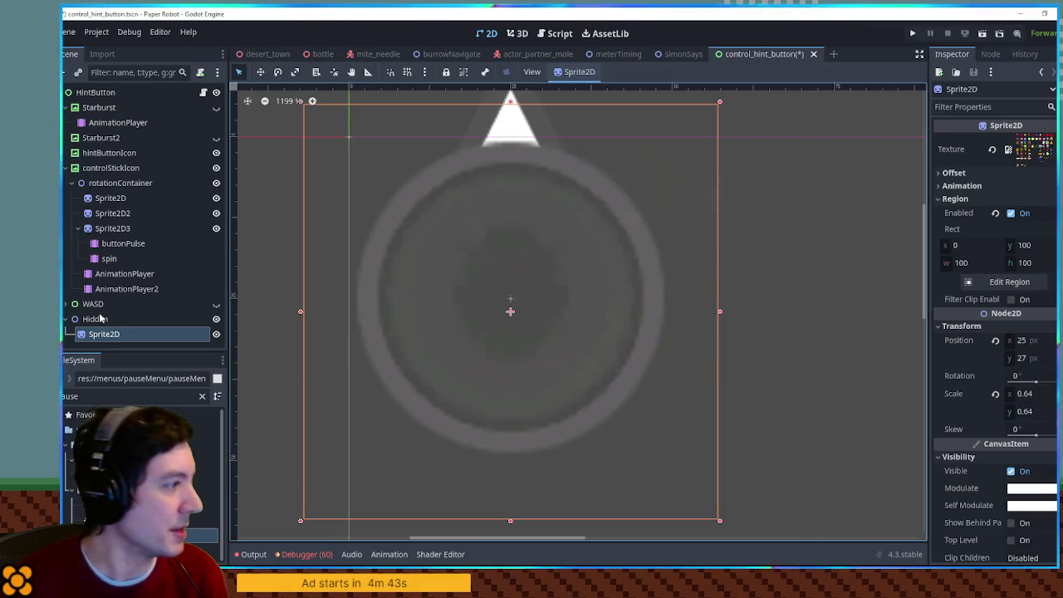
# Paste the label under the grey ball sprite, move it over the icon, and set its text to '?'.
pyautogui.hotkey('ctrl', 'v')
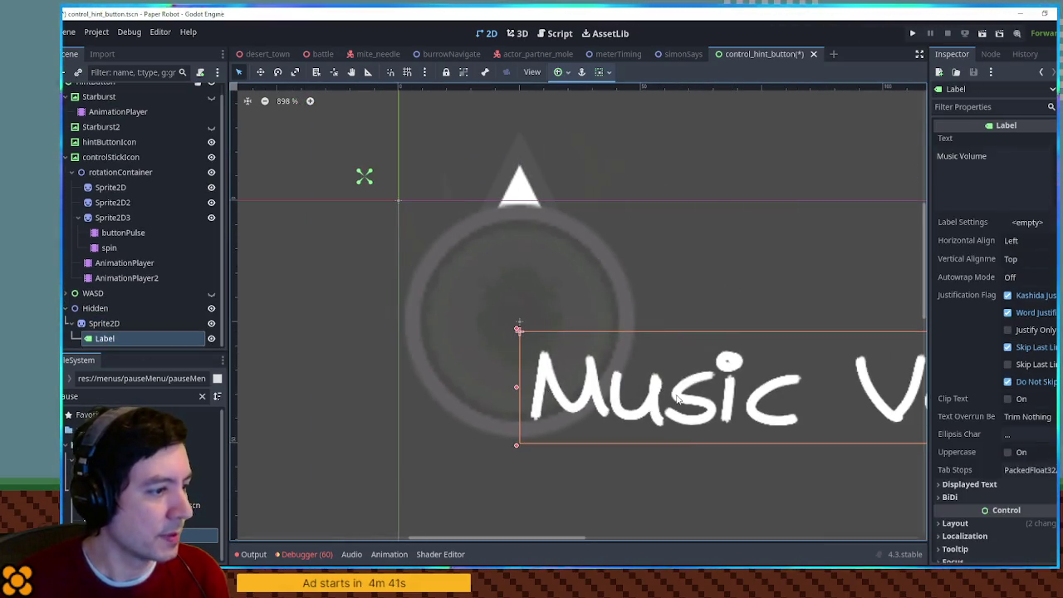
pyautogui.moveTo(677, 399)
pyautogui.mouseDown()
pyautogui.moveTo(562, 323)
pyautogui.moveTo(399, 322)
pyautogui.mouseUp()
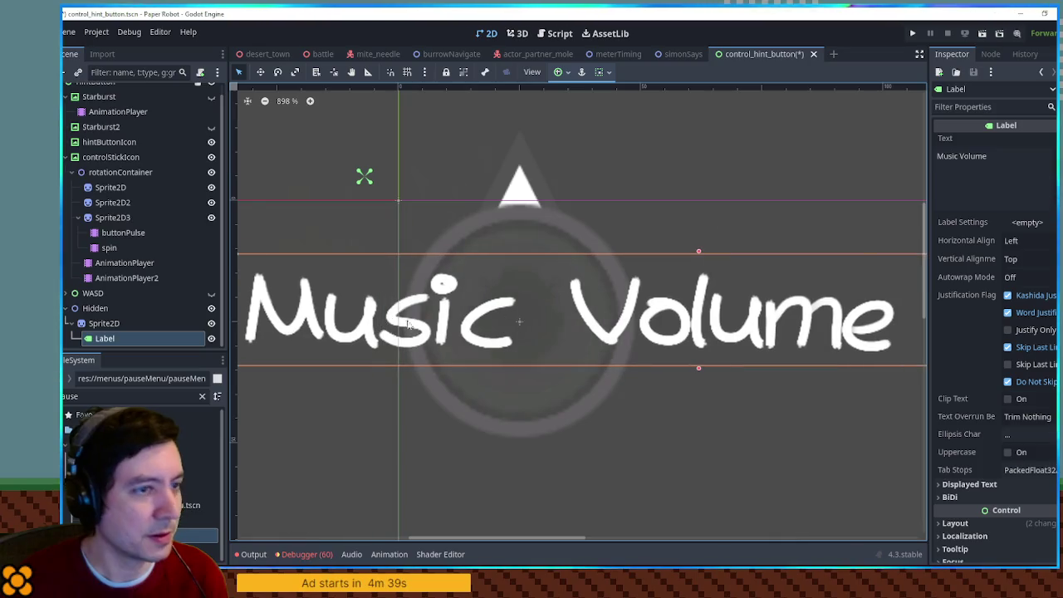
pyautogui.tripleClick(962, 156)
pyautogui.write('?')
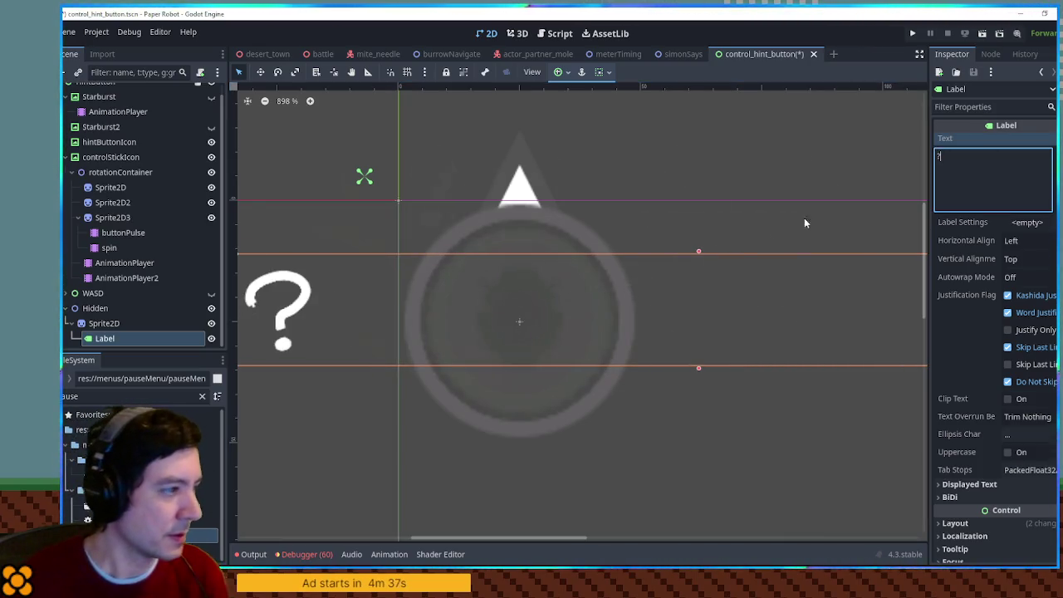
pyautogui.scroll(-4, 696, 322)
pyautogui.click(726, 314)
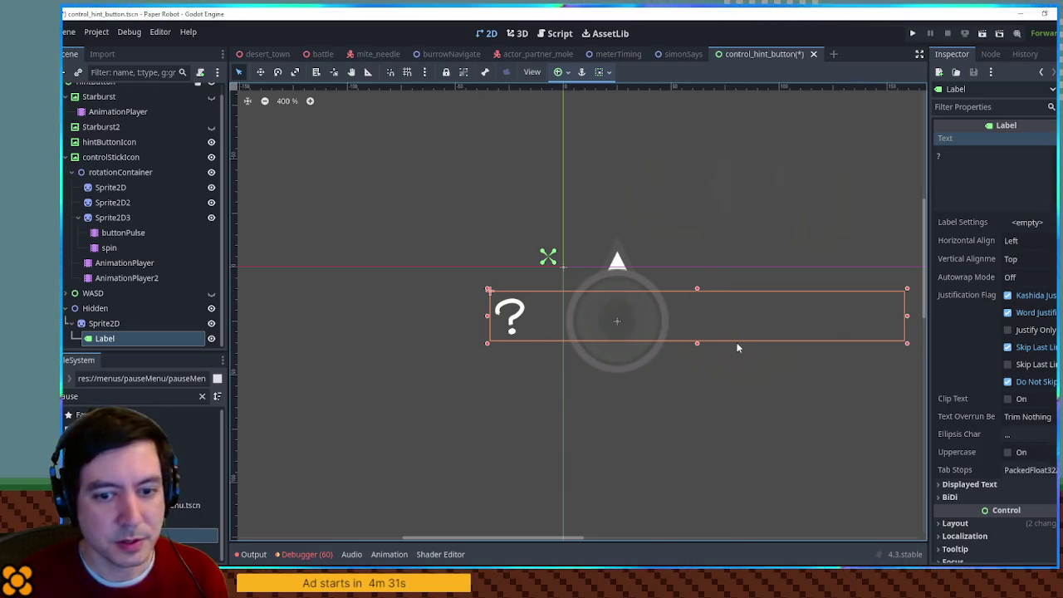
# Set the question-mark label's custom minimum width to 50 and shrink its box to fit.
pyautogui.scroll(-5, 999, 404)
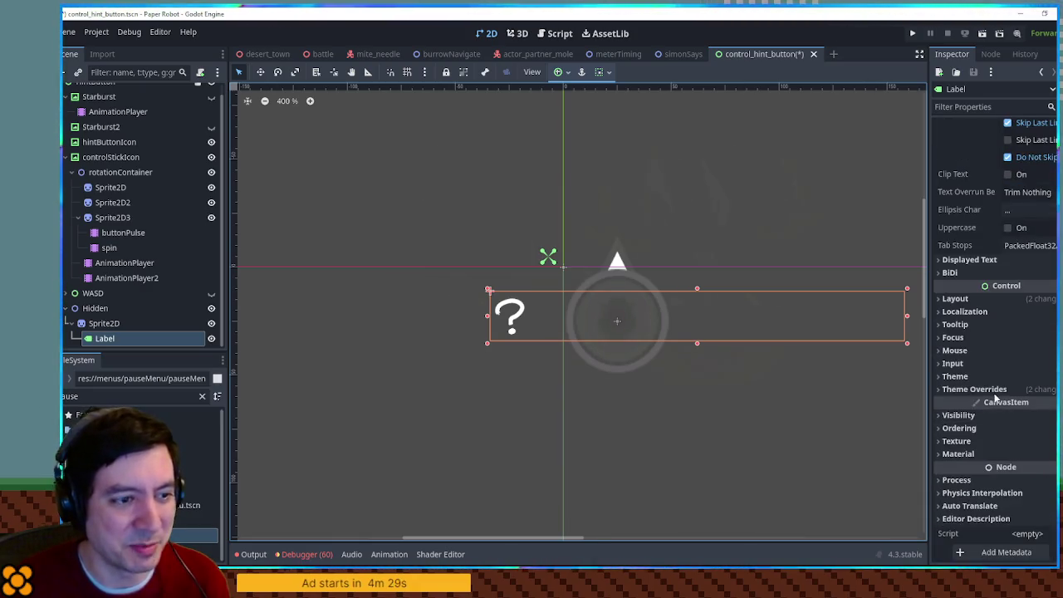
pyautogui.click(985, 299)
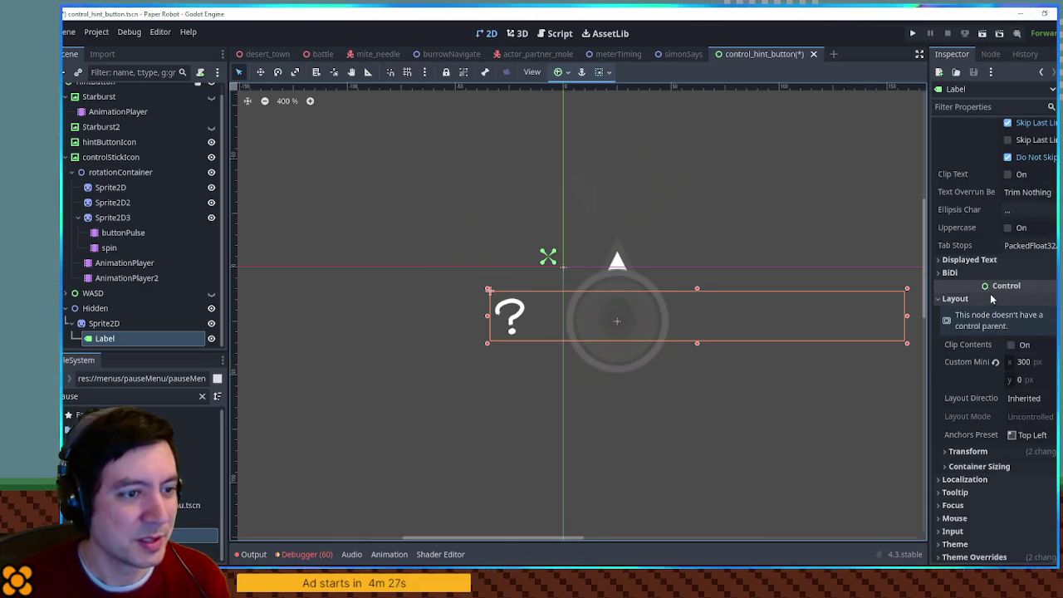
pyautogui.click(990, 298)
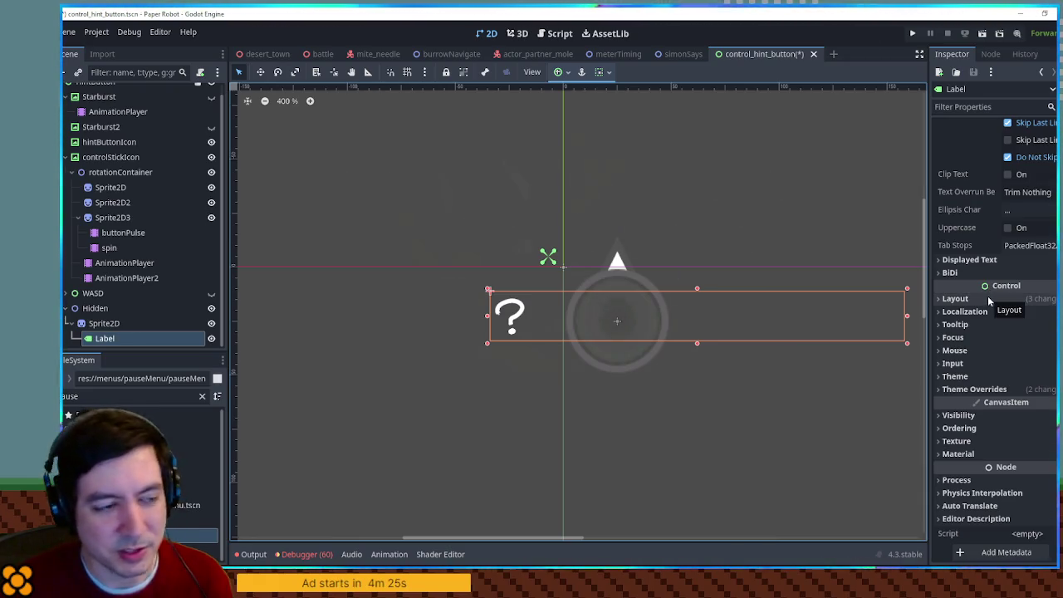
pyautogui.click(988, 296)
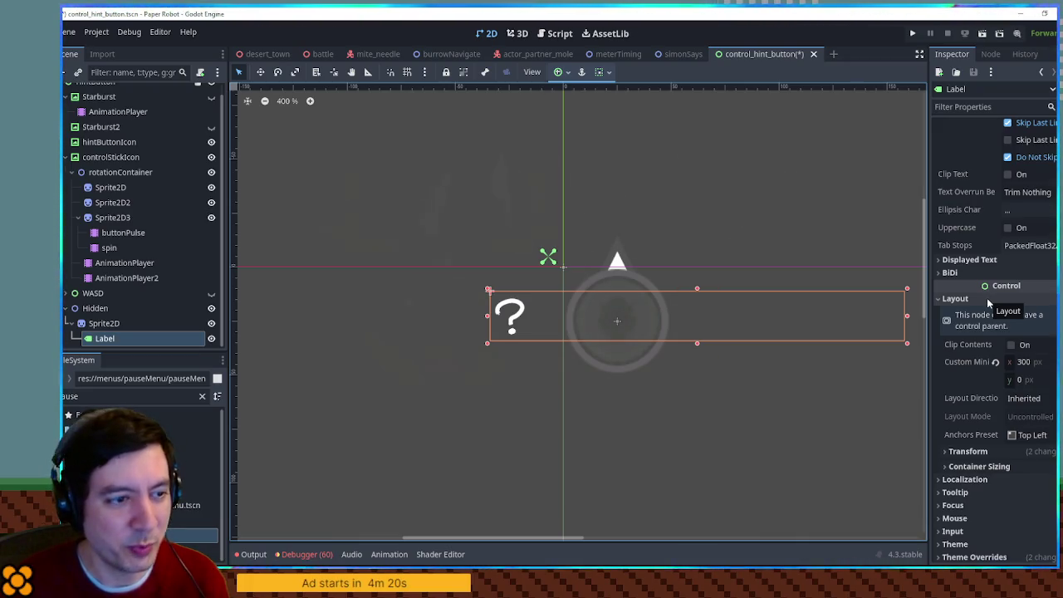
pyautogui.click(987, 297)
pyautogui.click(990, 302)
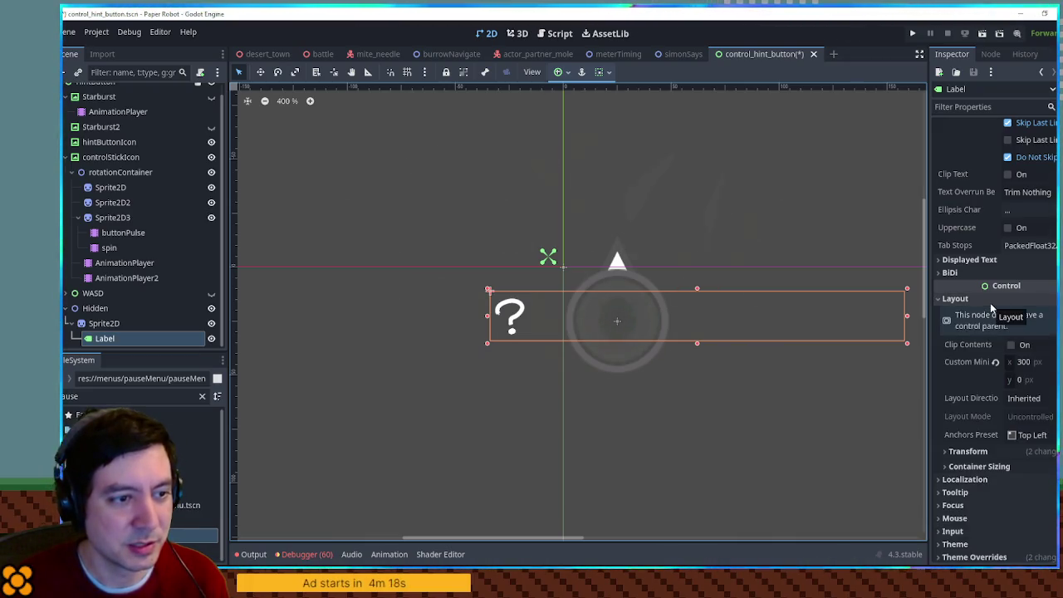
pyautogui.click(1023, 361)
pyautogui.write('50')
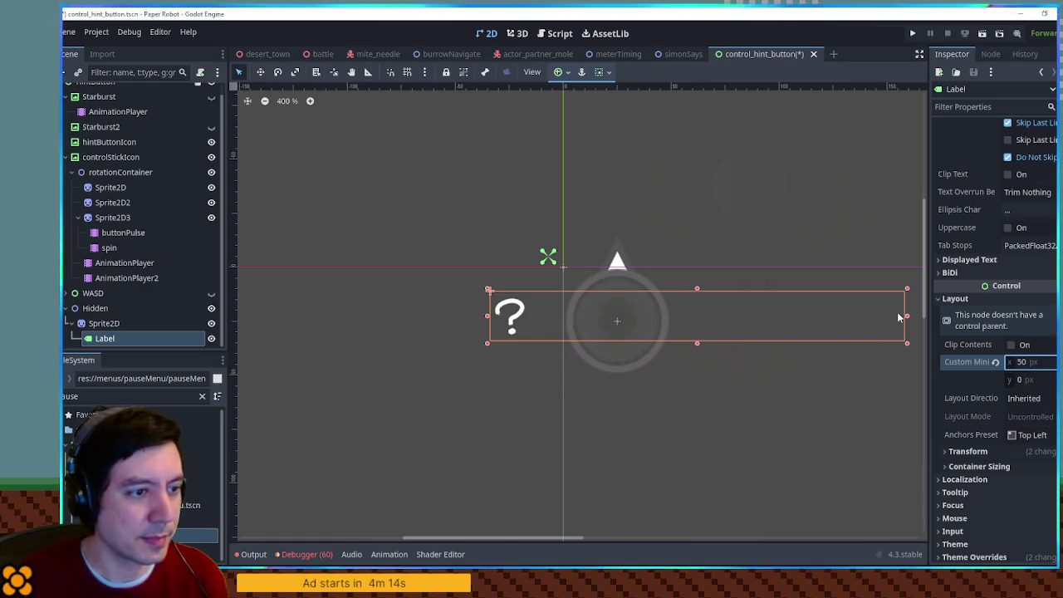
pyautogui.moveTo(903, 314)
pyautogui.mouseDown()
pyautogui.moveTo(557, 314)
pyautogui.moveTo(626, 314)
pyautogui.moveTo(613, 314)
pyautogui.mouseUp()
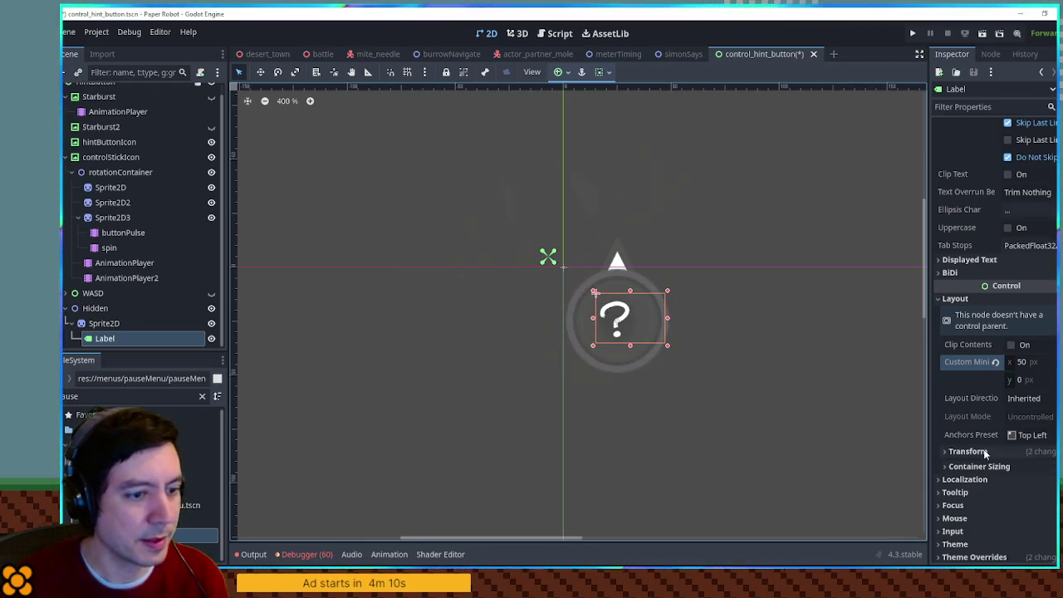
# Override the label's font size to 48 and centre the question mark on the icon.
pyautogui.scroll(-5, 993, 395)
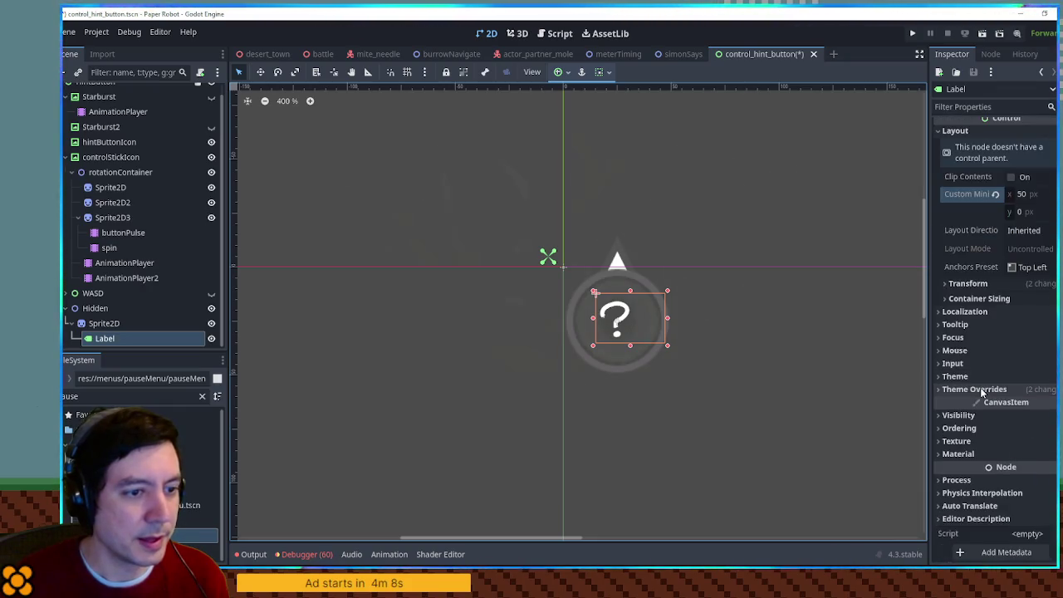
pyautogui.click(981, 387)
pyautogui.click(982, 448)
pyautogui.click(955, 462)
pyautogui.click(1029, 462)
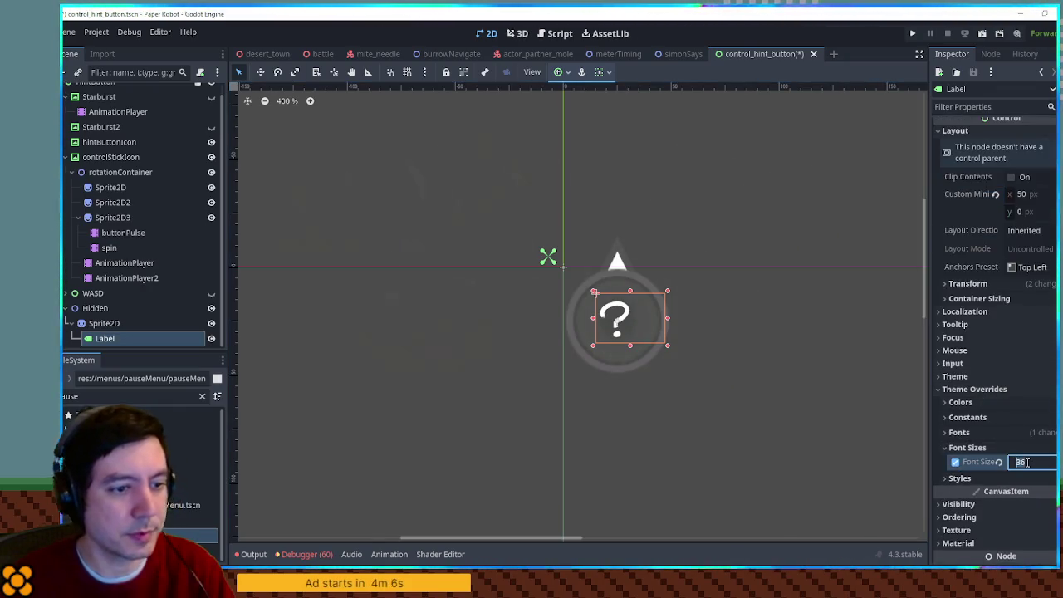
pyautogui.write('48')
pyautogui.press('Return')
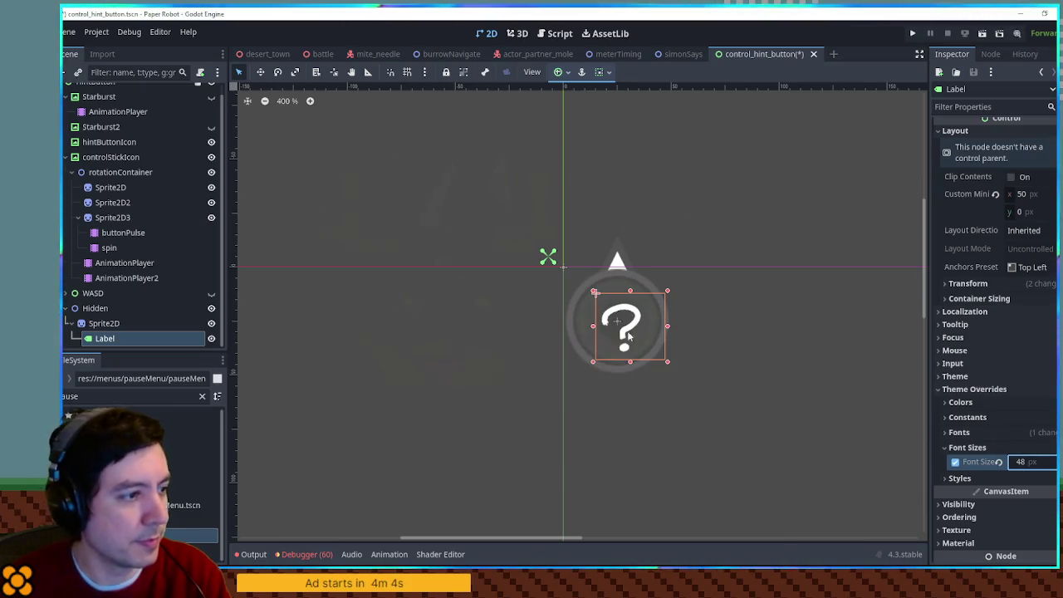
pyautogui.moveTo(621, 319); pyautogui.dragTo(615, 308)
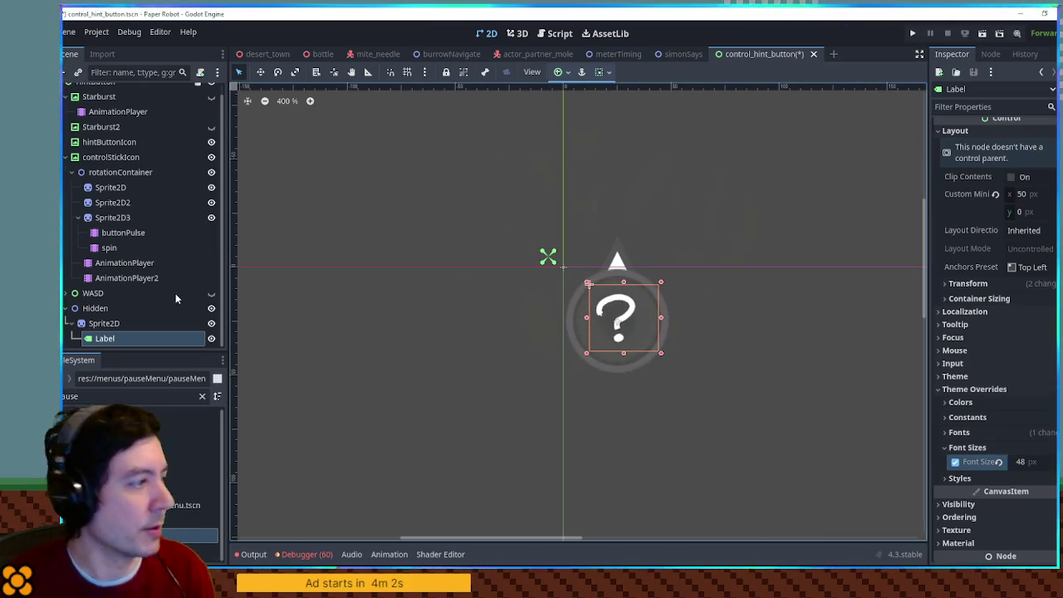
# Hide the Hidden group, collapse its node, save the scene, and open the hint button script.
pyautogui.click(211, 309)
pyautogui.click(211, 311)
pyautogui.click(211, 312)
pyautogui.click(94, 310)
pyautogui.click(66, 308)
pyautogui.hotkey('ctrl', 's')
pyautogui.click(568, 36)
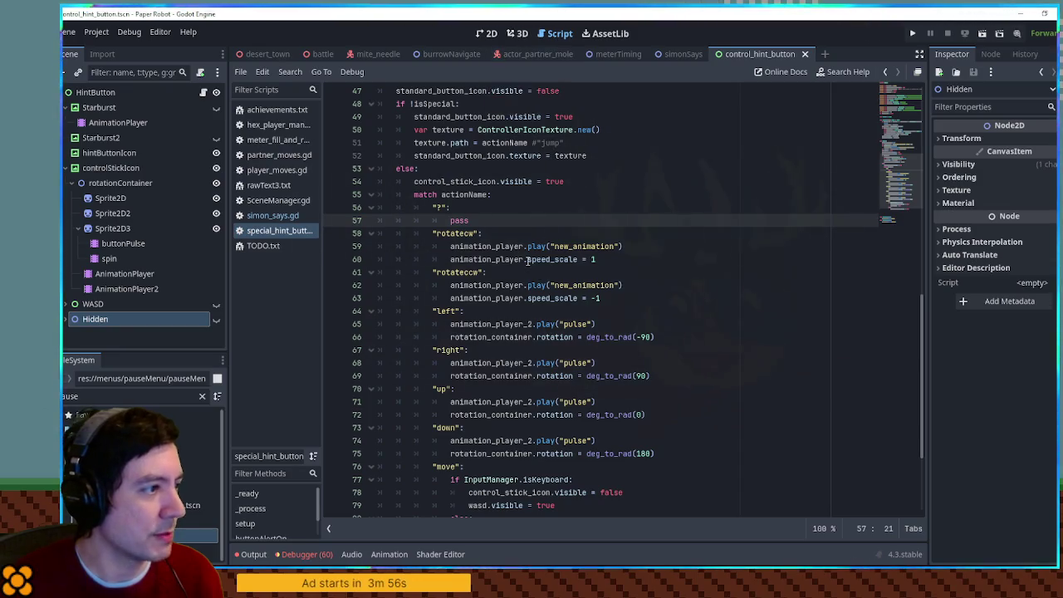
# Reference the Hidden node as 'hidden' and add 'hidden.visible = false' below the wasd hiding line.
pyautogui.scroll(15, 459, 221)
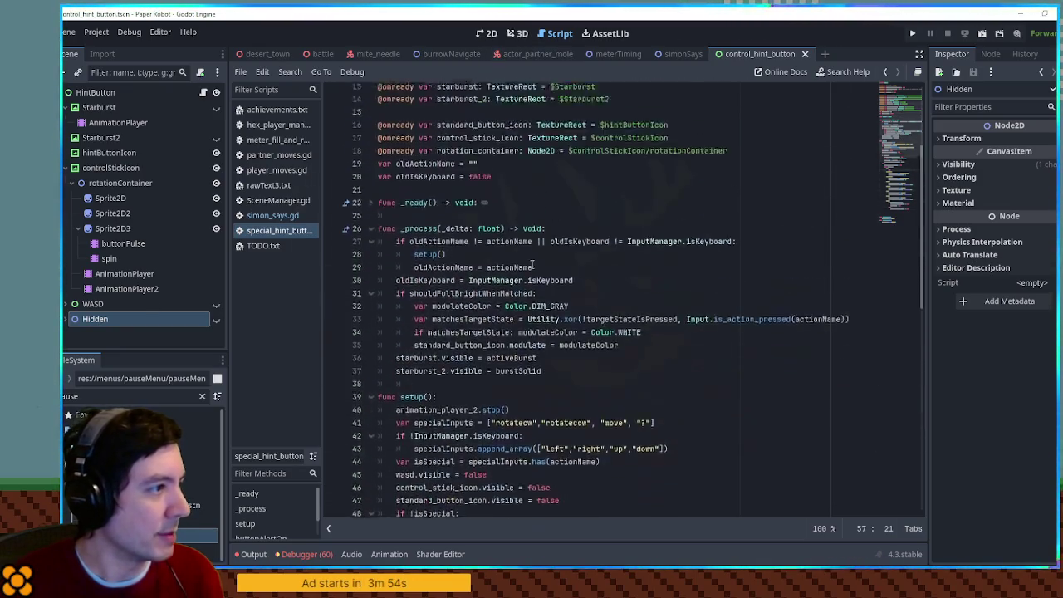
pyautogui.moveTo(96, 319)
pyautogui.mouseDown()
pyautogui.moveTo(445, 265)
pyautogui.moveTo(456, 275)
pyautogui.mouseUp()
pyautogui.doubleClick(451, 272)
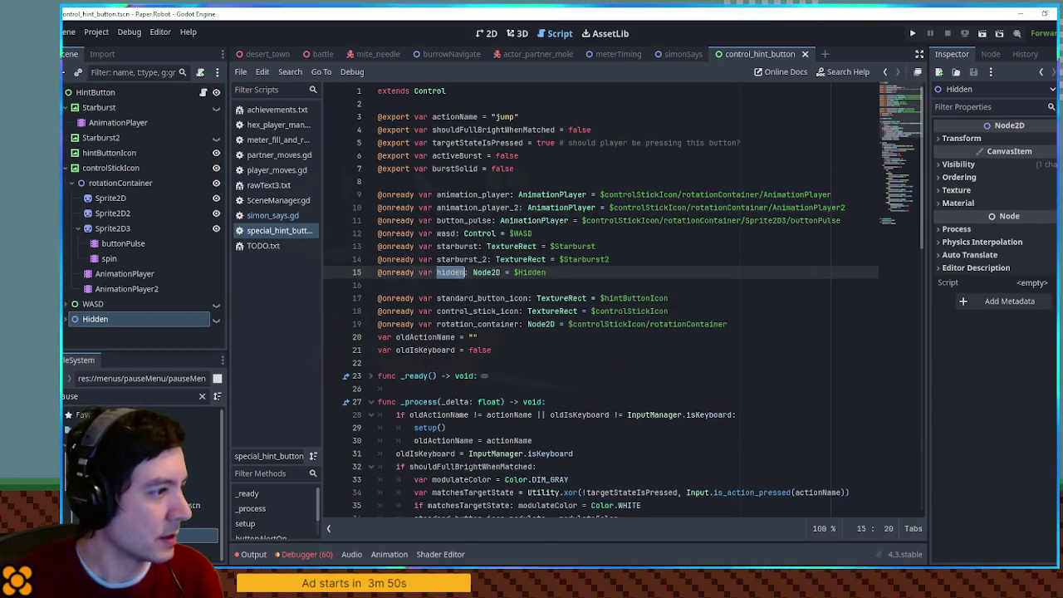
pyautogui.scroll(-8, 557, 293)
pyautogui.scroll(-4, 557, 294)
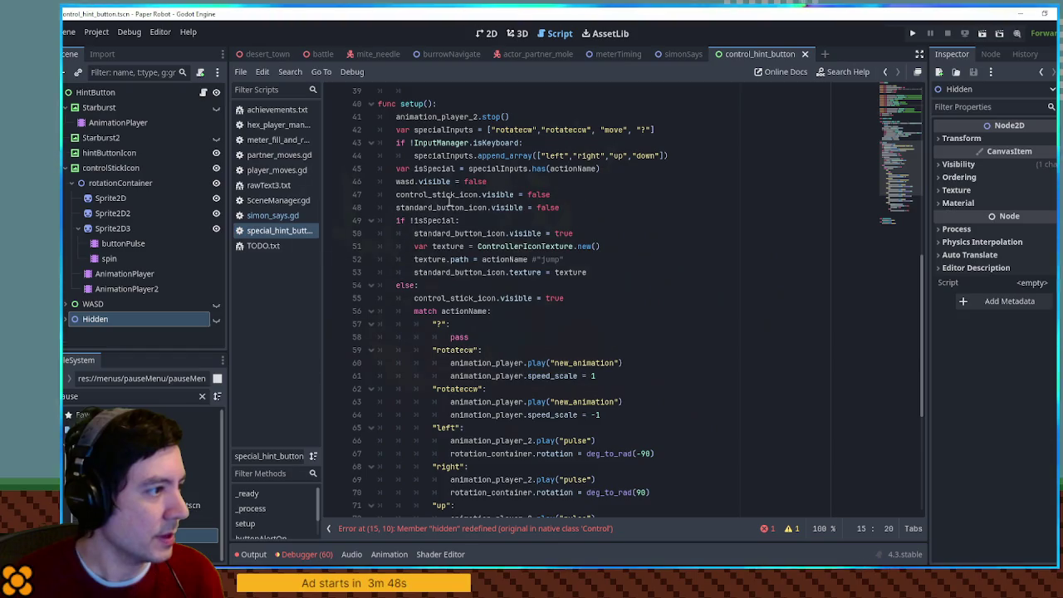
pyautogui.click(532, 183)
pyautogui.press('Return')
pyautogui.write('hidden')
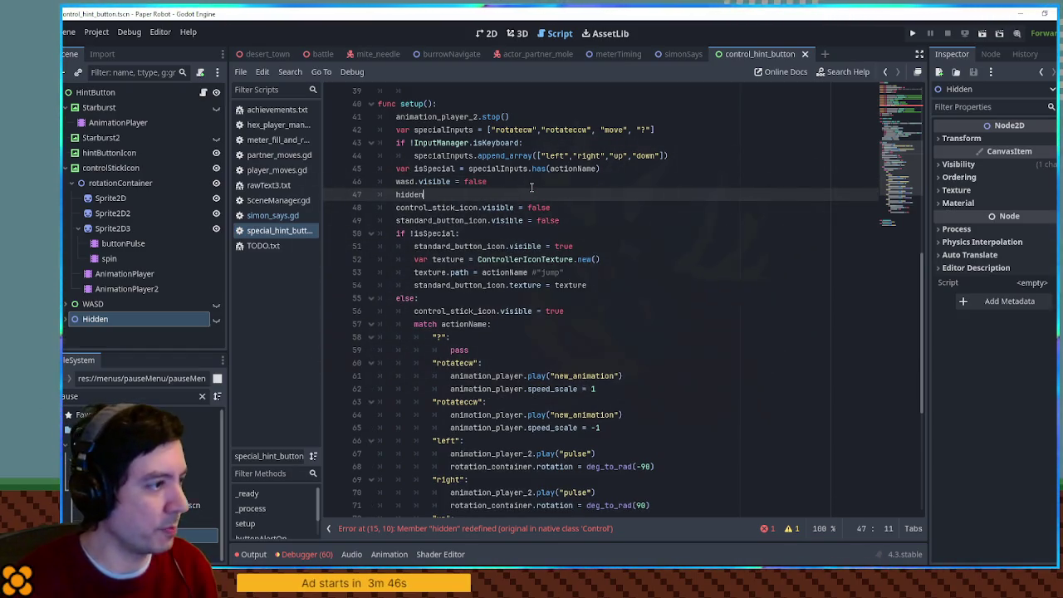
pyautogui.write('.visible = false')
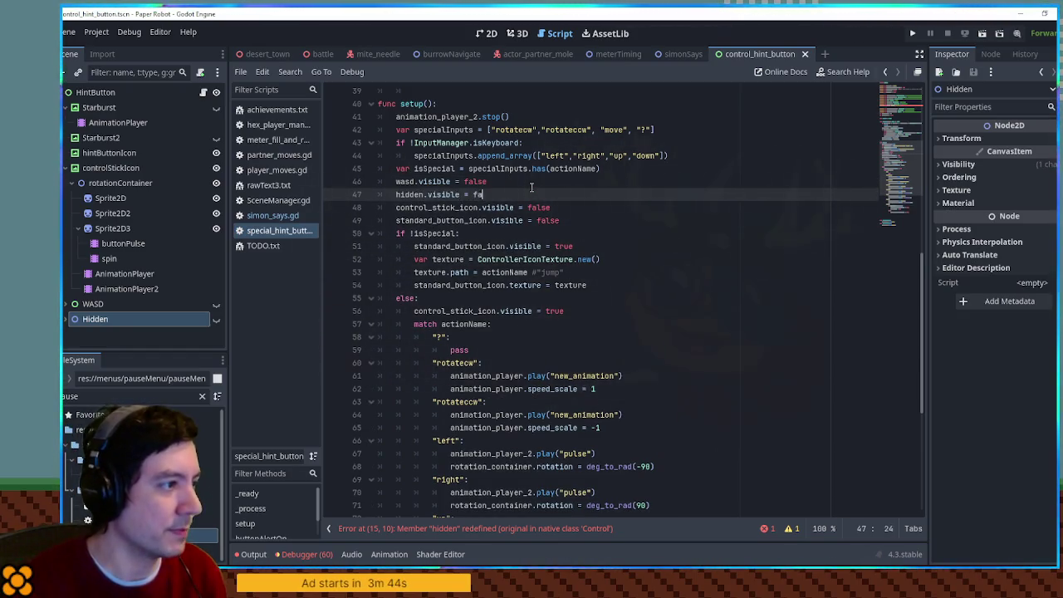
pyautogui.click(532, 188)
# Replace the pass under the "?" case with 'hidden.visible = true'.
pyautogui.tripleClick(531, 194)
pyautogui.hotkey('ctrl', 'c')
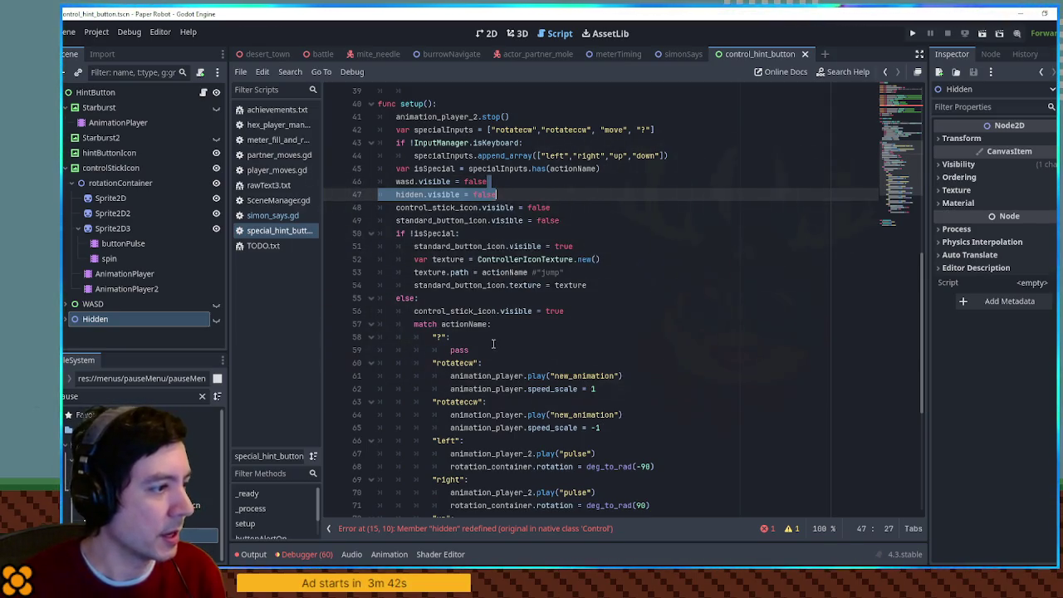
pyautogui.tripleClick(424, 349)
pyautogui.hotkey('ctrl', 'v')
pyautogui.press('Tab')
pyautogui.press('Tab')
pyautogui.press('Tab')
pyautogui.press('End')
pyautogui.press('BackSpace')
pyautogui.press('BackSpace')
pyautogui.press('BackSpace')
pyautogui.write('tr')
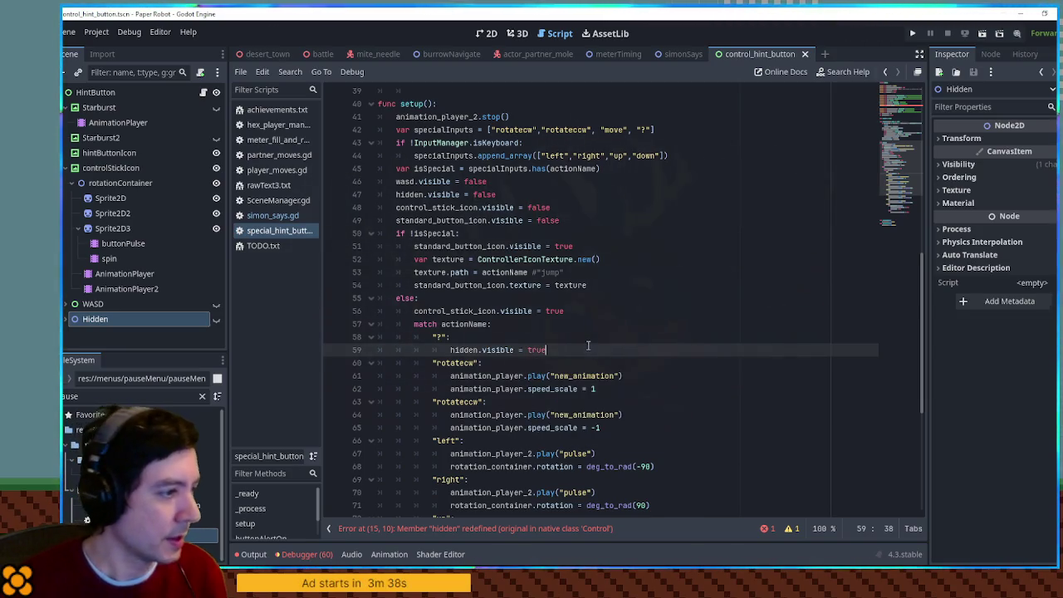
pyautogui.click(557, 337)
# Paste the control_stick_icon.visible line under the "?" case and set it to false.
pyautogui.moveTo(415, 310); pyautogui.dragTo(565, 310)
pyautogui.hotkey('ctrl', 'c')
pyautogui.click(571, 350)
pyautogui.press('Return')
pyautogui.hotkey('ctrl', 'v')
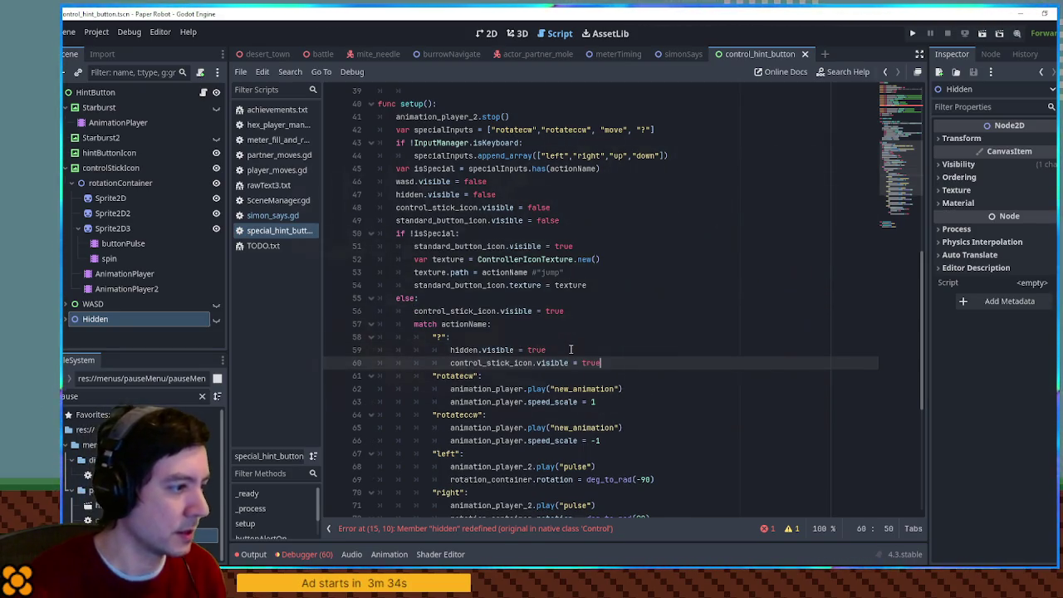
pyautogui.write('se')
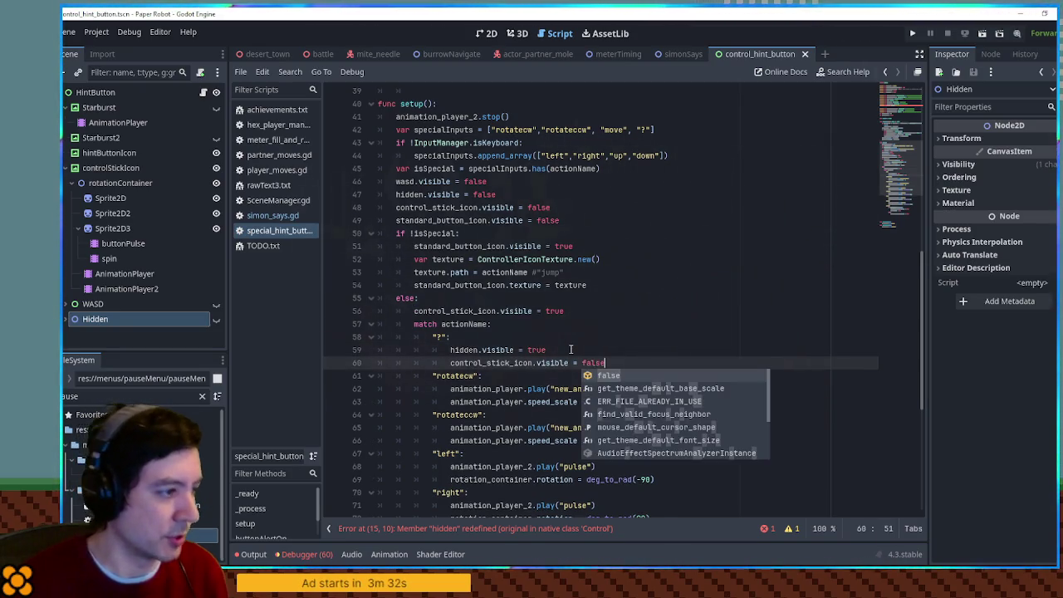
pyautogui.click(577, 303)
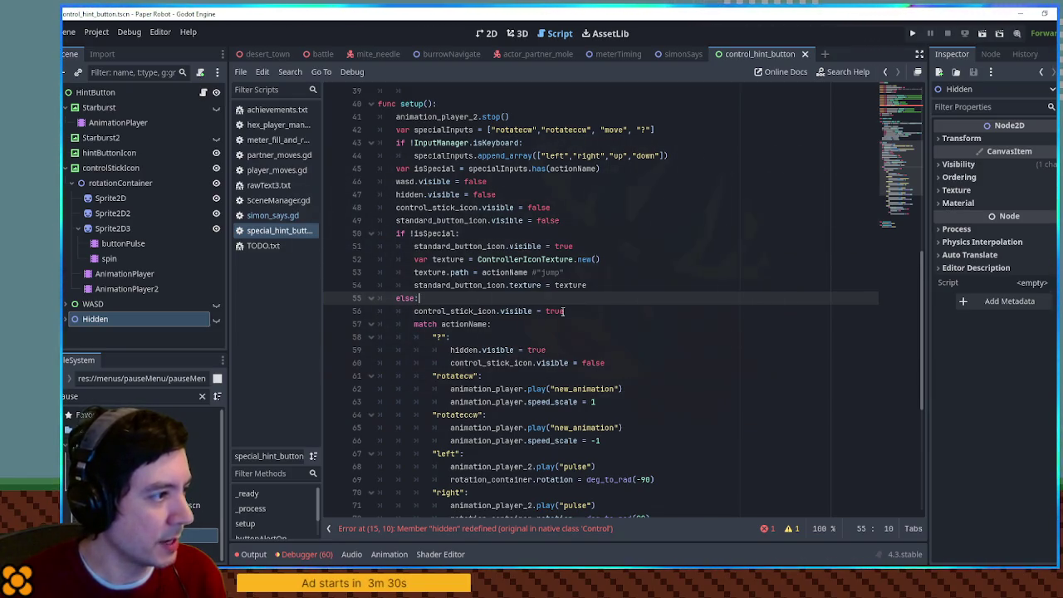
# Review the else and "?" case lines, then return to the scene's 2D canvas.
pyautogui.scroll(-7, 439, 205)
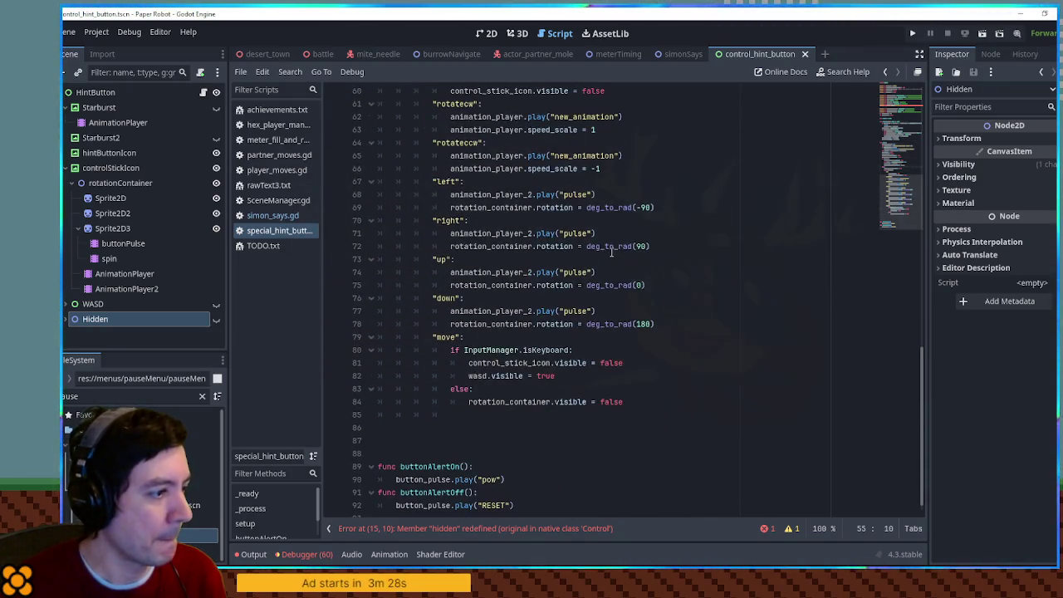
pyautogui.scroll(6, 611, 252)
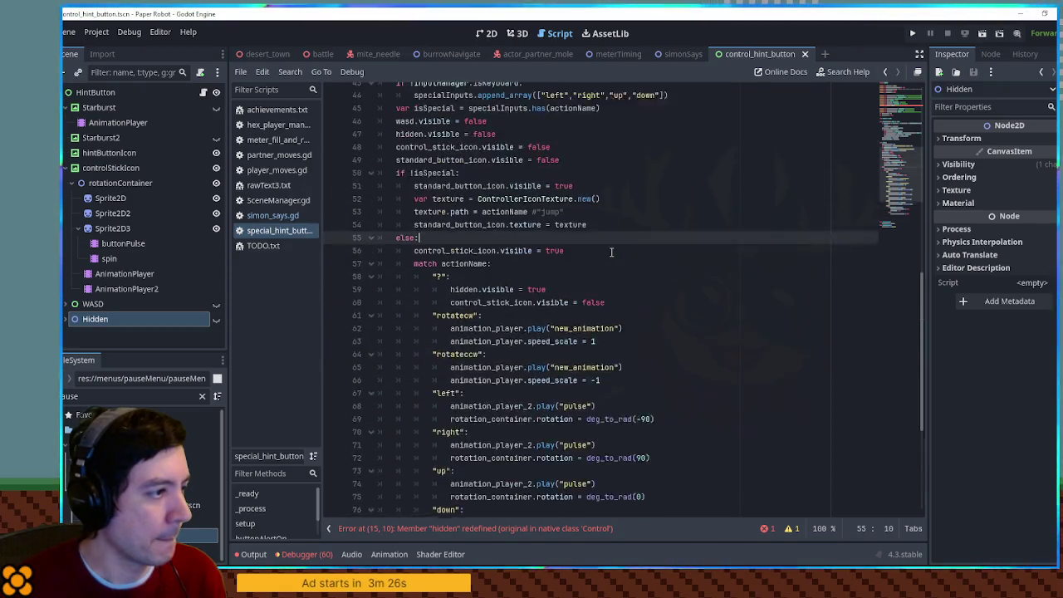
pyautogui.click(627, 249)
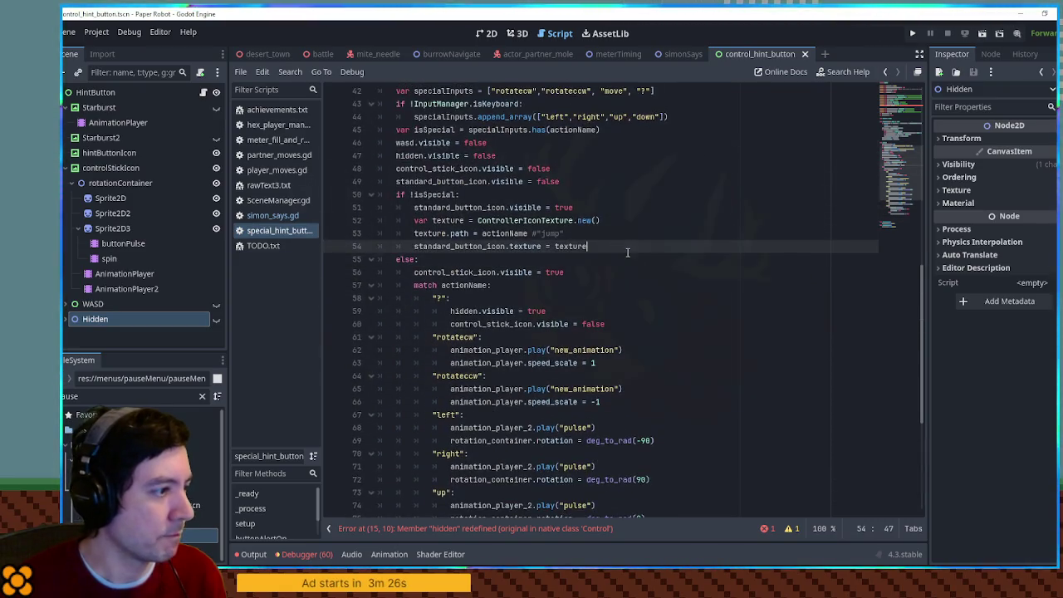
pyautogui.click(441, 297)
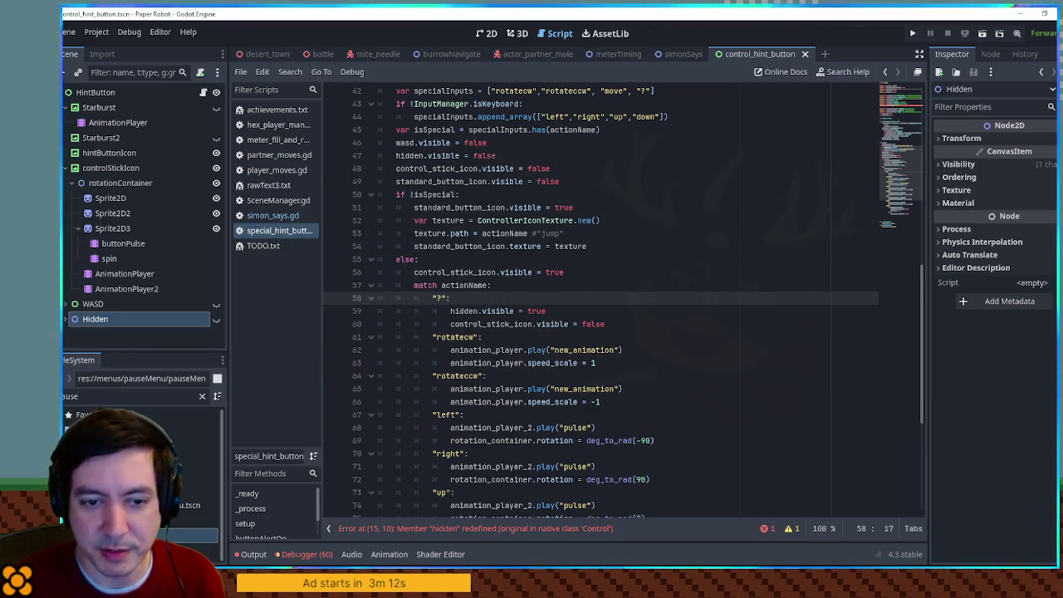
pyautogui.click(643, 256)
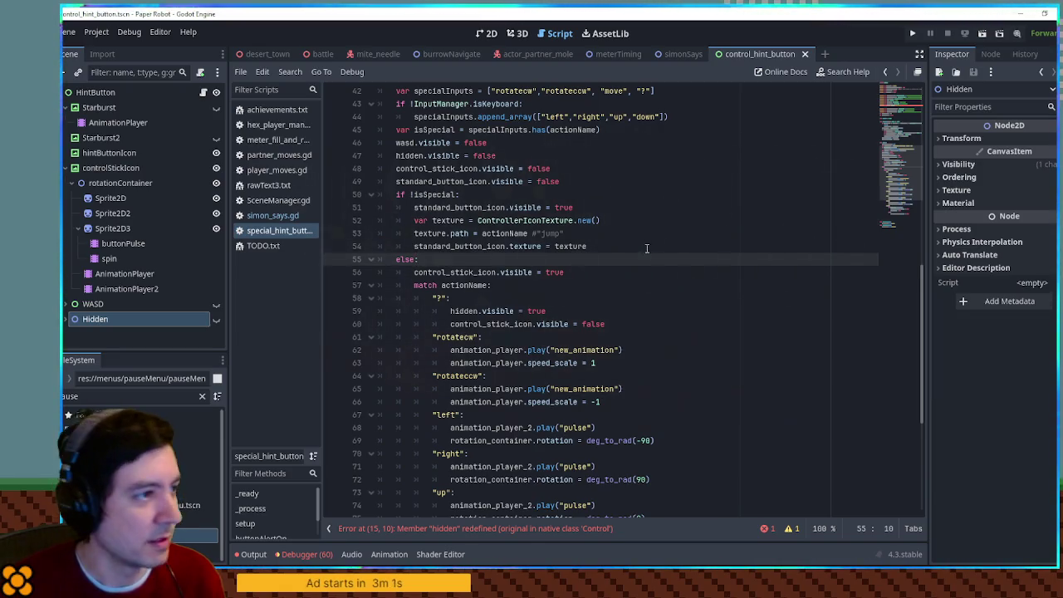
pyautogui.click(486, 33)
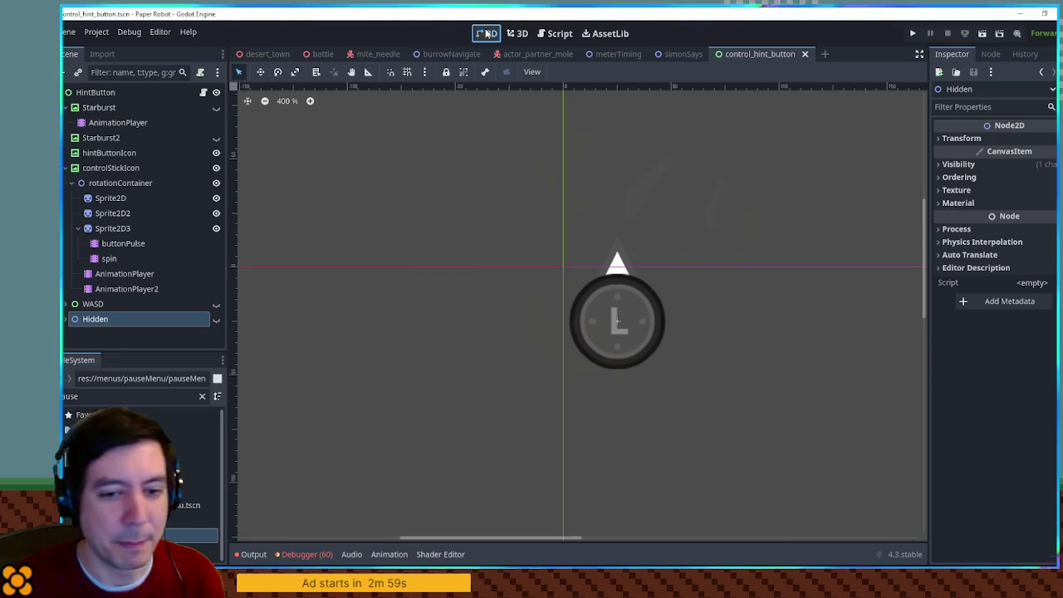
# Open the simonSays scene and show its simon_says.gd script.
pyautogui.click(677, 54)
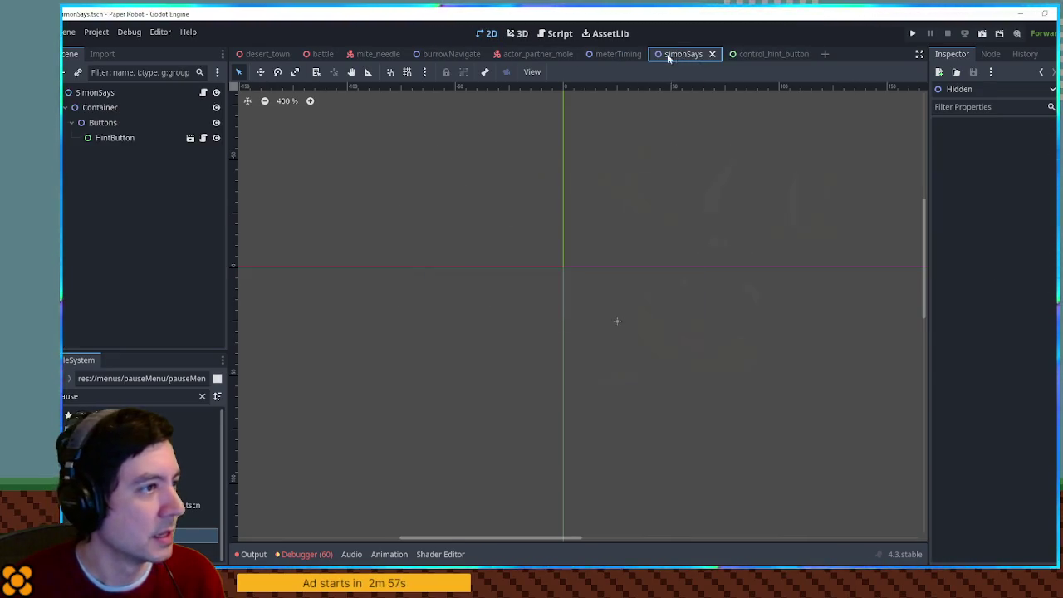
pyautogui.click(203, 93)
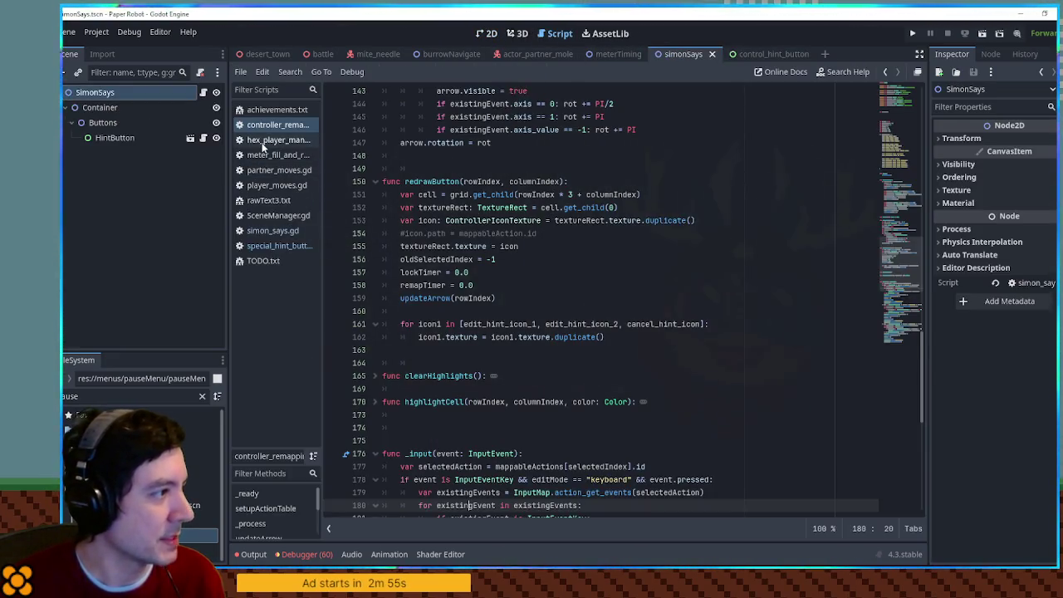
pyautogui.click(273, 231)
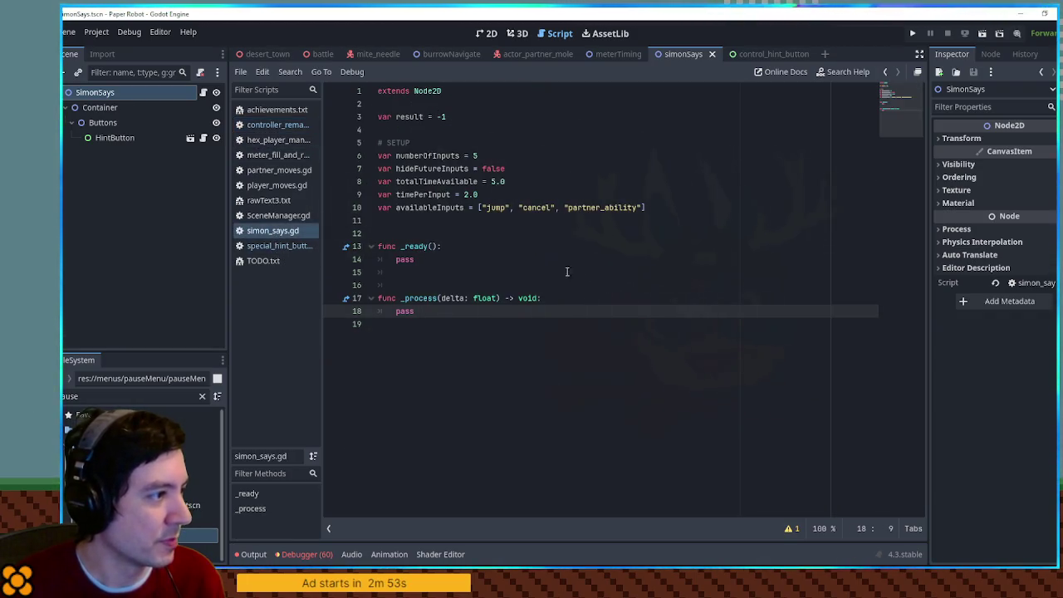
# Insert two blank lines above func _ready() in simon_says.gd.
pyautogui.doubleClick(405, 261)
pyautogui.doubleClick(427, 168)
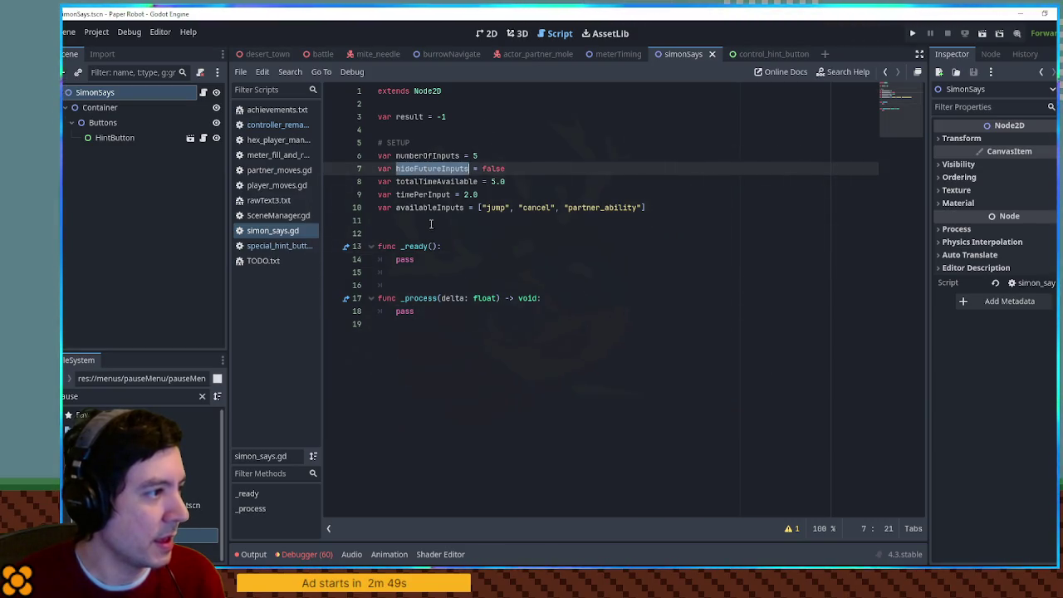
pyautogui.doubleClick(406, 259)
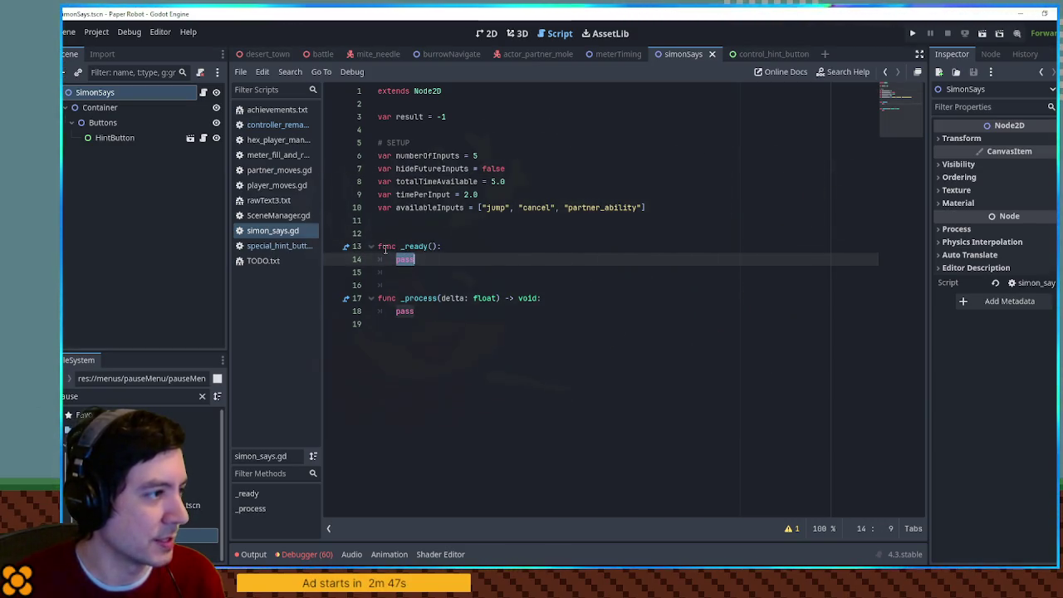
pyautogui.click(471, 232)
pyautogui.press('Return')
pyautogui.press('Return')
pyautogui.click(473, 220)
pyautogui.press('Down')
pyautogui.press('Down')
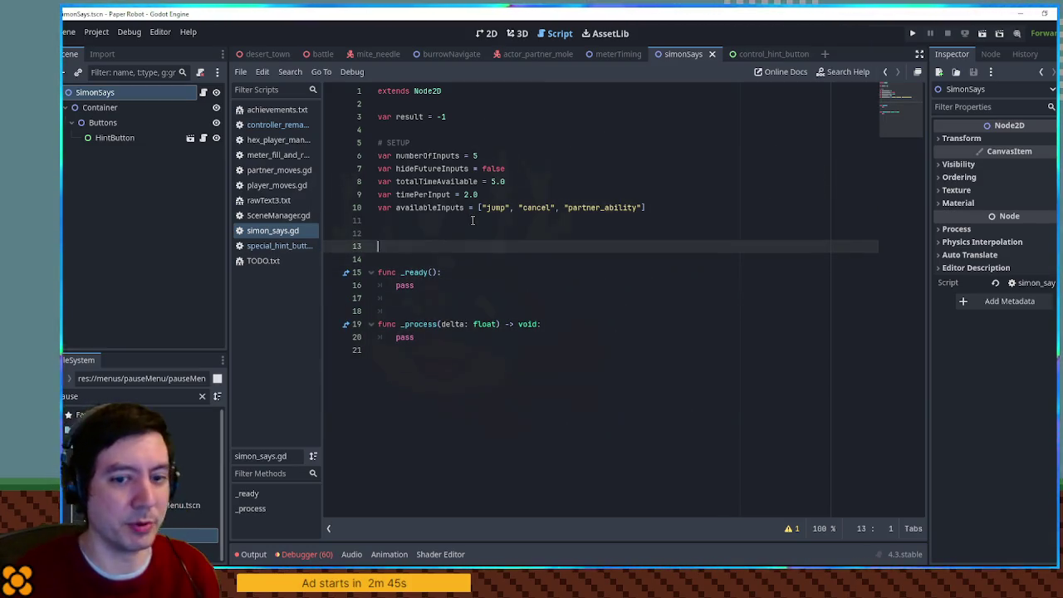
# Declare correctInputs and loop numberOfInputs times appending availableInputs.pick_random() to it.
pyautogui.write('var correctInputs')
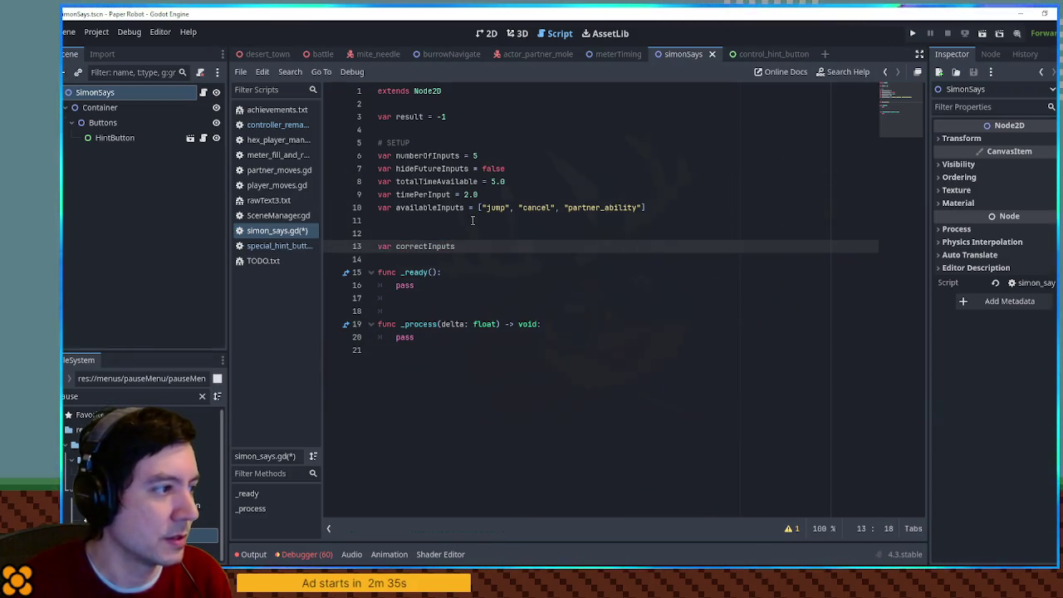
pyautogui.press('Down')
pyautogui.press('Down')
pyautogui.press('Down')
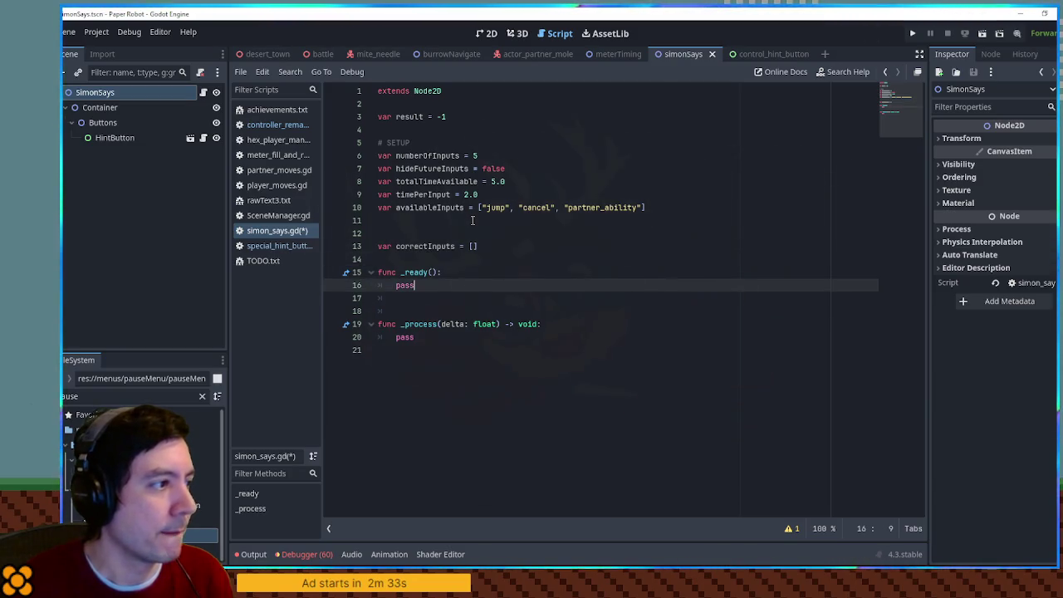
pyautogui.write('nu')
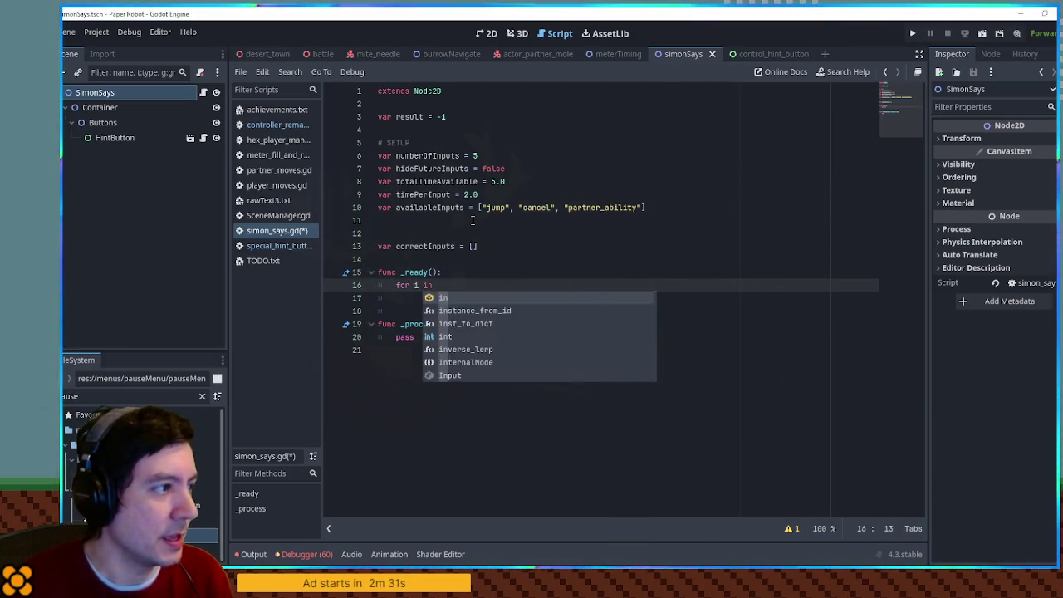
pyautogui.press('Return')
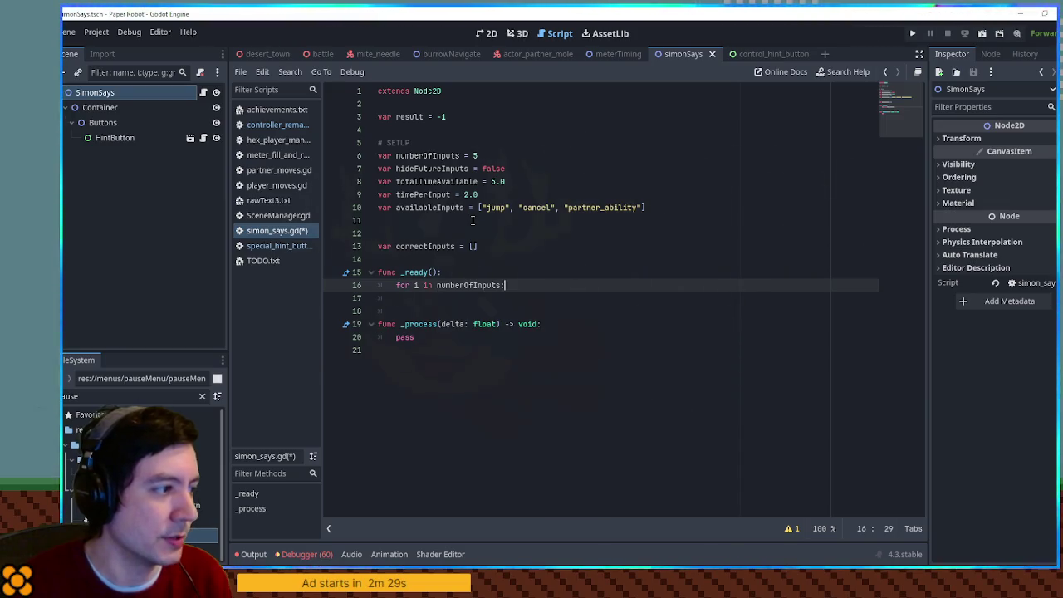
pyautogui.press('Return')
pyautogui.write('r')
pyautogui.press('Return')
pyautogui.write('.append(')
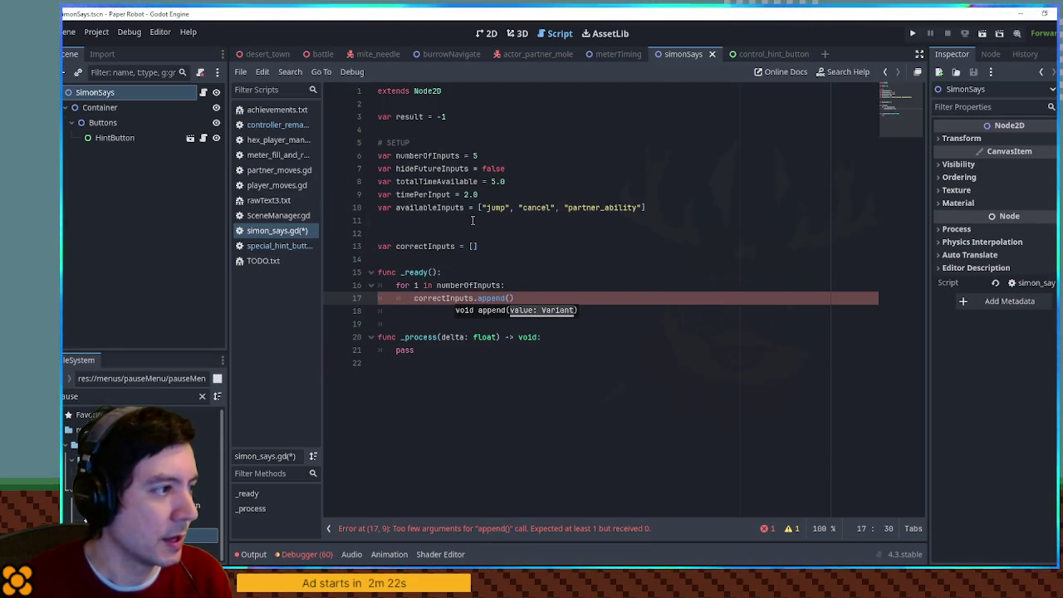
pyautogui.press('Return')
pyautogui.write('.pick_random(')
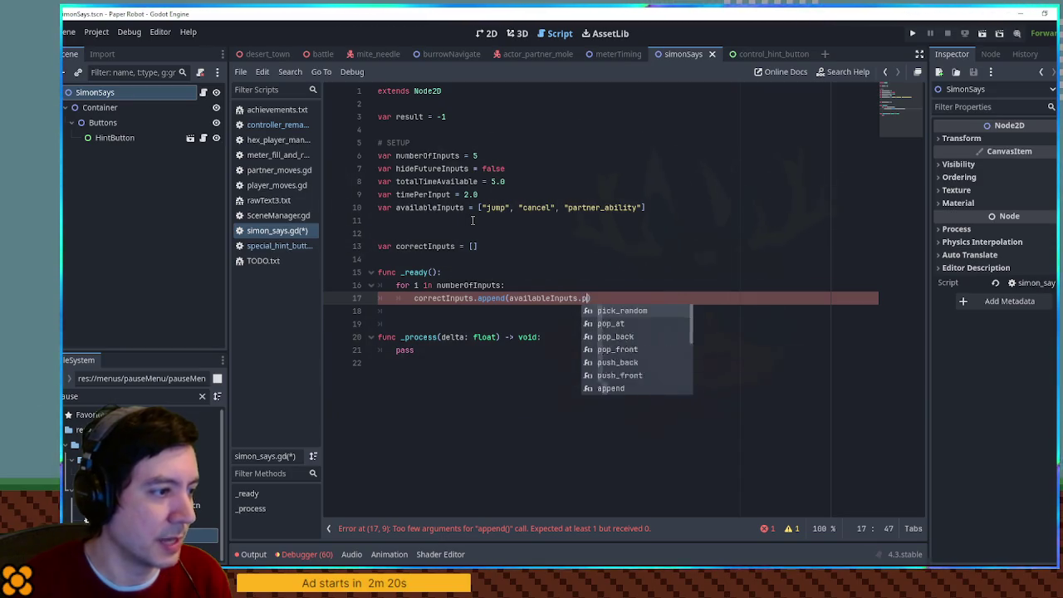
pyautogui.press('Return')
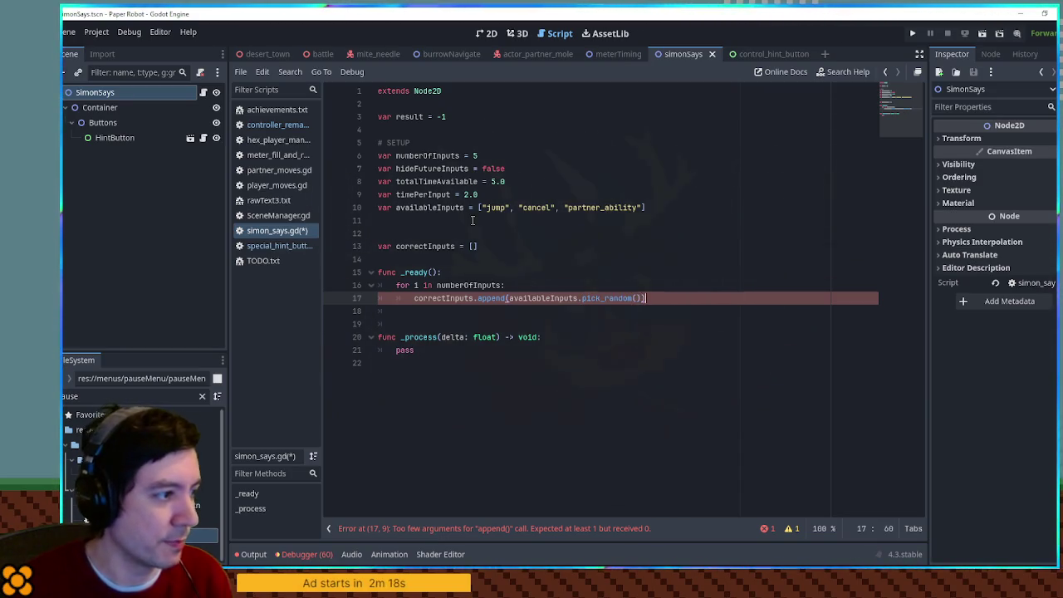
pyautogui.press('Return')
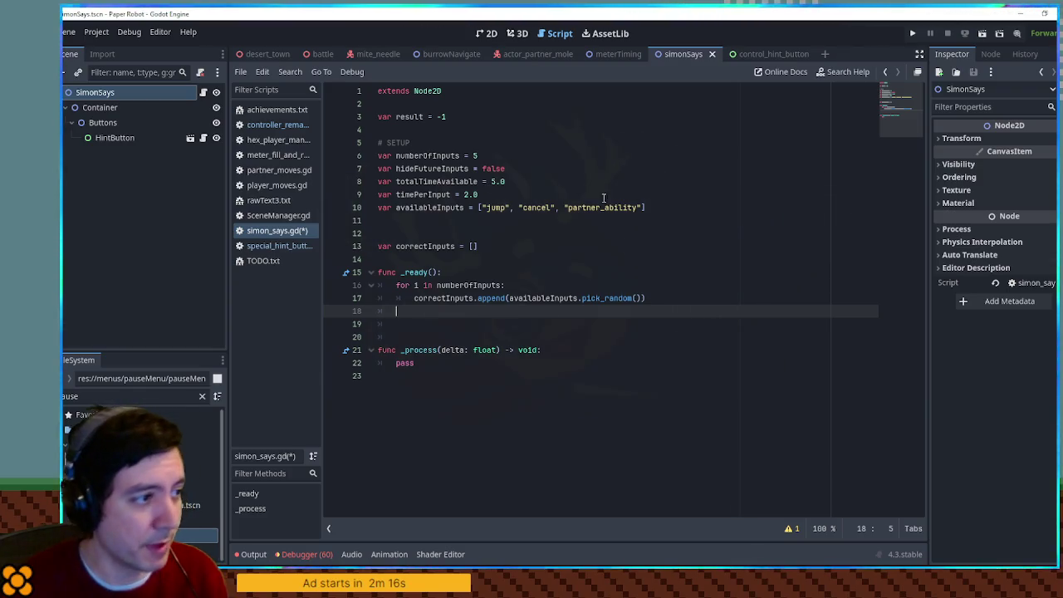
# Add a 'var chosenInput =' line above the append call in the loop.
pyautogui.click(619, 207)
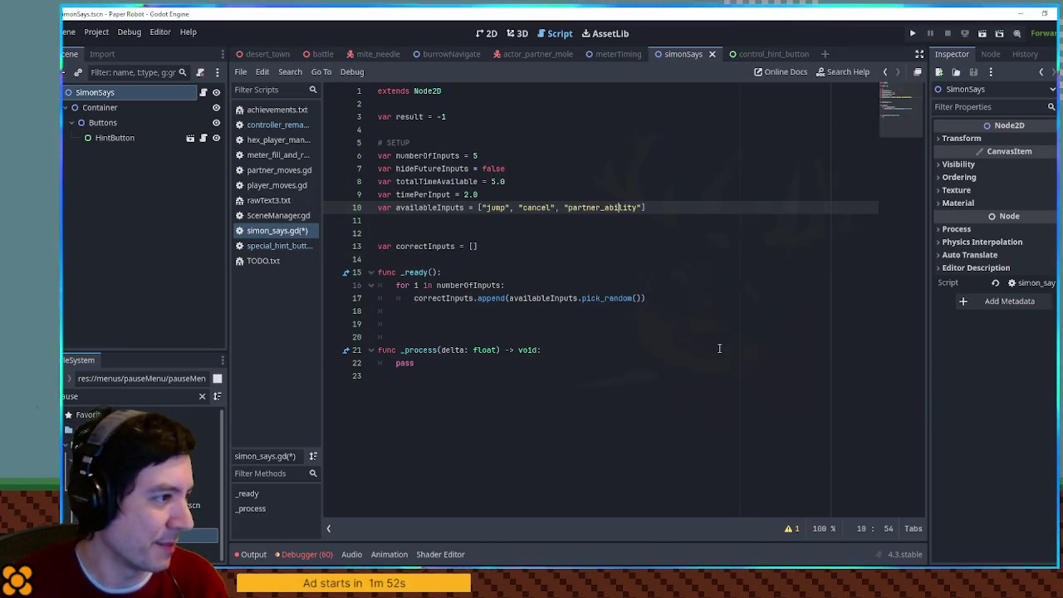
pyautogui.click(438, 314)
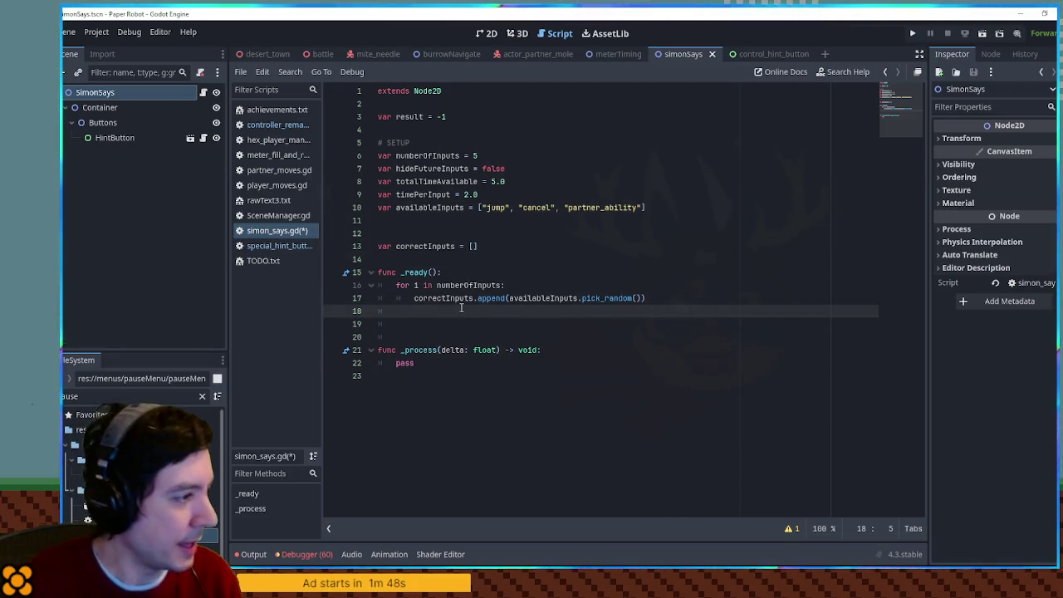
pyautogui.press('Up')
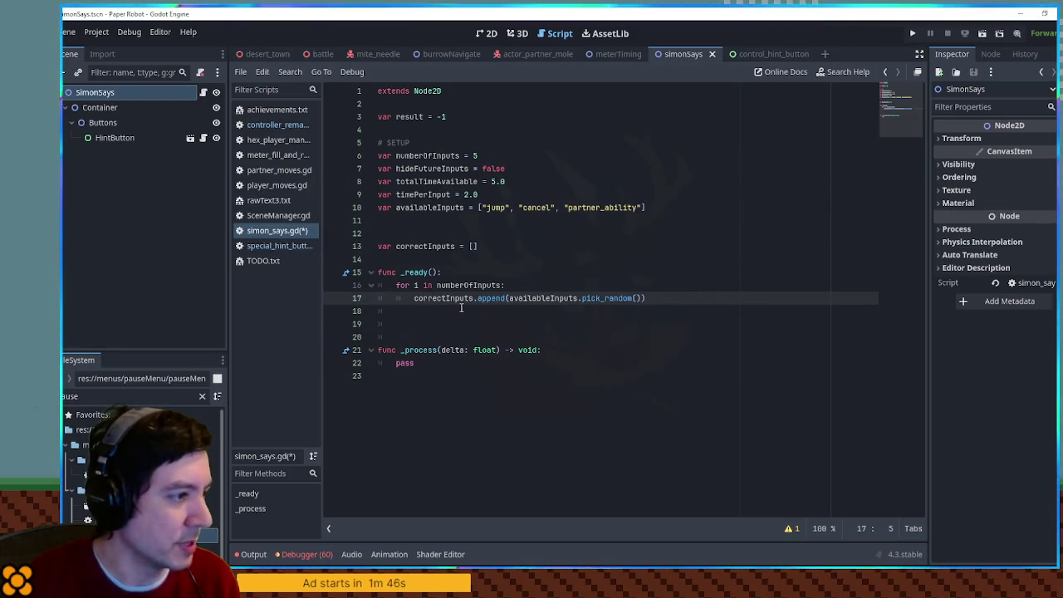
pyautogui.press('Up')
pyautogui.press('End')
pyautogui.press('Return')
pyautogui.write('var chosenInput =')
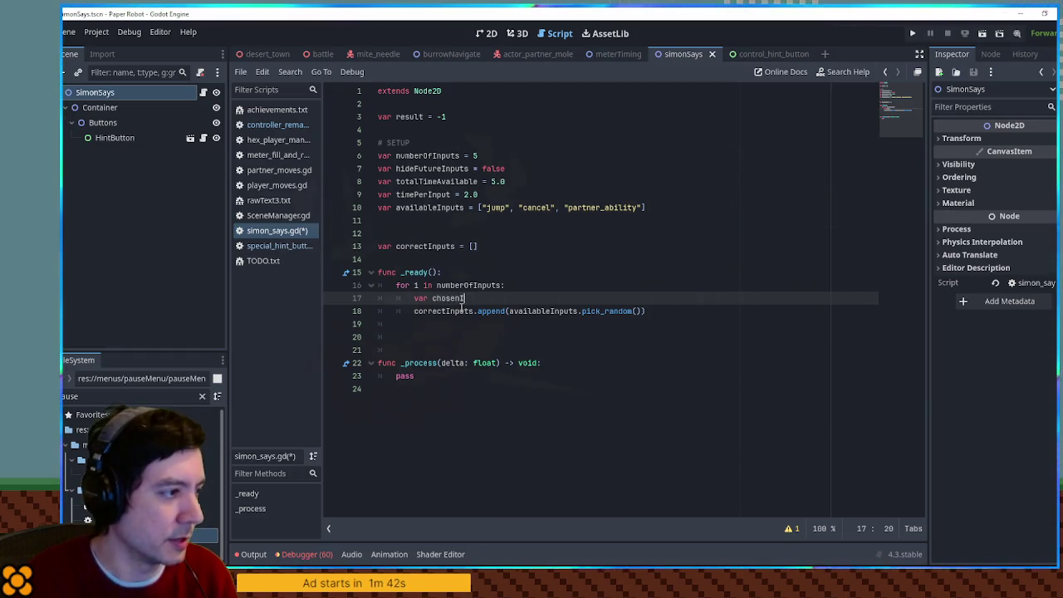
pyautogui.press('Escape')
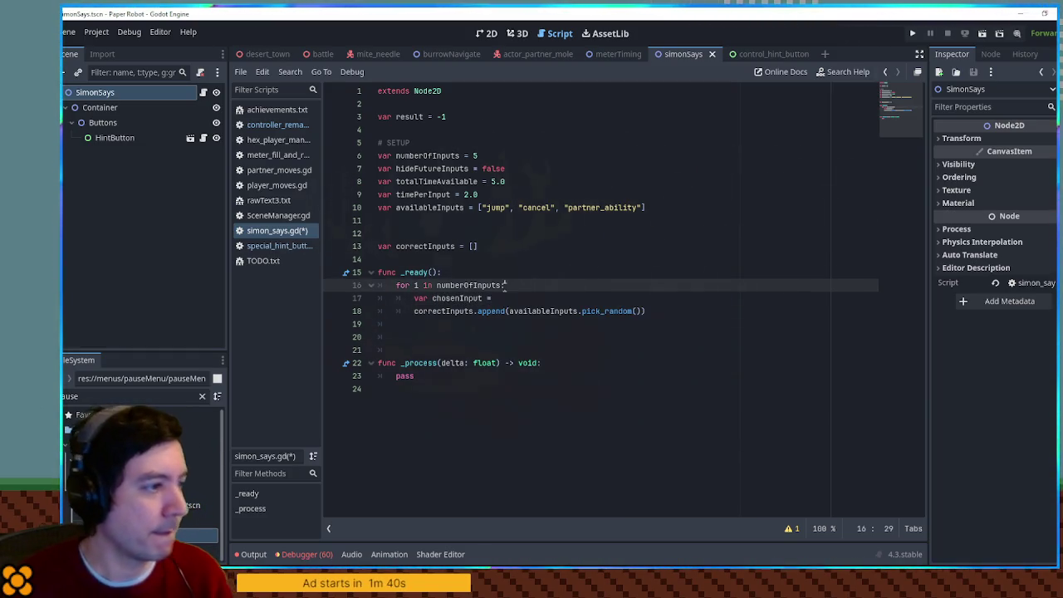
# Move availableInputs.pick_random() into chosenInput and append chosenInput to correctInputs instead.
pyautogui.click(508, 311)
pyautogui.moveTo(636, 311); pyautogui.dragTo(508, 310)
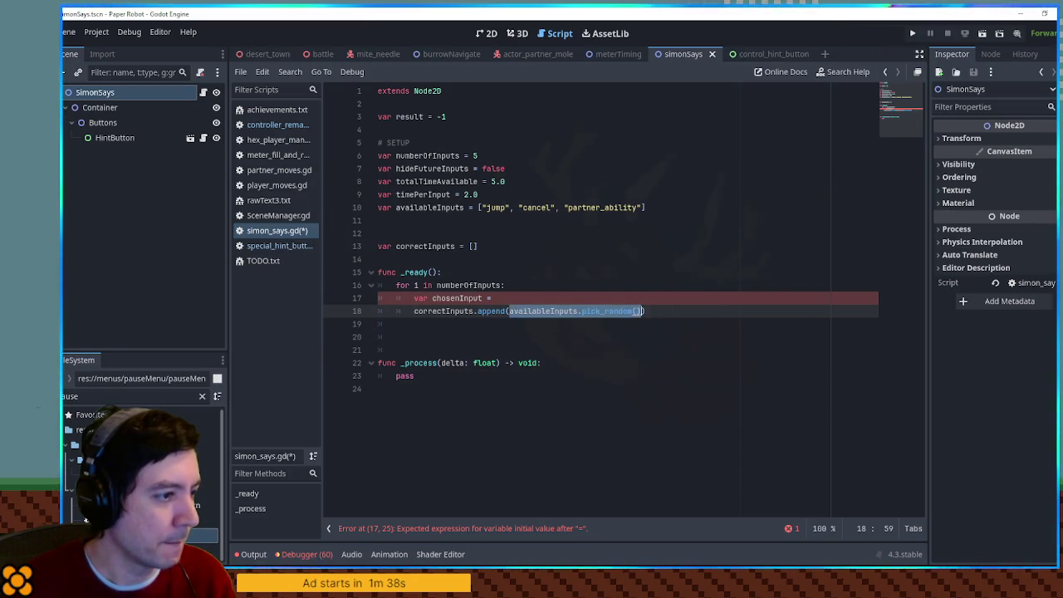
pyautogui.hotkey('ctrl', 'x')
pyautogui.press('Up')
pyautogui.hotkey('ctrl', 'v')
pyautogui.doubleClick(457, 298)
pyautogui.hotkey('ctrl', 'c')
pyautogui.click(508, 310)
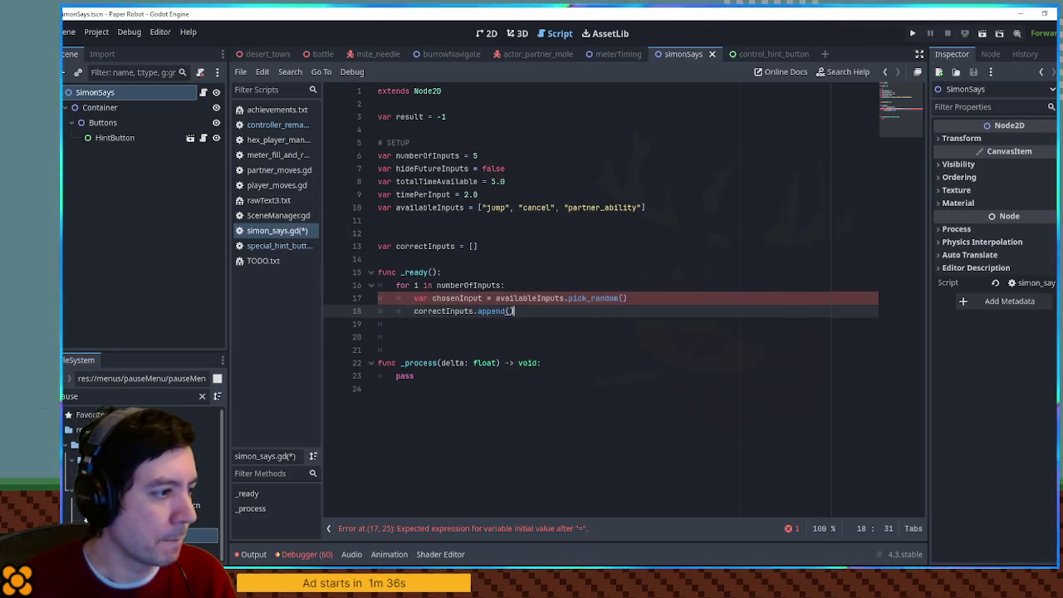
pyautogui.hotkey('ctrl', 'v')
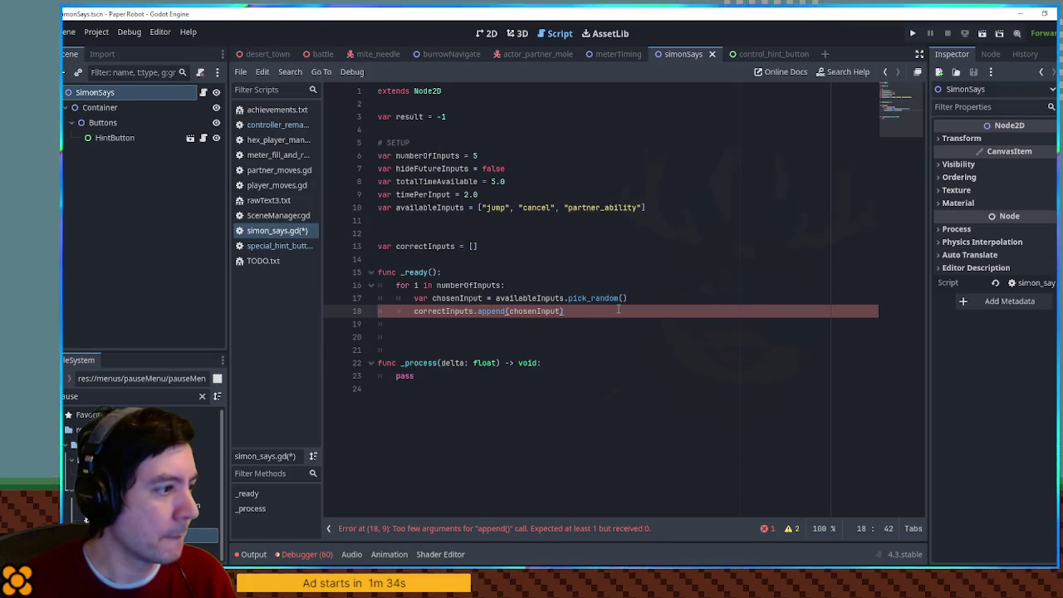
pyautogui.press('Return')
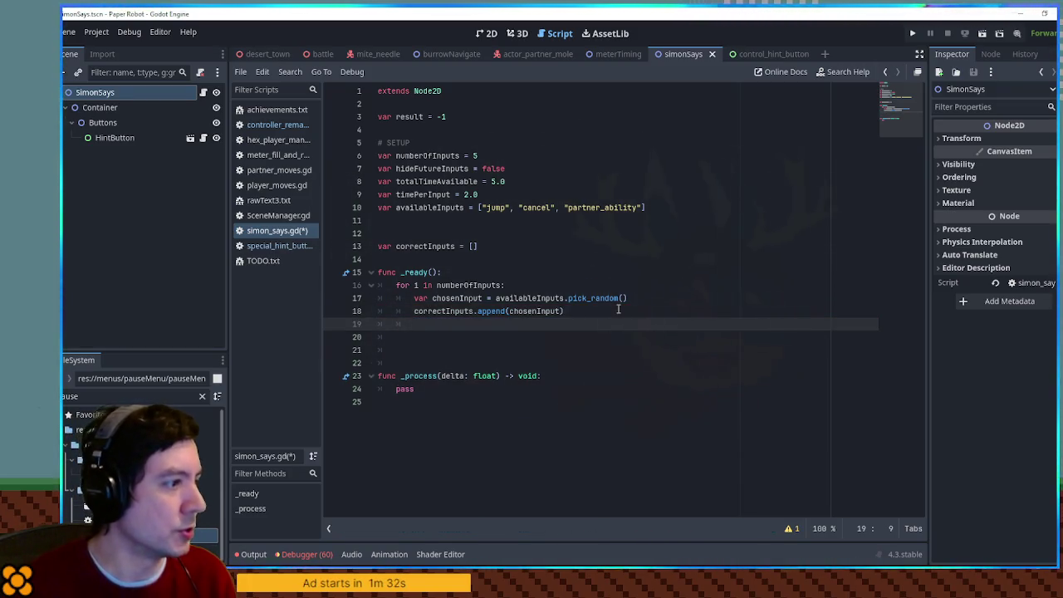
pyautogui.click(108, 138)
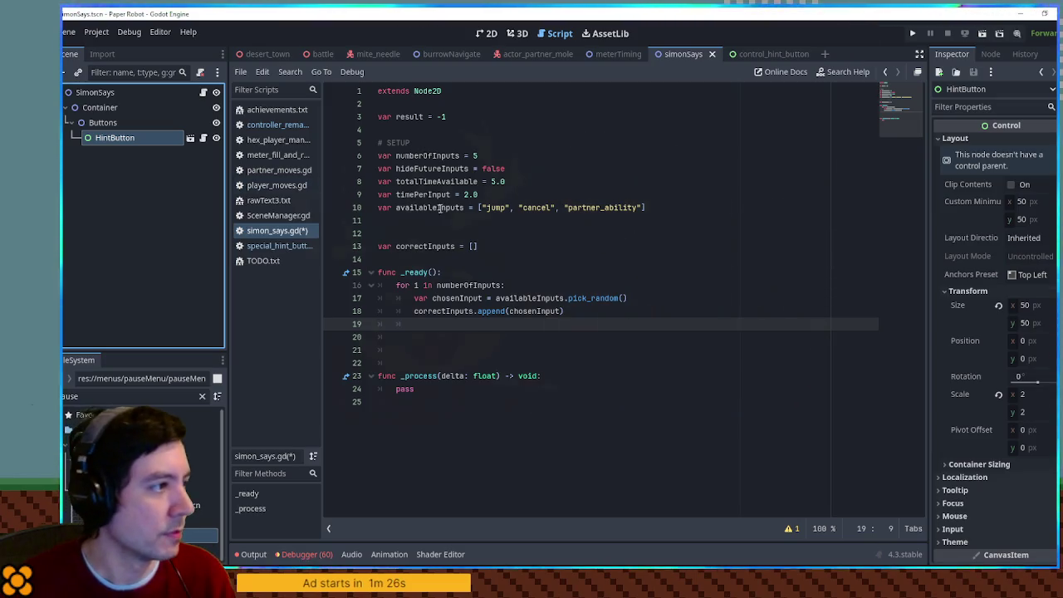
pyautogui.moveTo(97, 136)
pyautogui.mouseDown()
pyautogui.moveTo(137, 138)
pyautogui.moveTo(398, 246)
pyautogui.moveTo(399, 236)
pyautogui.mouseUp()
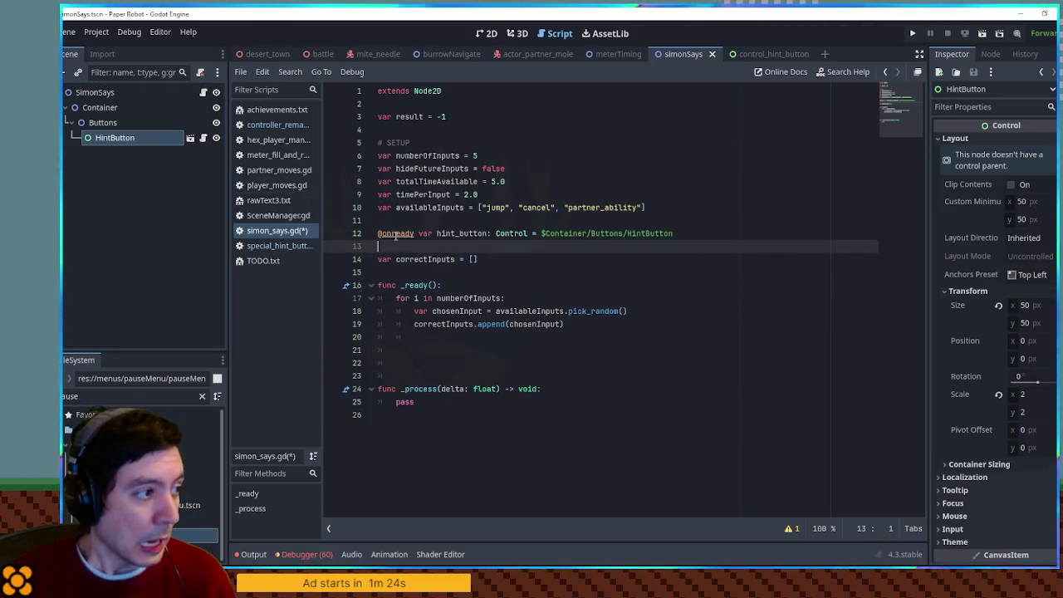
pyautogui.doubleClick(461, 233)
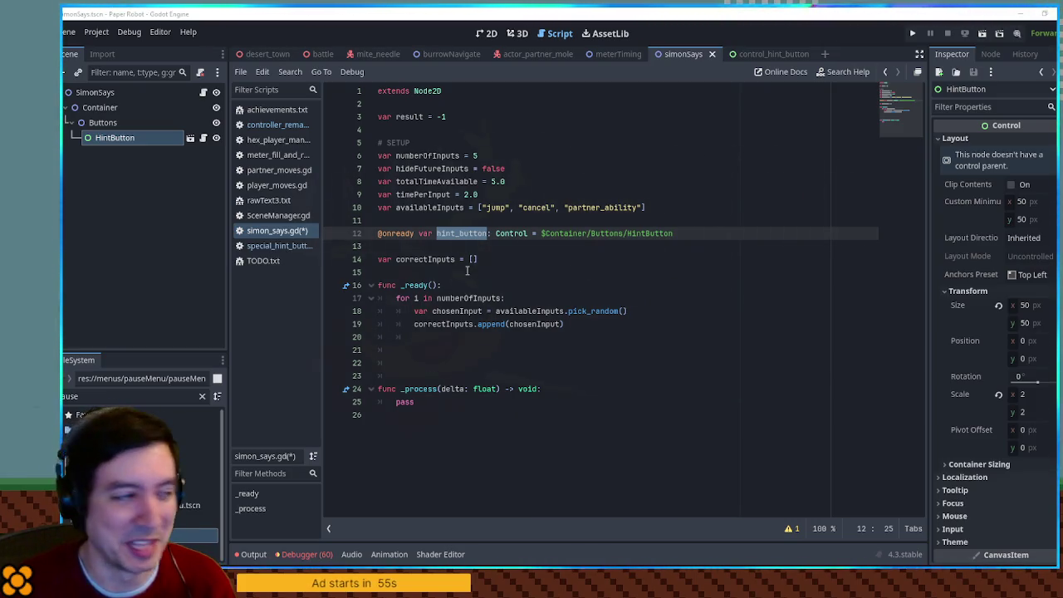
pyautogui.click(440, 336)
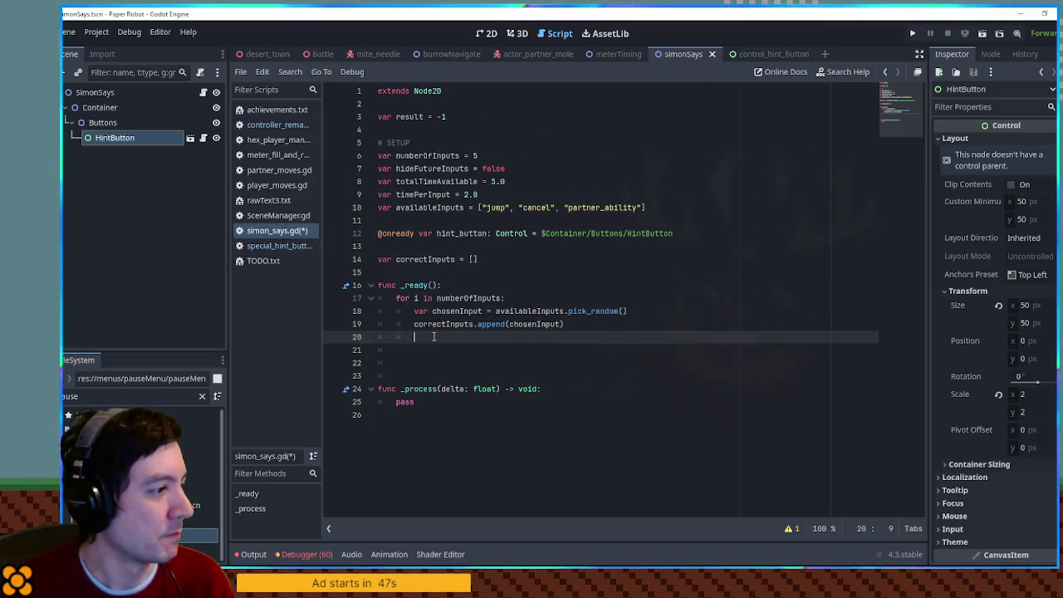
pyautogui.click(471, 288)
pyautogui.click(665, 233)
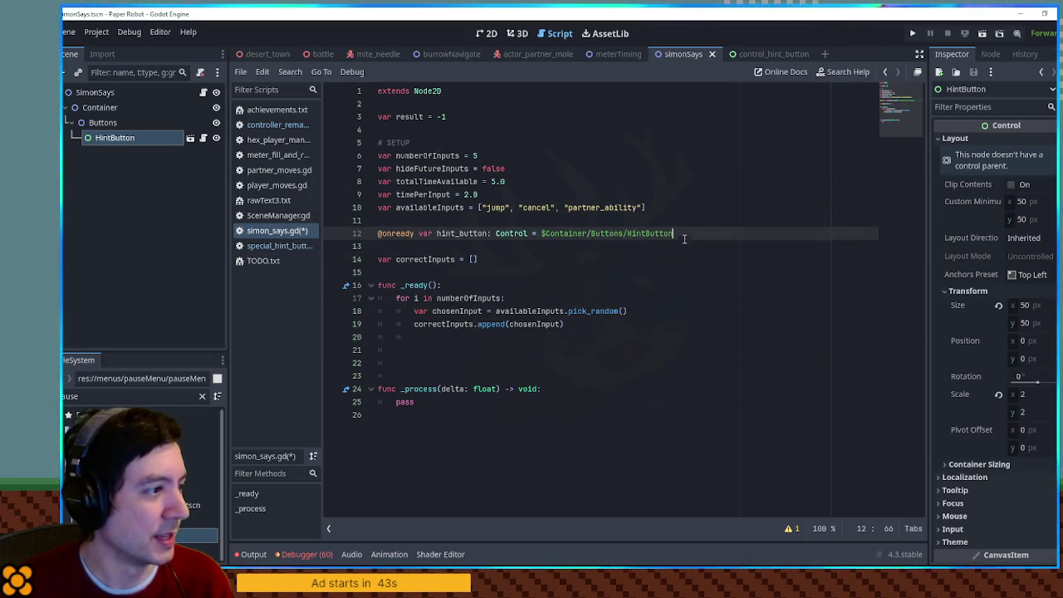
pyautogui.click(658, 261)
pyautogui.press('Return')
pyautogui.write('var ')
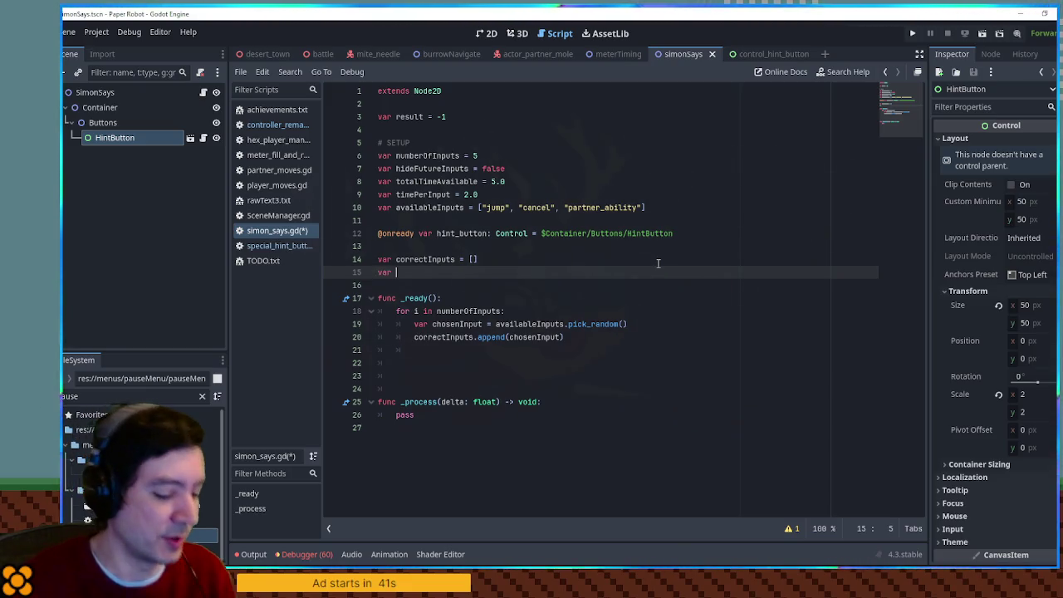
pyautogui.write('inputDisplays = []')
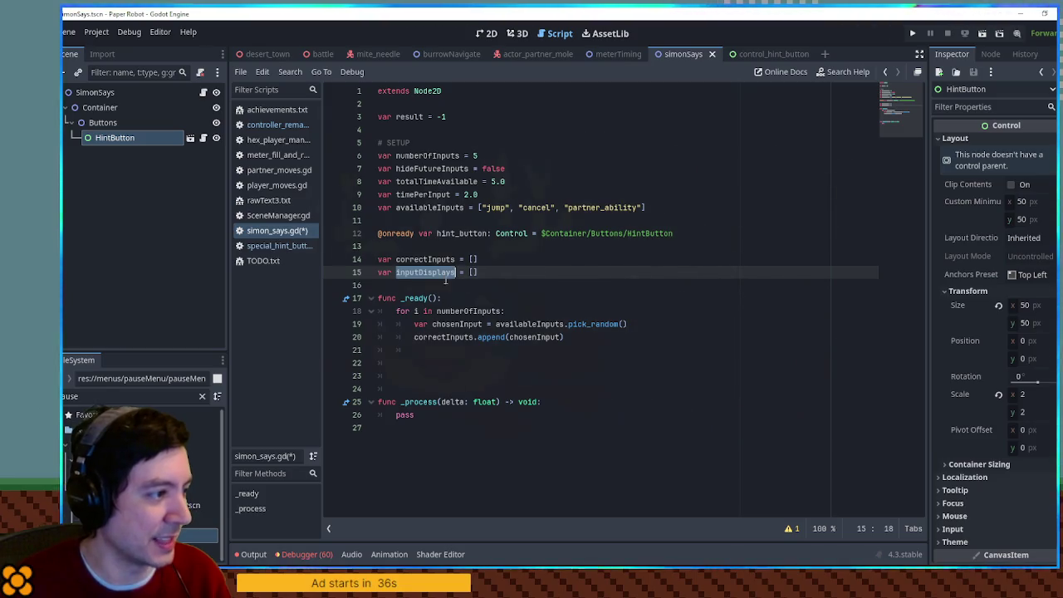
# Inside the loop, set 'var inputDisplay = hint_button.duplicate()'.
pyautogui.click(452, 349)
pyautogui.write('var ')
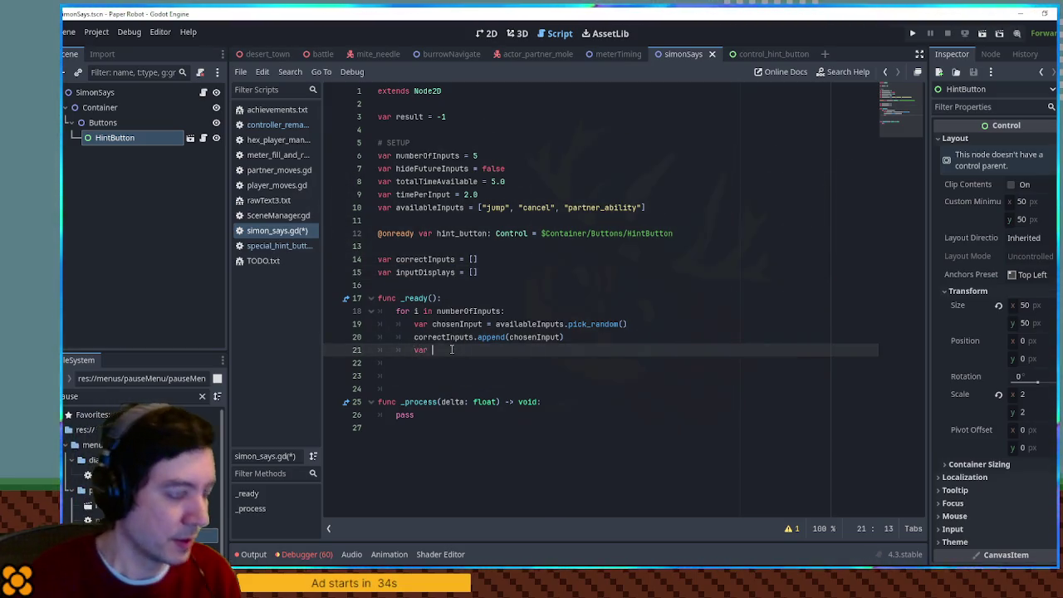
pyautogui.write('inputDisplay')
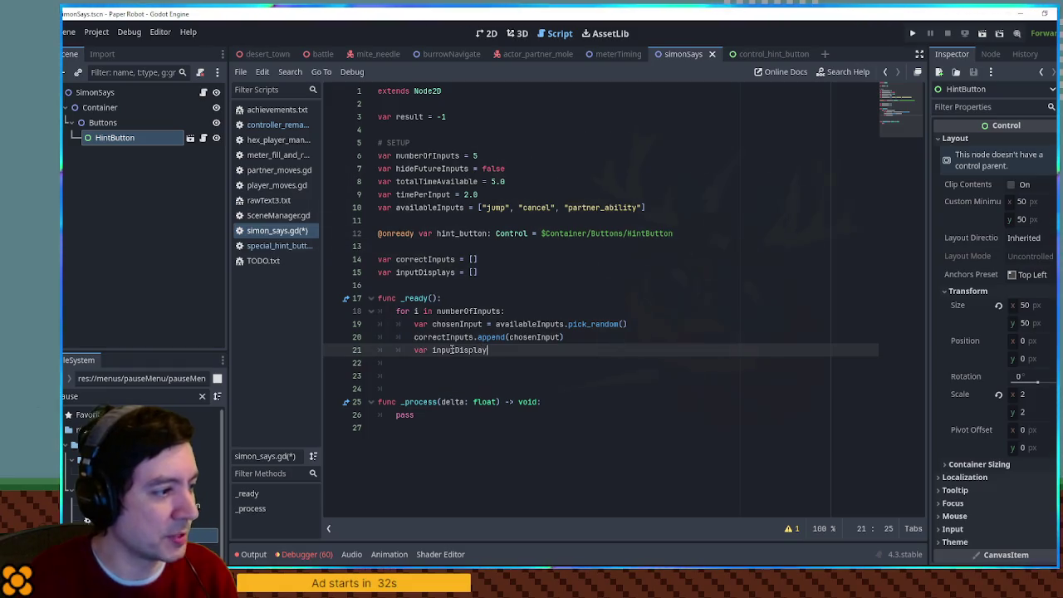
pyautogui.write(' = hin')
pyautogui.press('Return')
pyautogui.write('.dup')
pyautogui.press('Return')
pyautogui.press('Right')
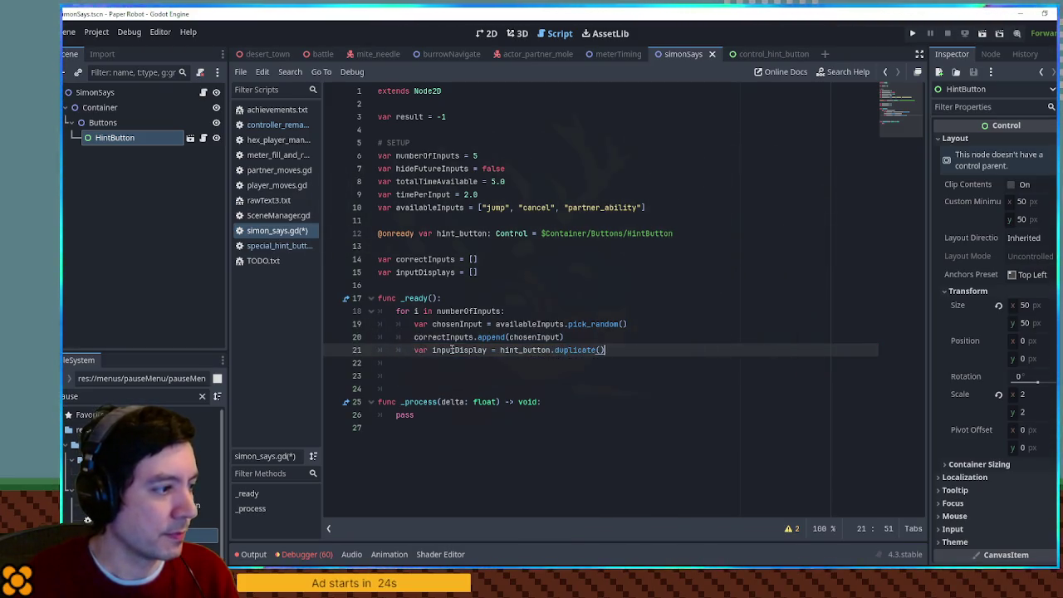
# Call hint_button.queue_free() after the loop and open a new indented line inside it.
pyautogui.doubleClick(525, 350)
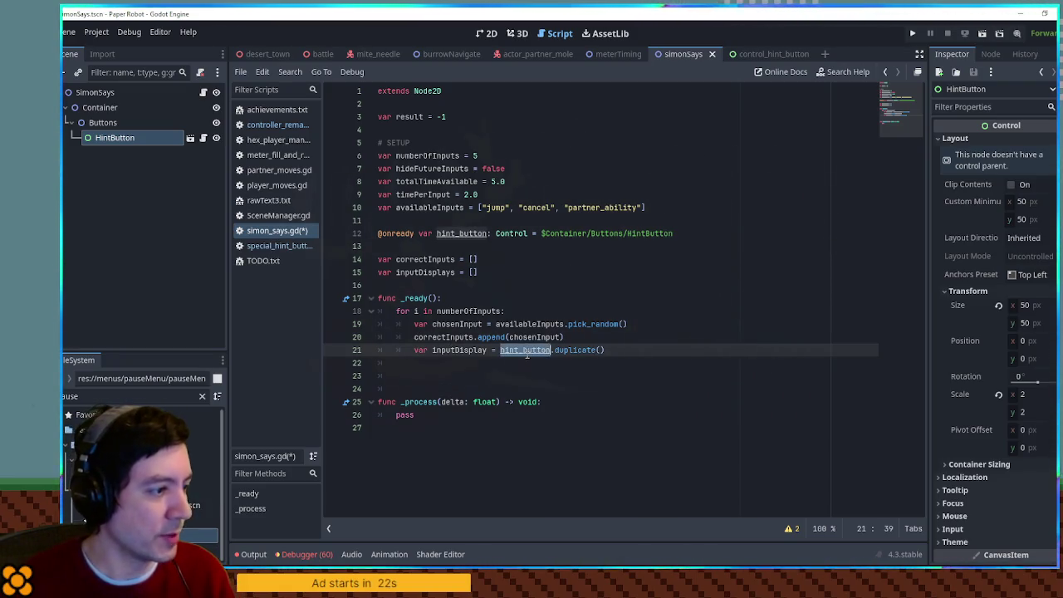
pyautogui.hotkey('ctrl', 'c')
pyautogui.click(535, 362)
pyautogui.hotkey('ctrl', 'v')
pyautogui.write('.queue_r')
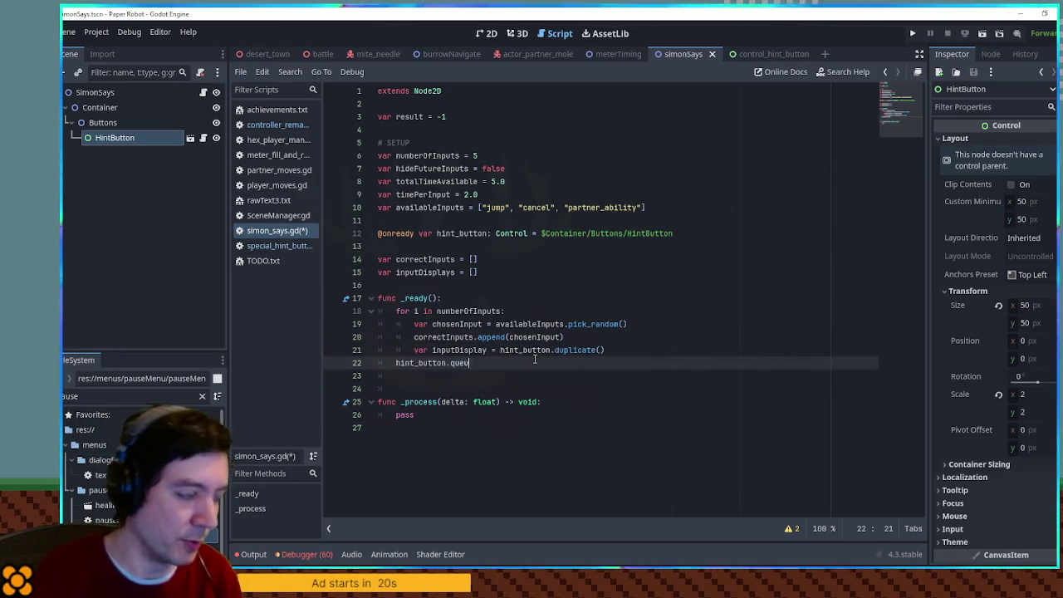
pyautogui.press('Return')
pyautogui.press('BackSpace')
pyautogui.press('BackSpace')
pyautogui.press('BackSpace')
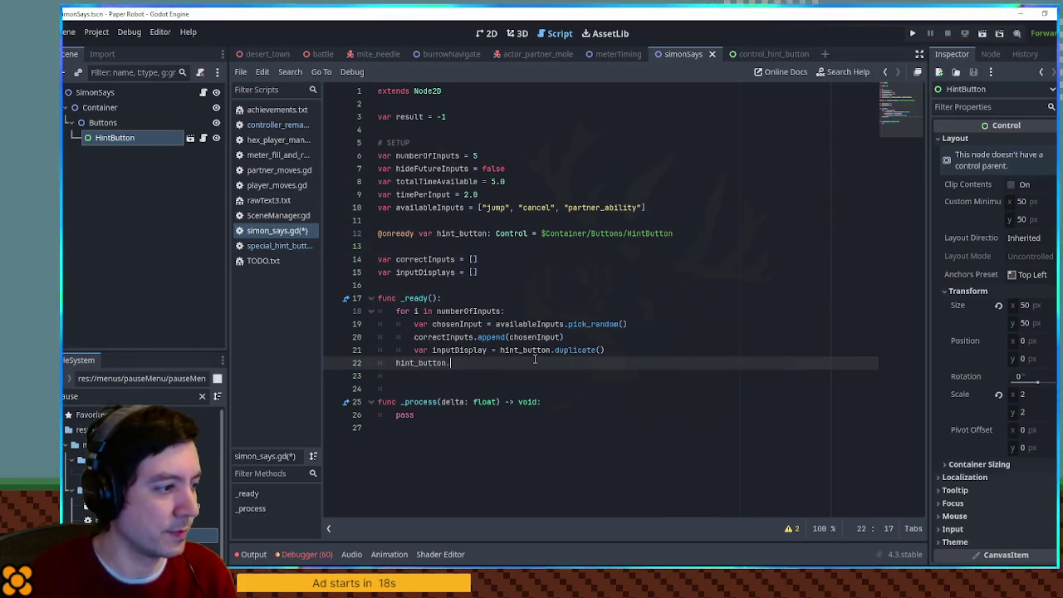
pyautogui.write('queue_fr')
pyautogui.press('Return')
pyautogui.click(614, 353)
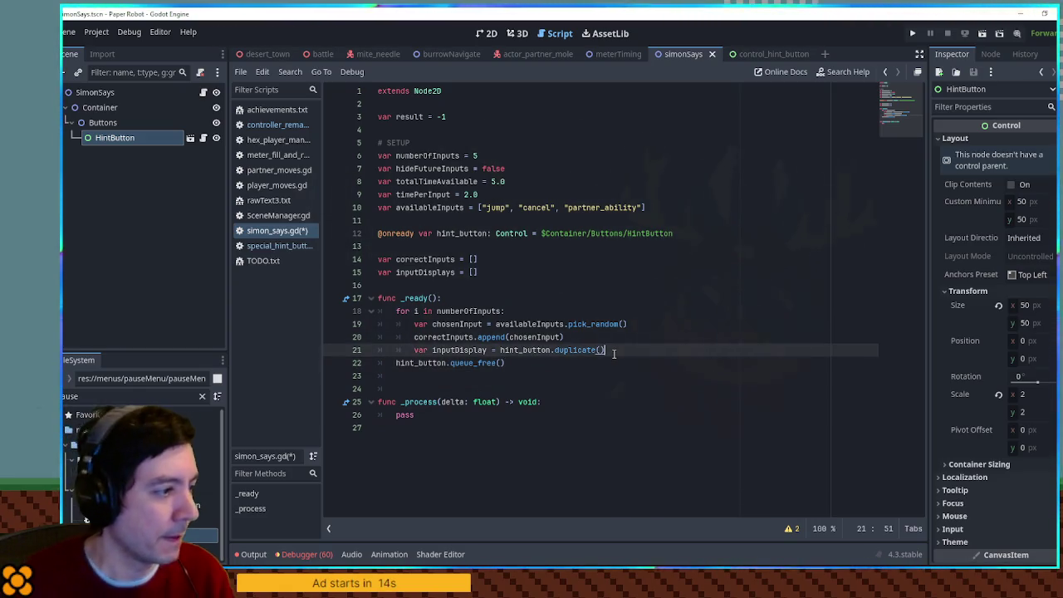
pyautogui.press('Return')
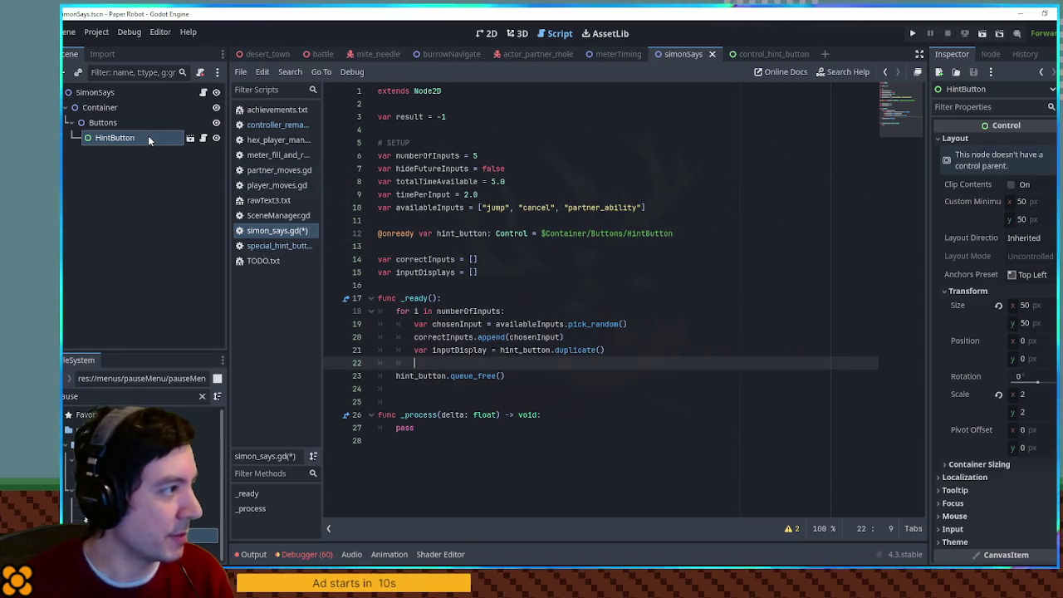
pyautogui.click(203, 138)
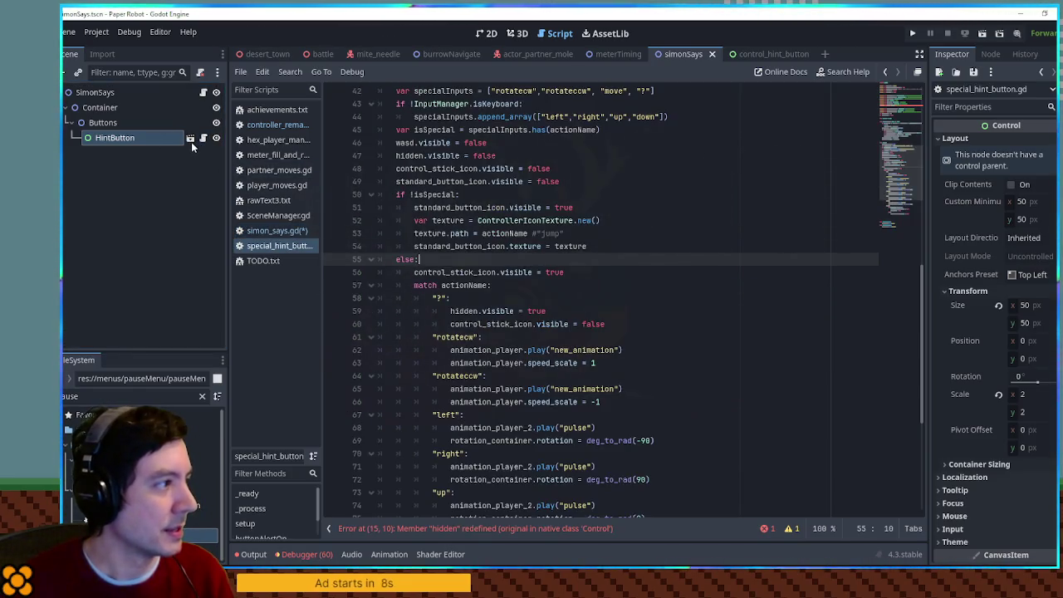
# Rename 'hidden' to 'hiddenInput' on lines 15, 47 and 59 of special_hint_button.gd.
pyautogui.scroll(5, 739, 226)
pyautogui.scroll(3, 740, 226)
pyautogui.click(116, 138)
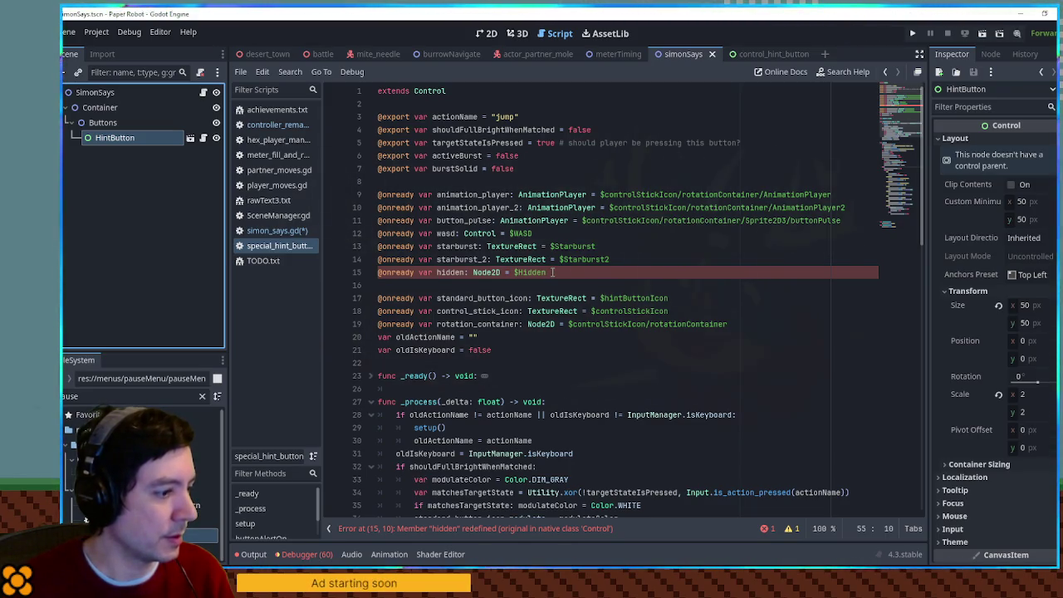
pyautogui.doubleClick(451, 272)
pyautogui.click(466, 273)
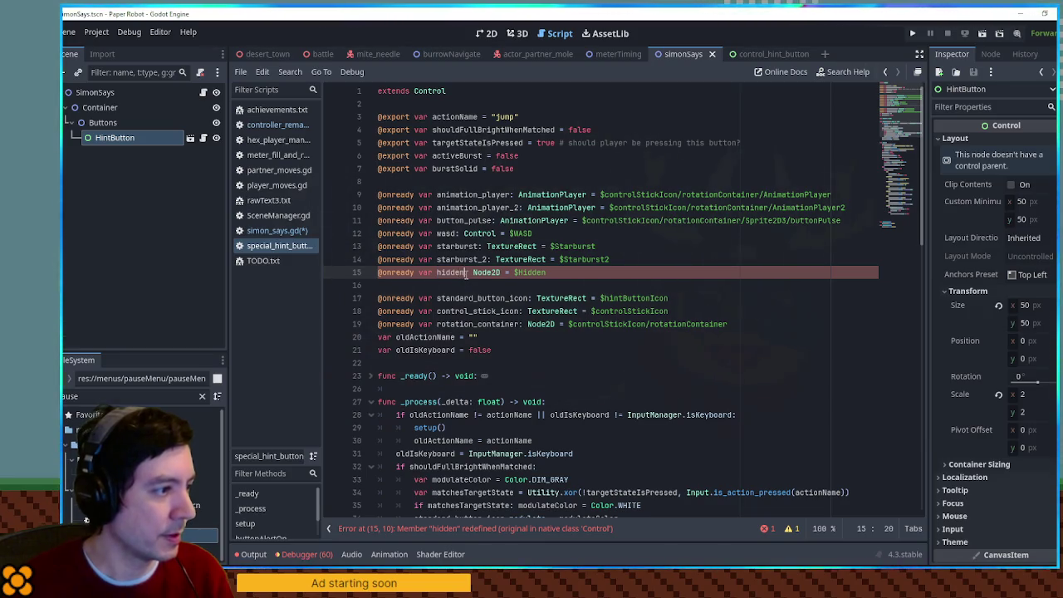
pyautogui.write('Input')
pyautogui.scroll(-9, 478, 316)
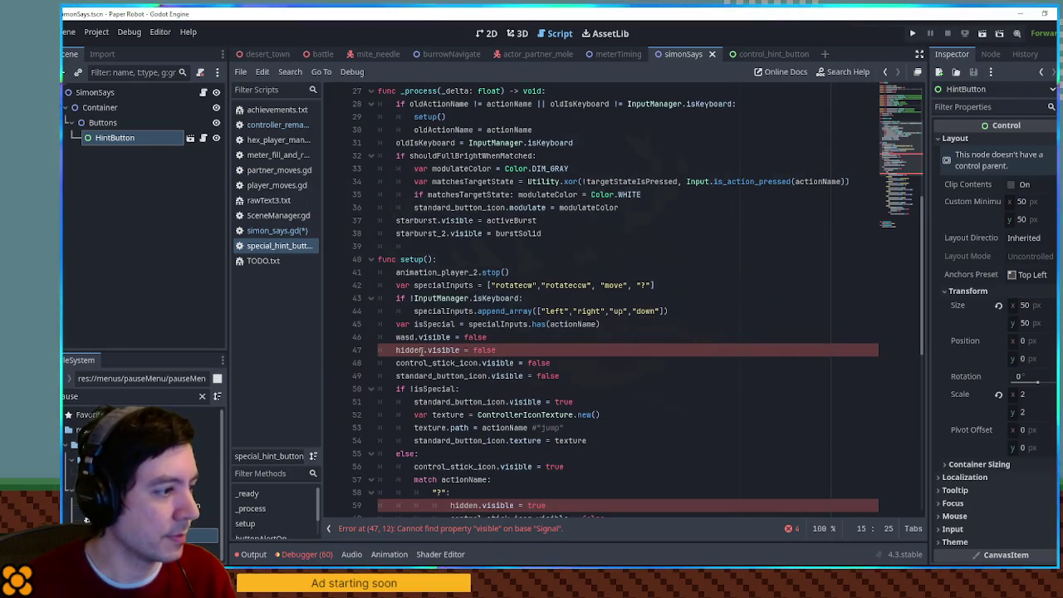
pyautogui.doubleClick(424, 350)
pyautogui.hotkey('ctrl', 'v')
pyautogui.click(454, 505)
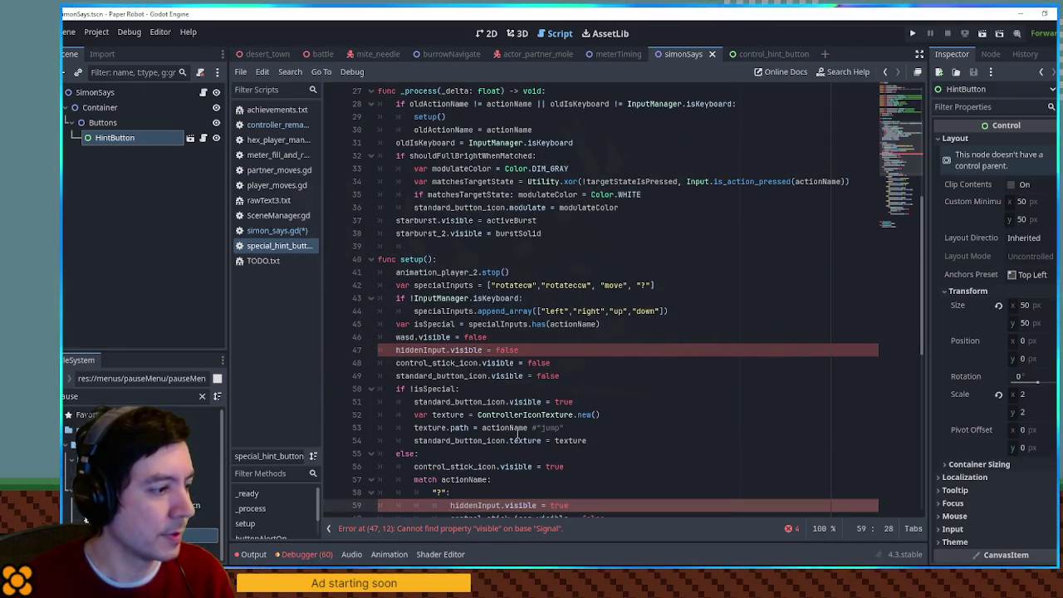
pyautogui.click(461, 480)
pyautogui.scroll(9, 461, 481)
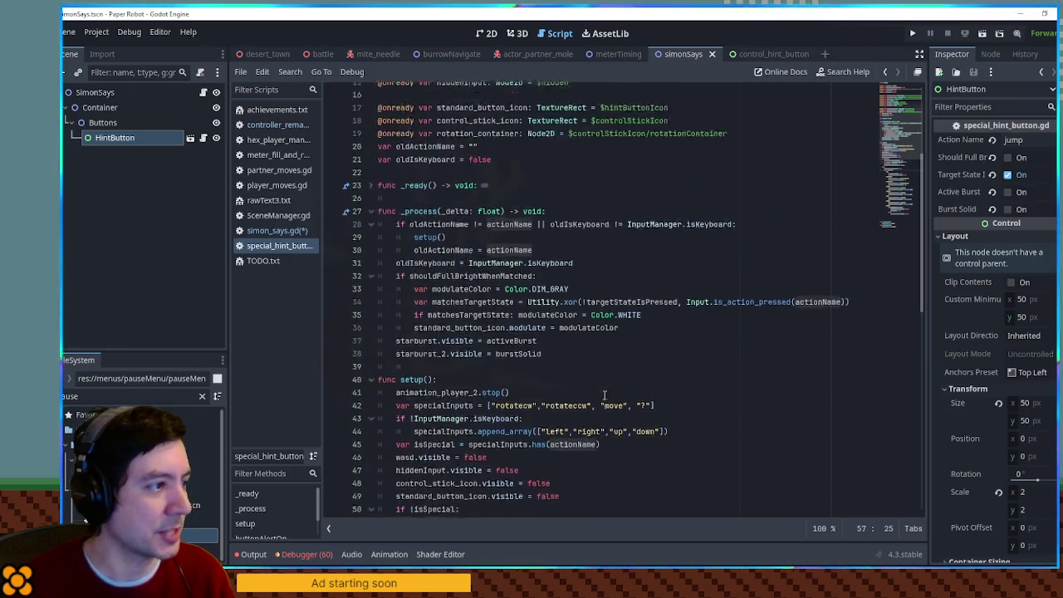
pyautogui.click(276, 231)
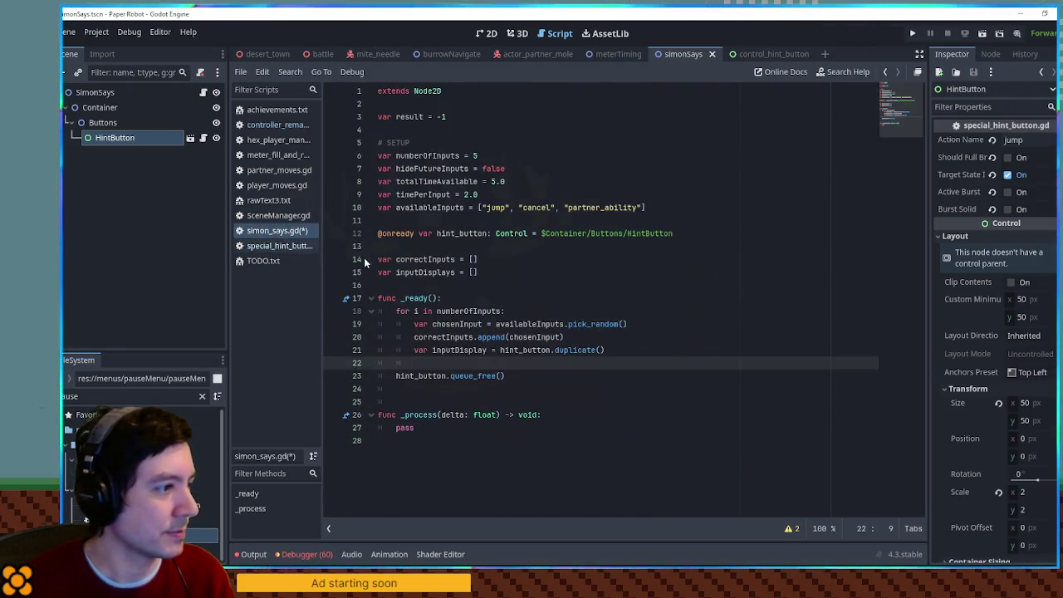
# Add inputDisplay.actionName = "?" and nest it under an 'if hideFutureInputs:' check.
pyautogui.write('inputDisplay.actionName = ')
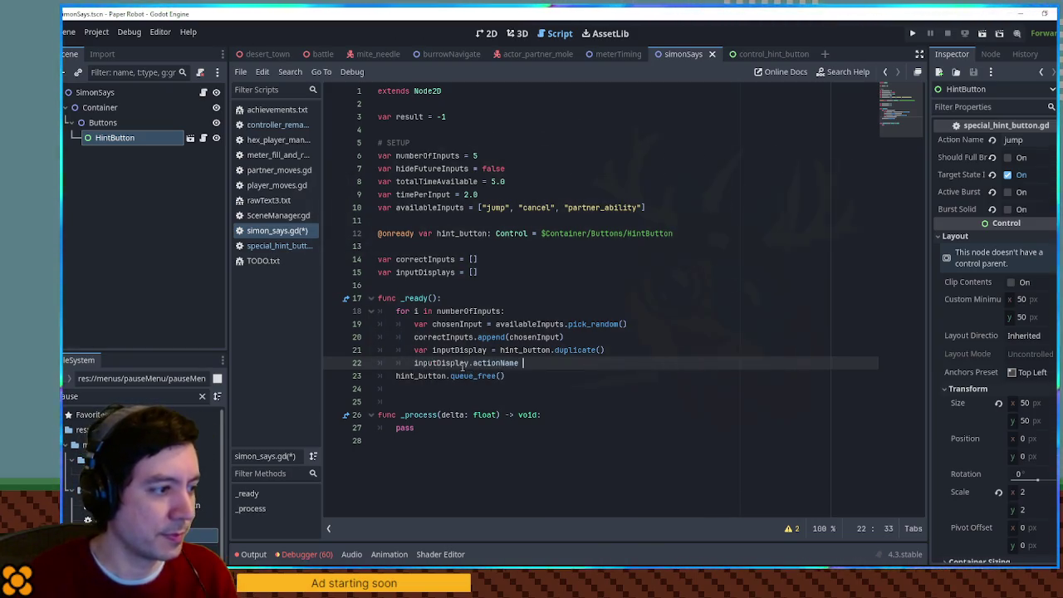
pyautogui.write('"?')
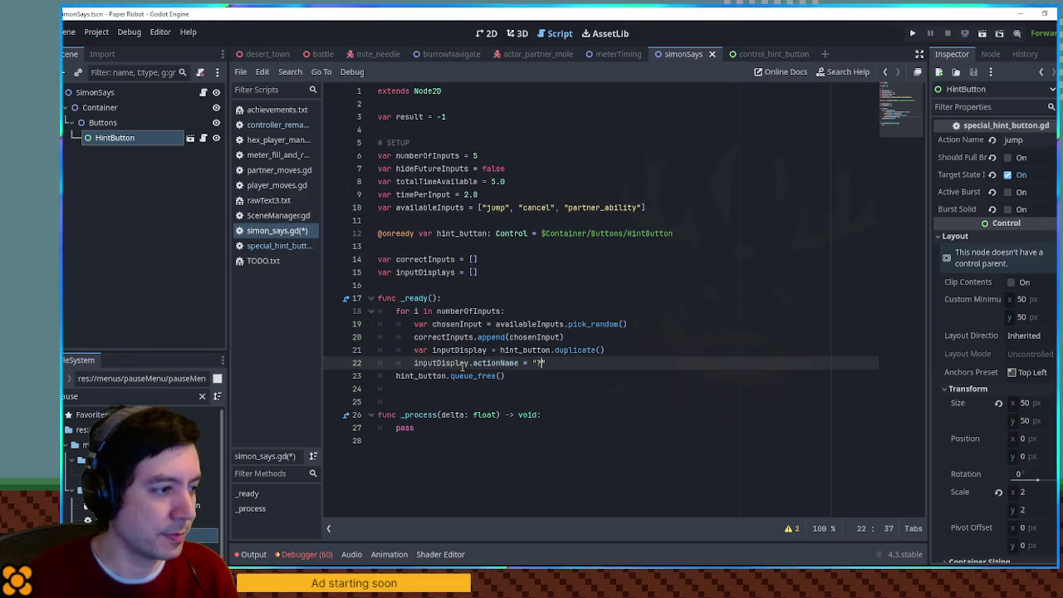
pyautogui.doubleClick(432, 169)
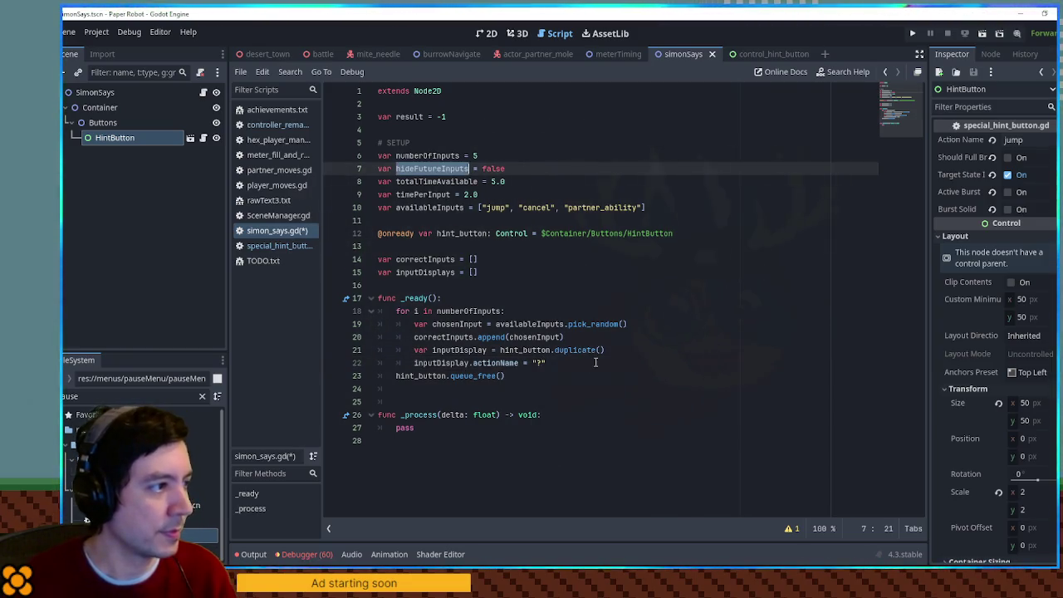
pyautogui.click(555, 363)
pyautogui.press('Return')
pyautogui.write('if hideFutureInputs:')
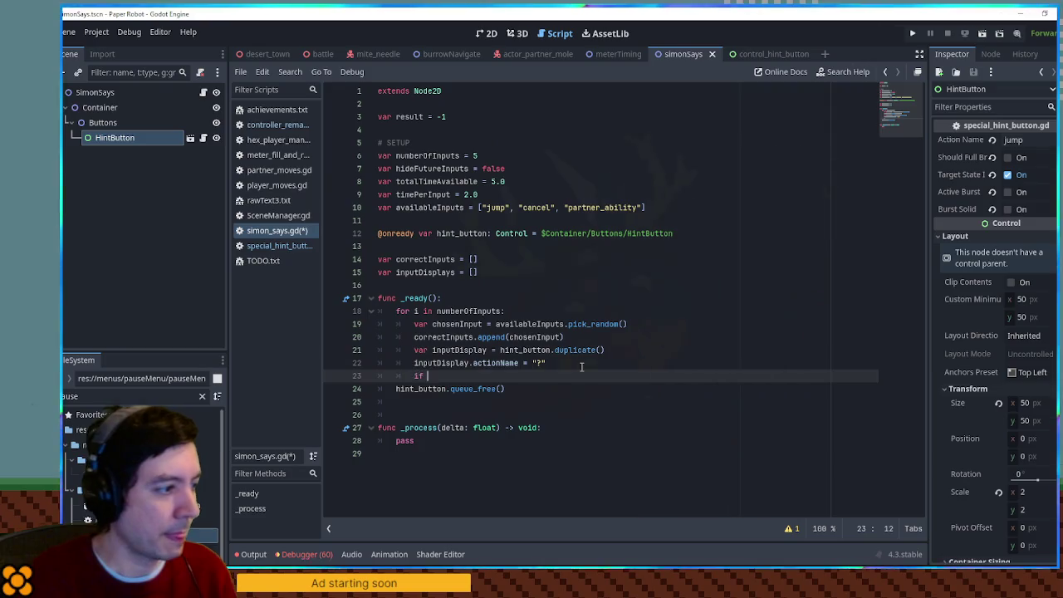
pyautogui.press('Return')
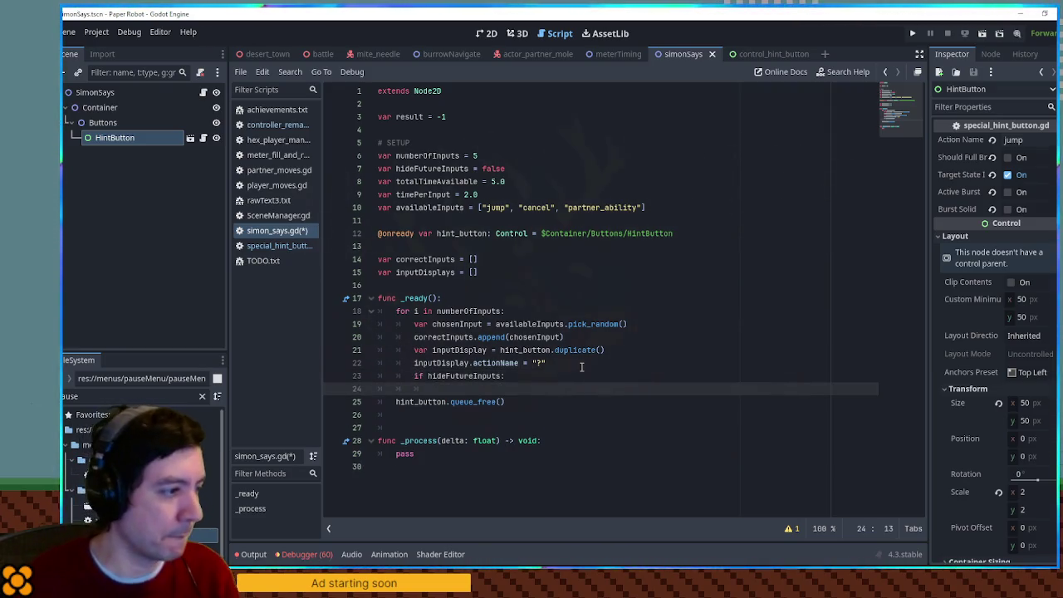
pyautogui.click(610, 362)
pyautogui.hotkey('ctrl', 'x')
pyautogui.press('Down')
pyautogui.hotkey('ctrl', 'v')
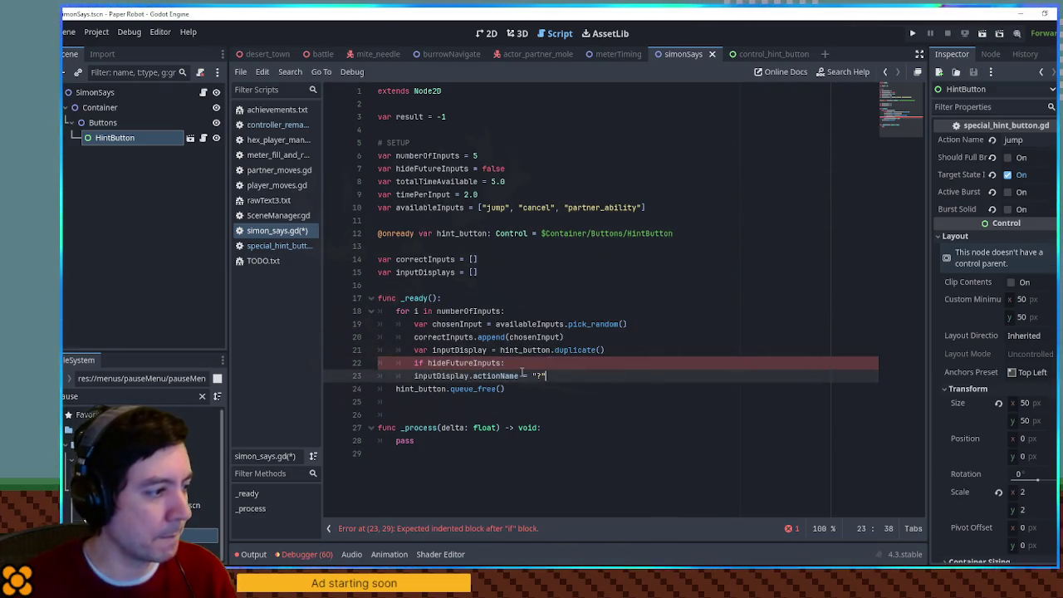
pyautogui.click(415, 376)
pyautogui.press('Tab')
# Duplicate the if block and turn the copy into an else: branch.
pyautogui.moveTo(573, 375); pyautogui.dragTo(651, 349)
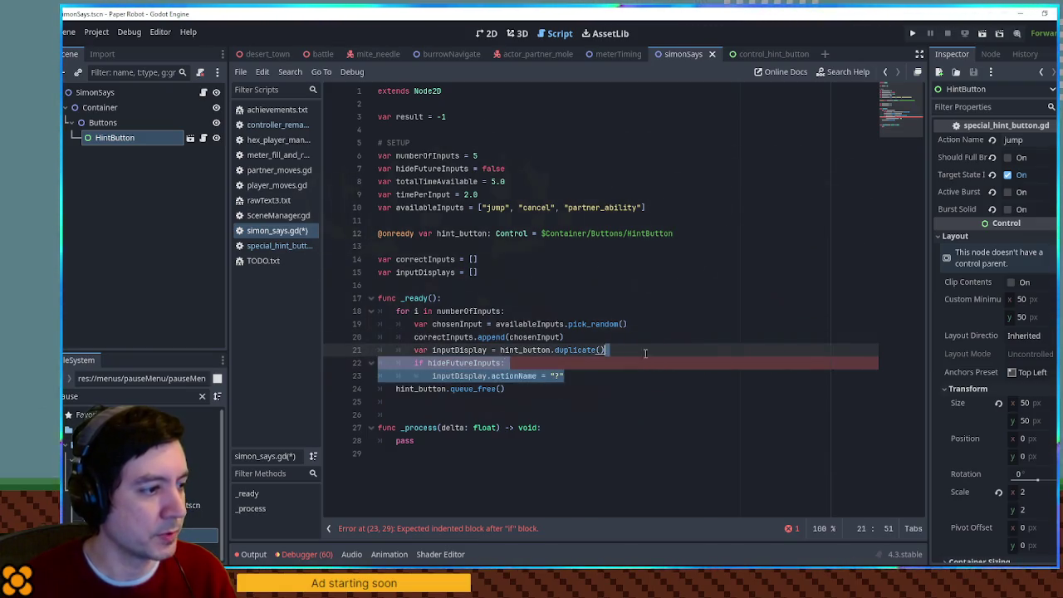
pyautogui.hotkey('ctrl', 'c')
pyautogui.click(573, 375)
pyautogui.hotkey('ctrl', 'v')
pyautogui.moveTo(414, 388); pyautogui.dragTo(501, 388)
pyautogui.write('ese')
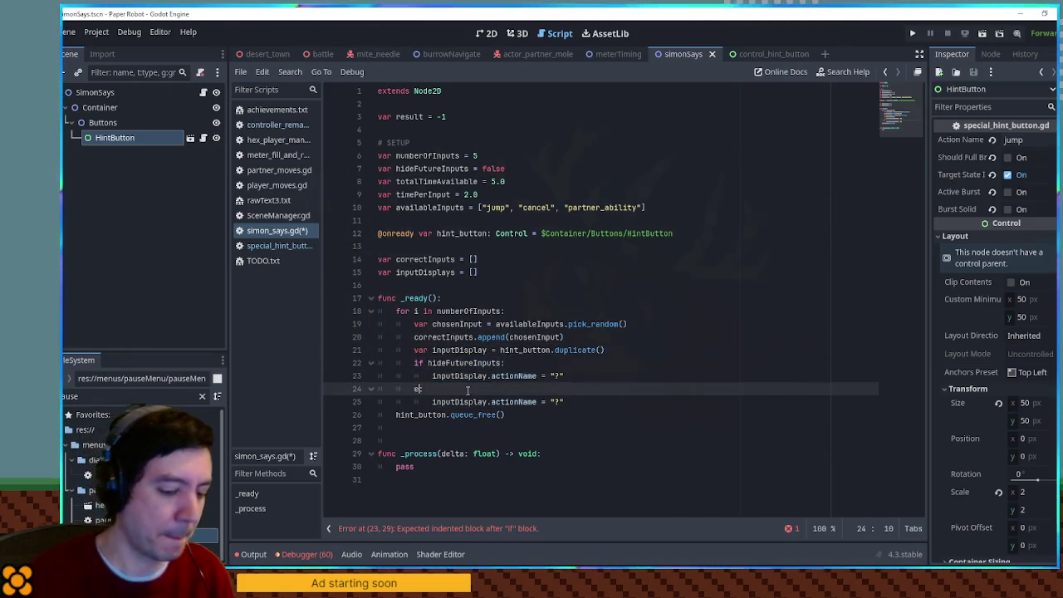
pyautogui.press('Left')
pyautogui.press('Left')
pyautogui.write('l')
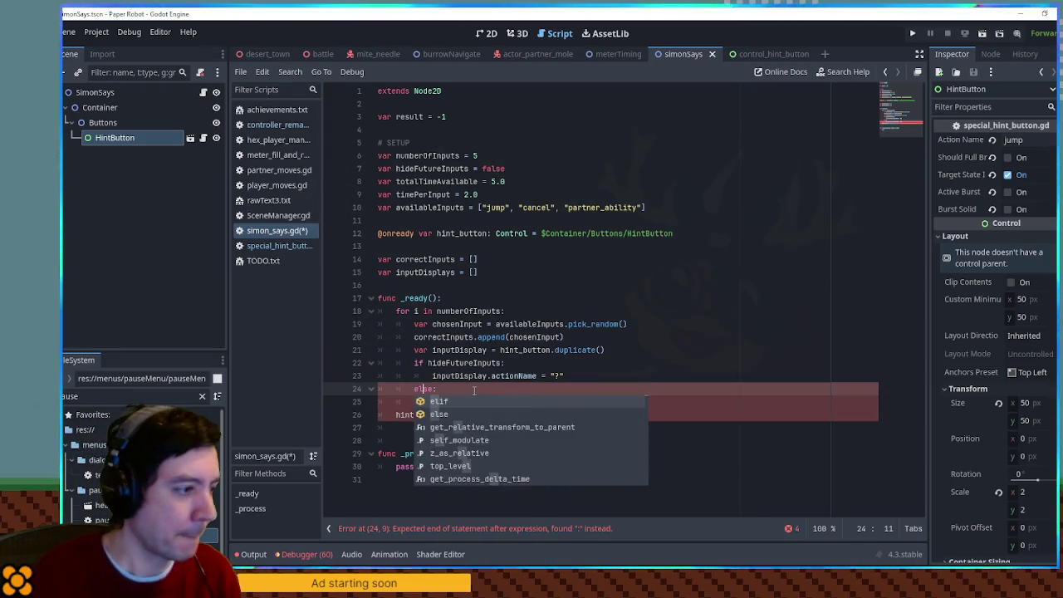
# Set the else branch's line 25 to inputDisplay.actionName = chosenInput.
pyautogui.doubleClick(457, 324)
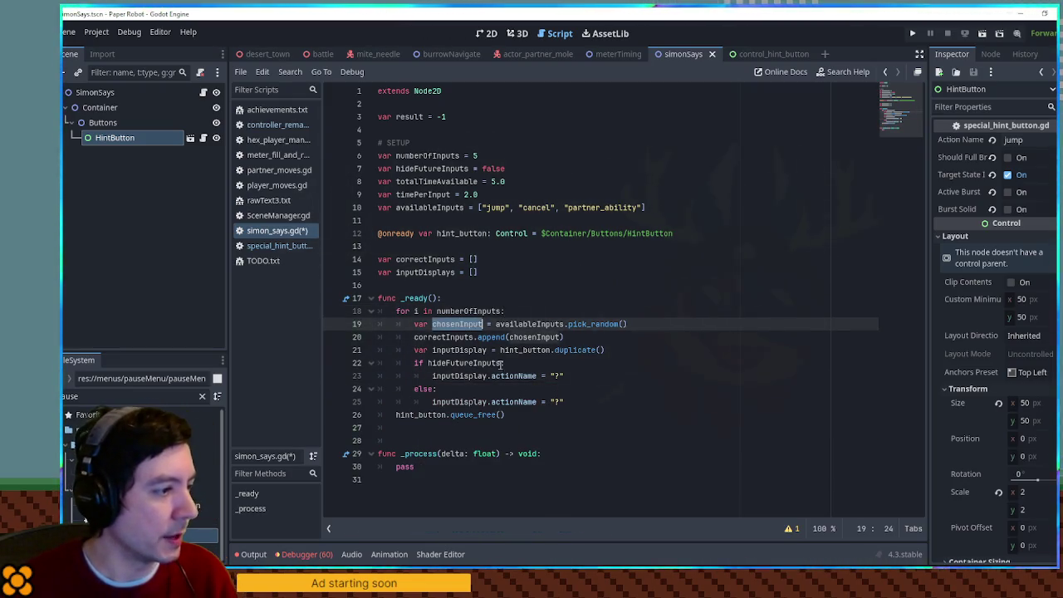
pyautogui.hotkey('ctrl', 'c')
pyautogui.moveTo(549, 401)
pyautogui.mouseDown()
pyautogui.moveTo(569, 401)
pyautogui.moveTo(575, 377)
pyautogui.mouseUp()
pyautogui.hotkey('ctrl', 'v')
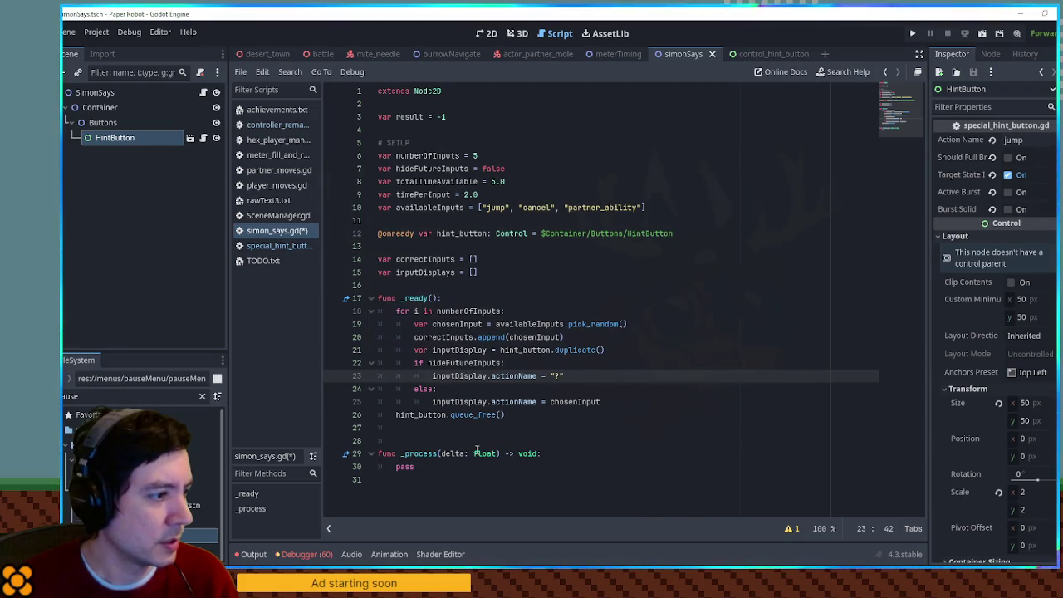
# Add inputDisplay.position.x = 100.0 * i on a new line and run the game.
pyautogui.click(628, 401)
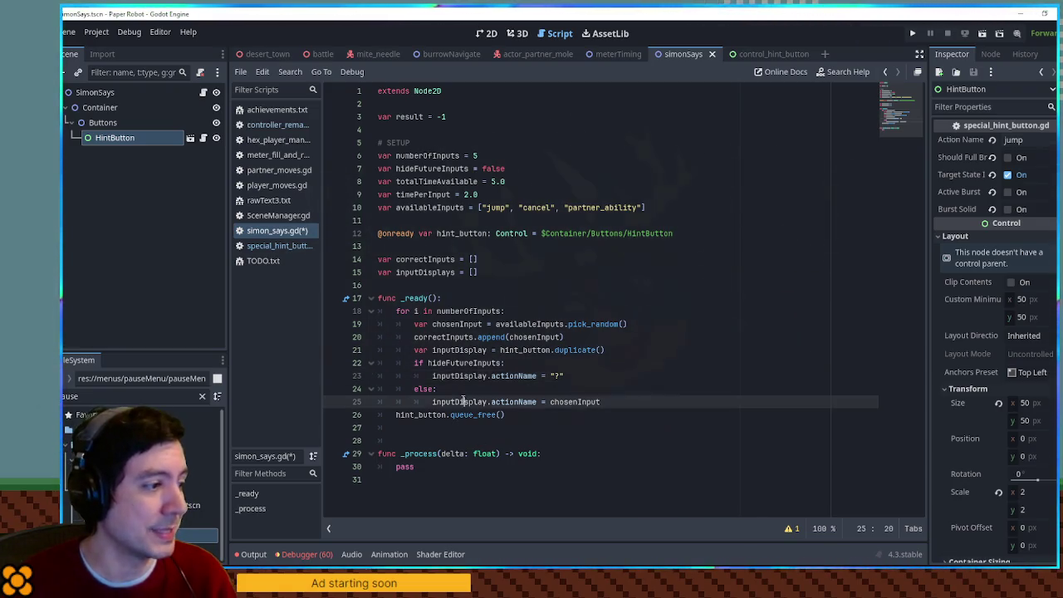
pyautogui.press('Return')
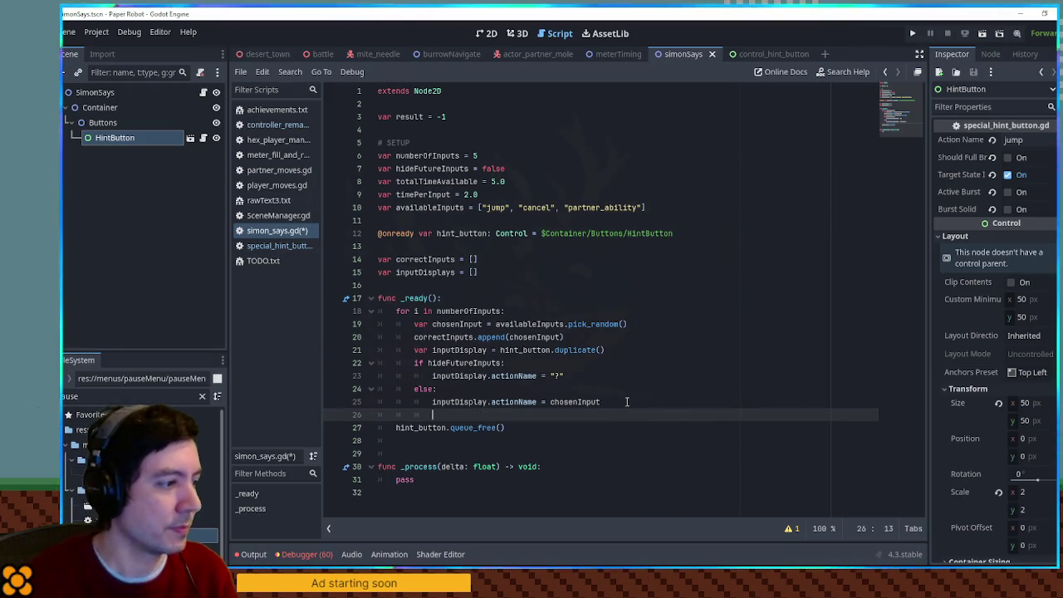
pyautogui.write('inputDisplay.position.x = ')
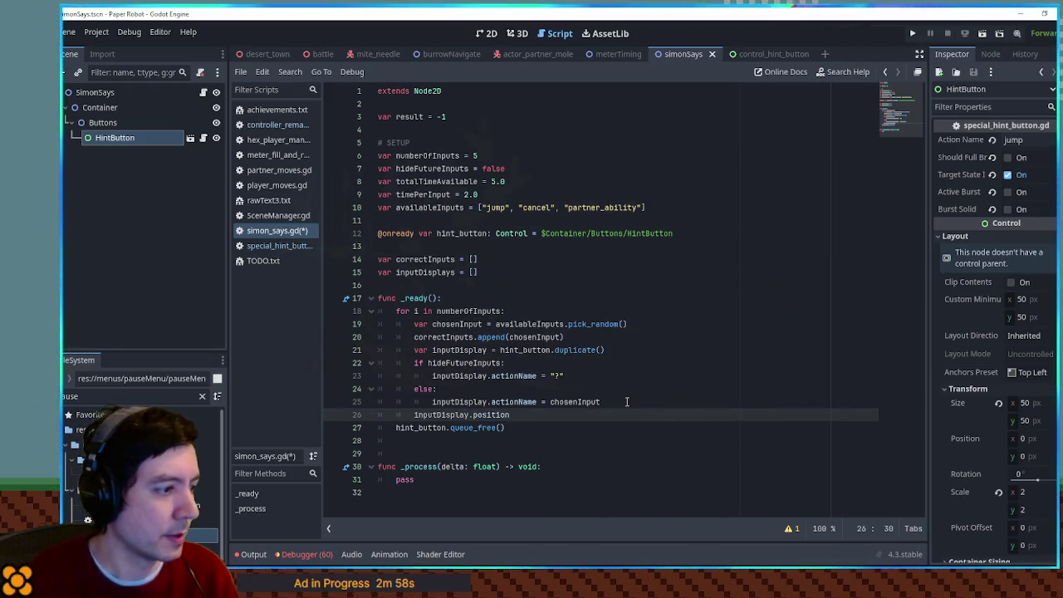
pyautogui.write('100.0 * i')
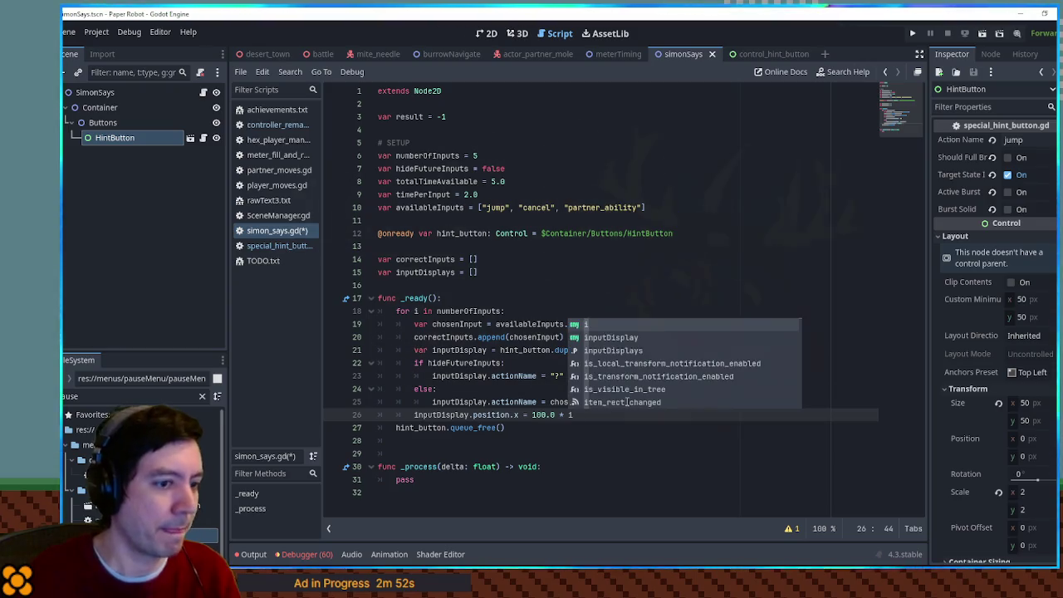
pyautogui.press('F5')
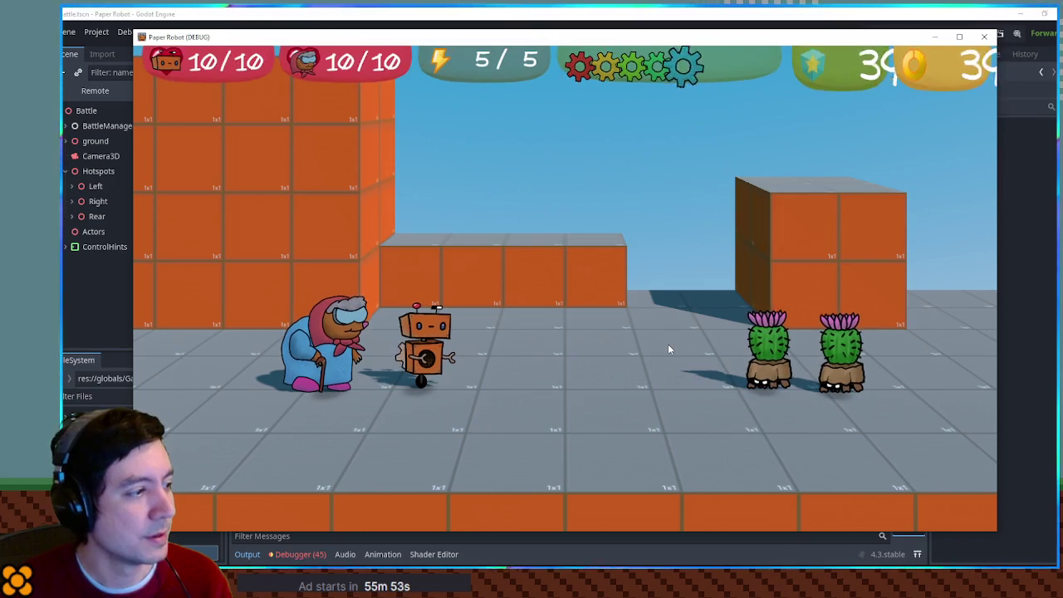
# Use Firecrackers in battle to see the Q/E prompts, then close the game and reopen simonSays.
pyautogui.press('Return')
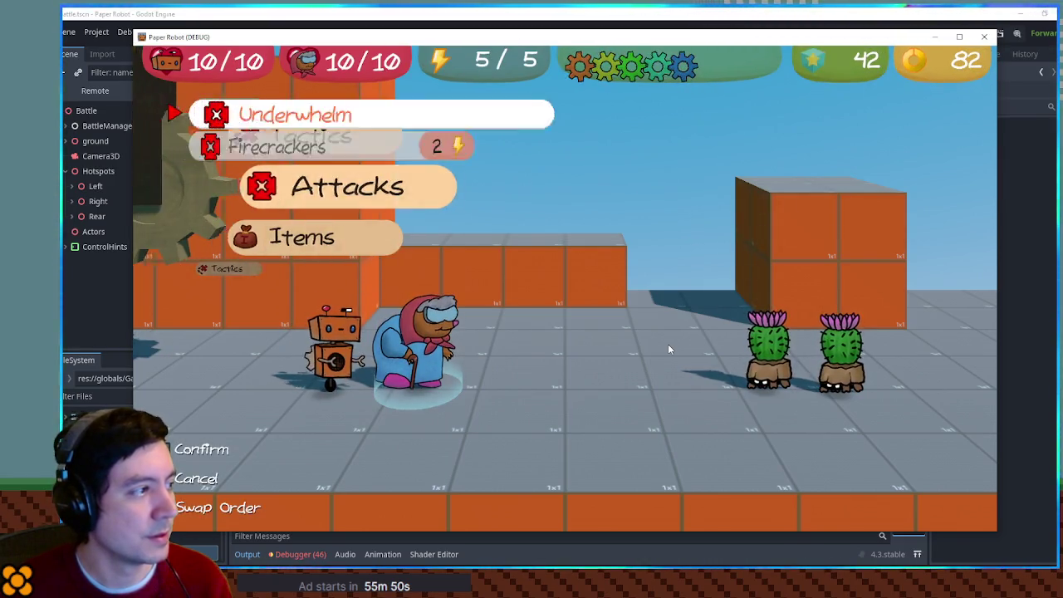
pyautogui.press('Down')
pyautogui.press('Return')
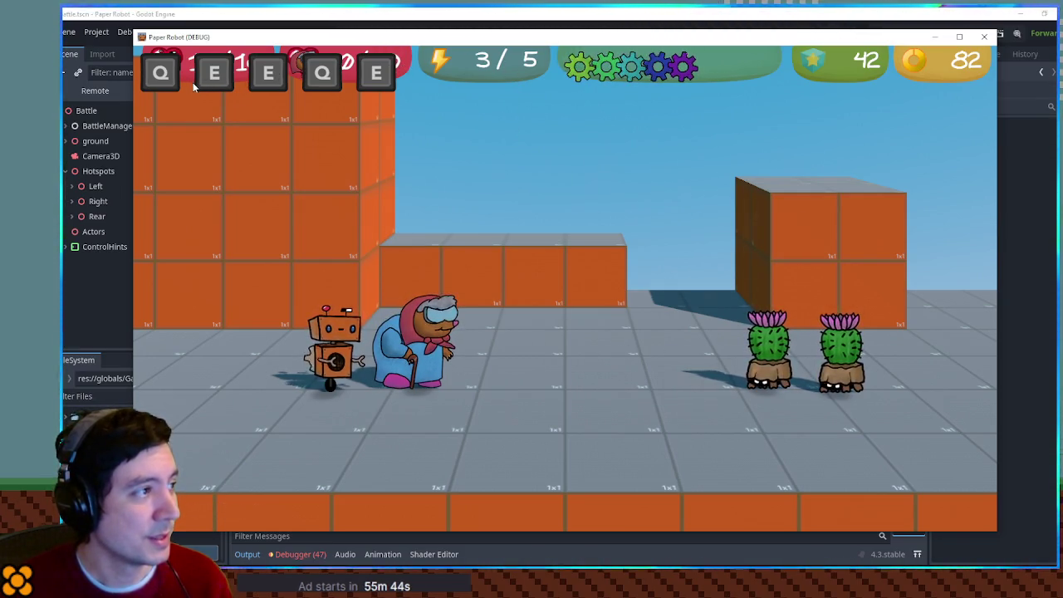
pyautogui.press('F8')
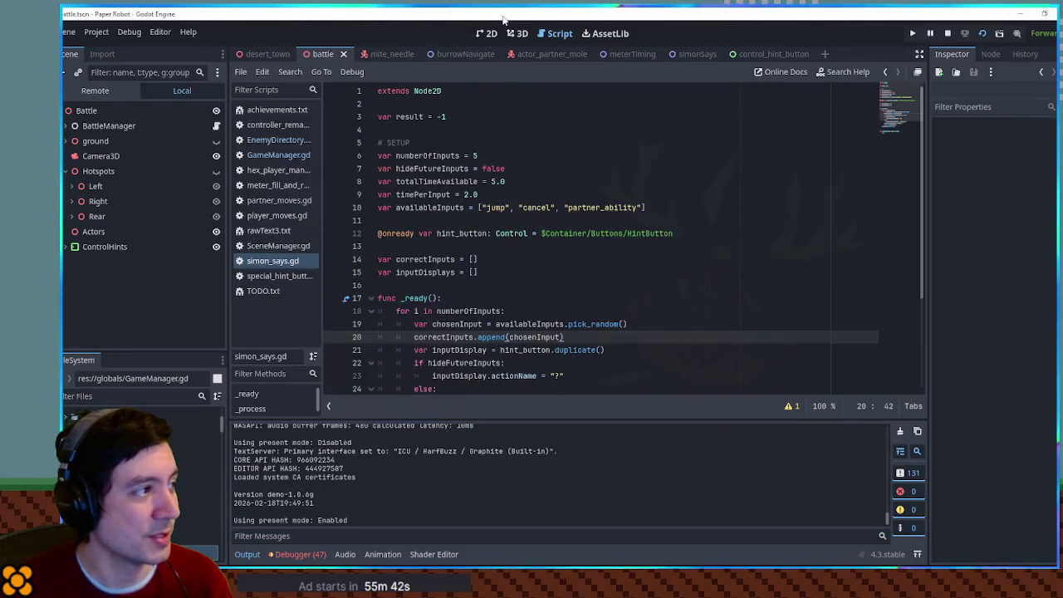
pyautogui.click(693, 54)
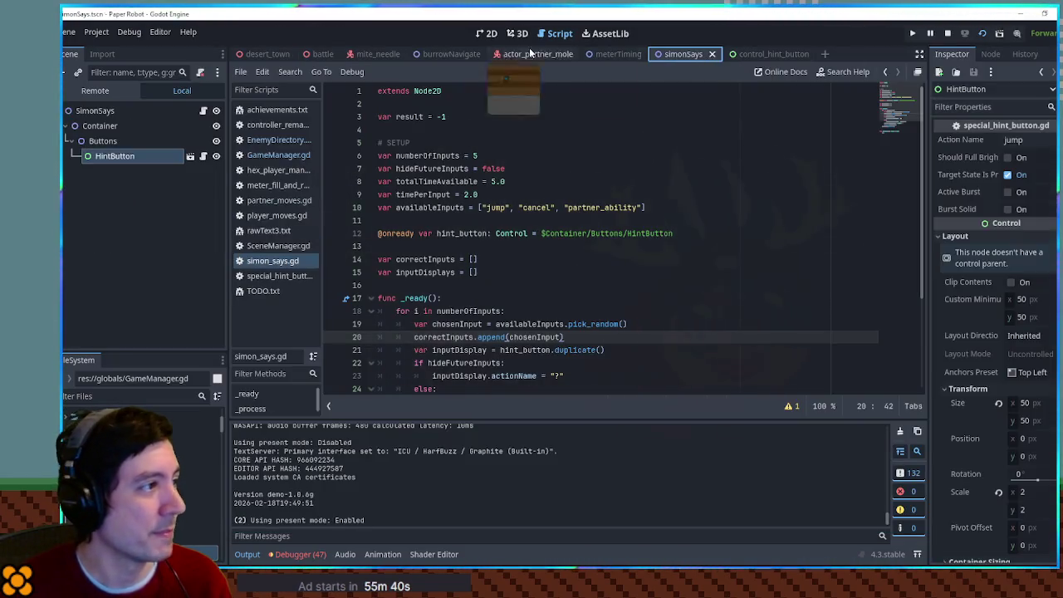
# In the 2D view, set the Container's Position x to 500, check the spaced Q/E hints in-game, then stop it.
pyautogui.click(497, 35)
pyautogui.scroll(-4, 565, 264)
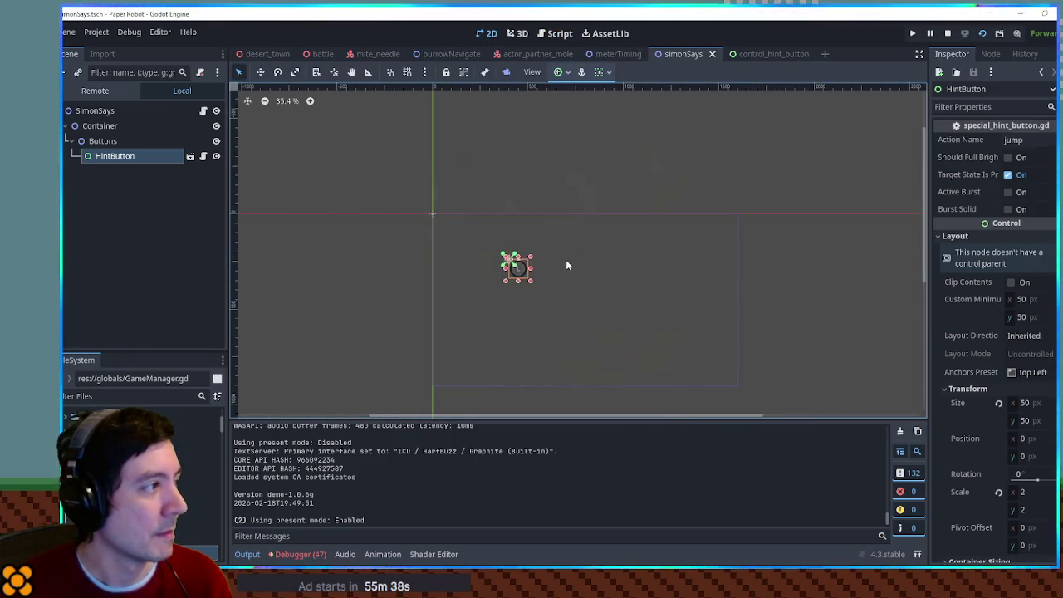
pyautogui.click(108, 138)
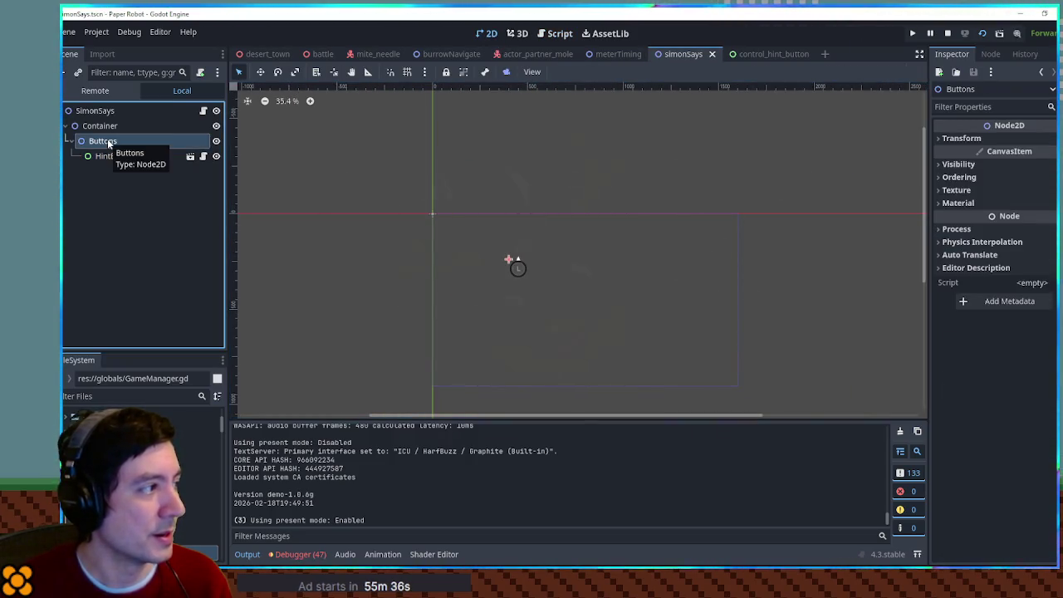
pyautogui.click(109, 129)
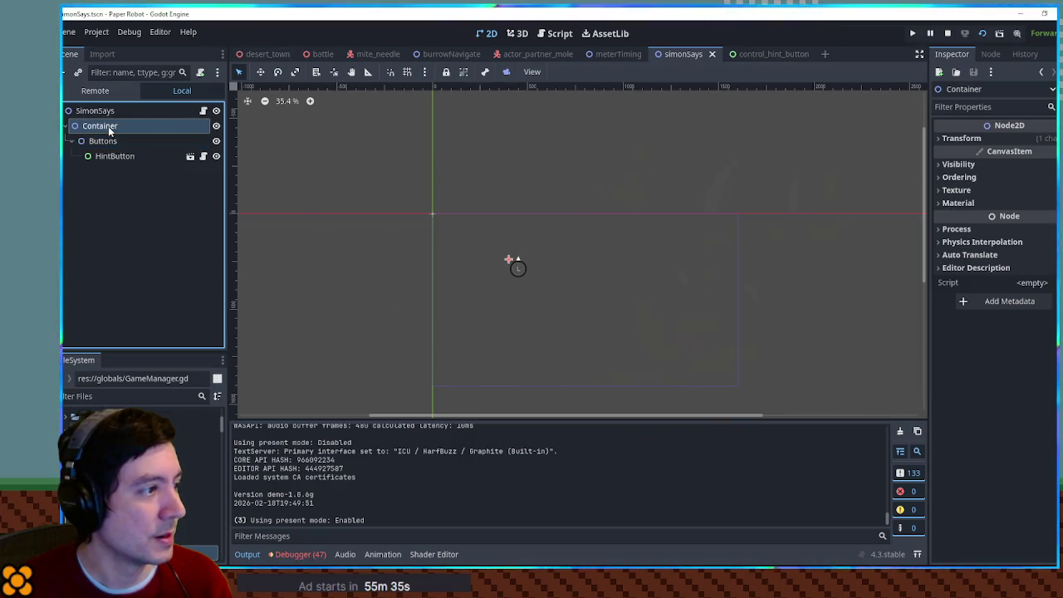
pyautogui.click(977, 140)
pyautogui.click(1014, 154)
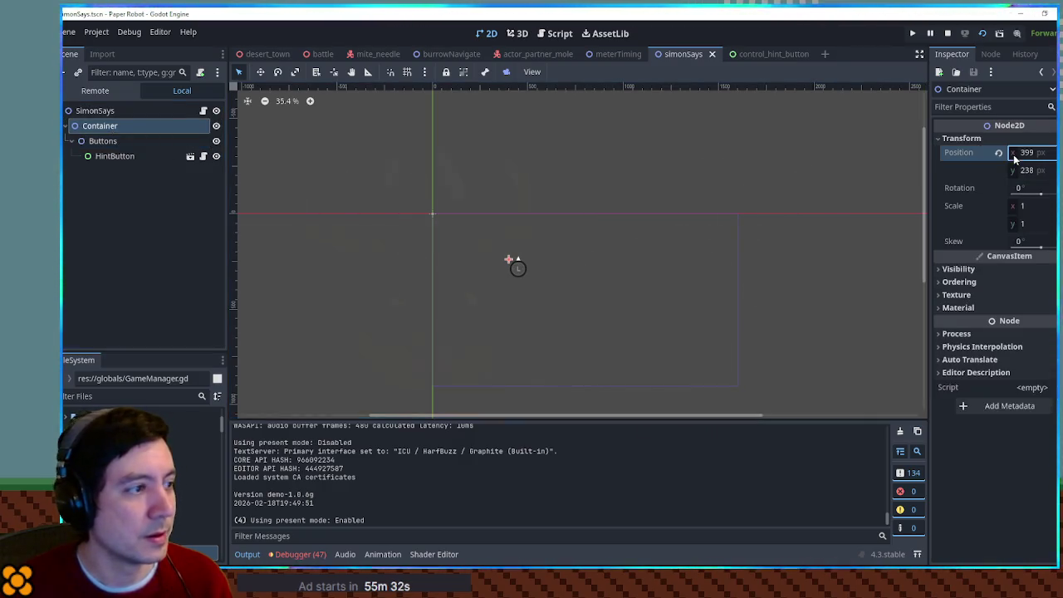
pyautogui.hotkey('ctrl', 'z')
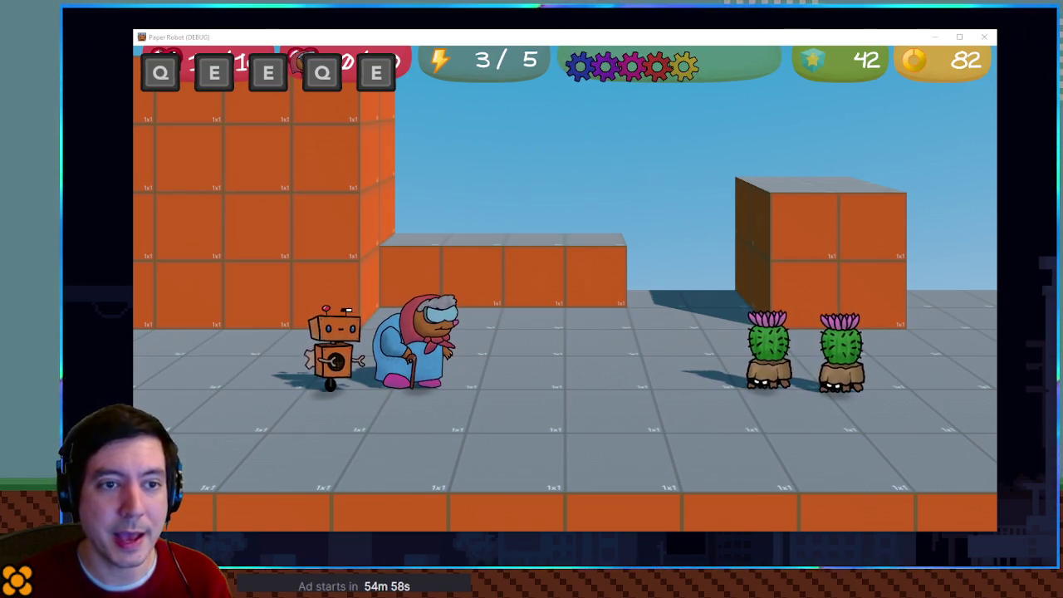
pyautogui.hotkey('alt', 'Tab')
pyautogui.doubleClick(945, 123)
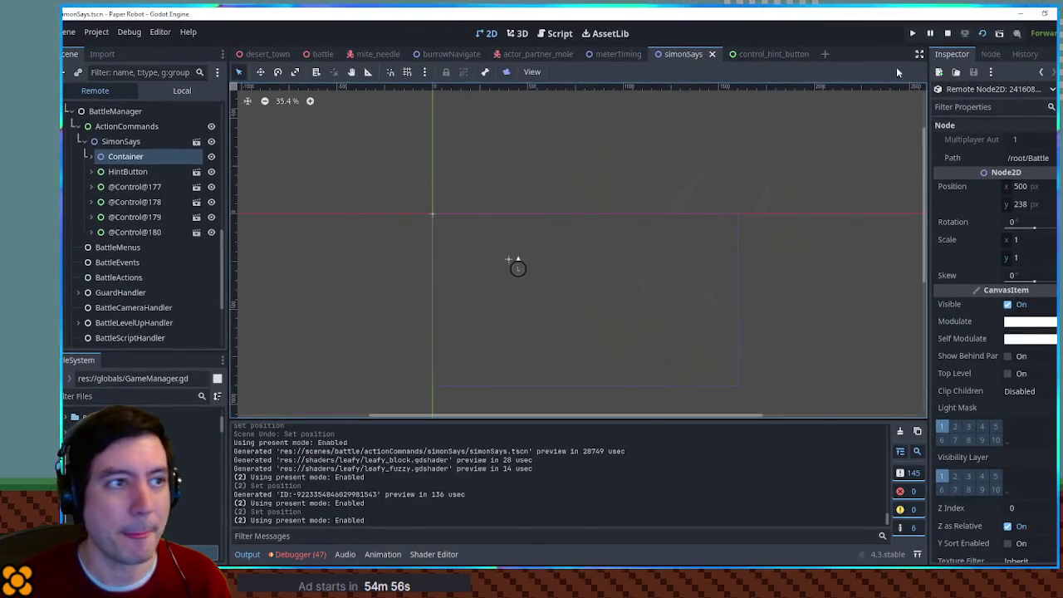
pyautogui.press('F8')
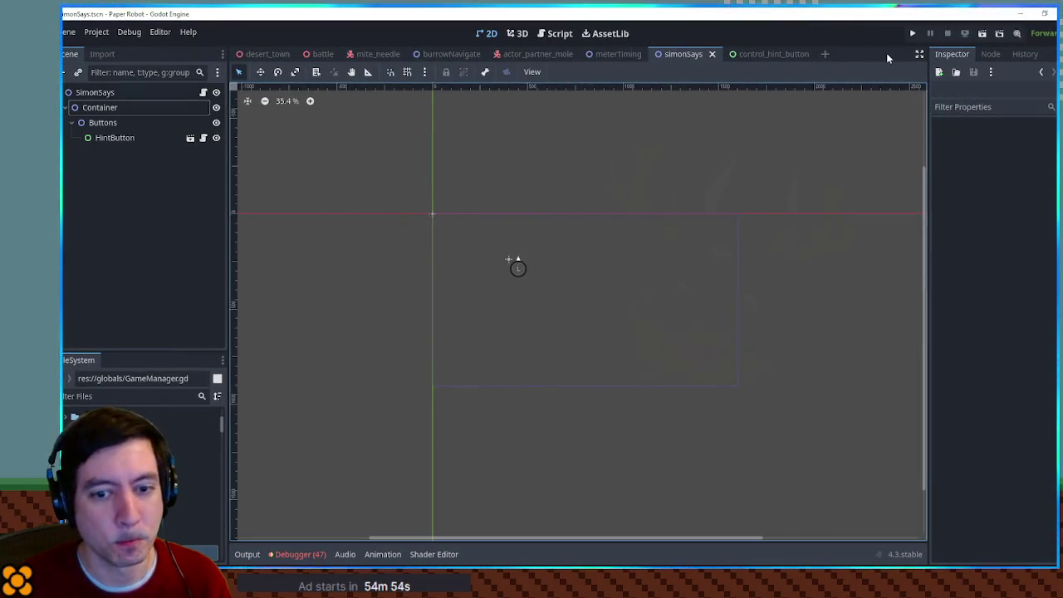
# Glance at the control_hint_button scene, close it, and select the HintButton node.
pyautogui.click(781, 53)
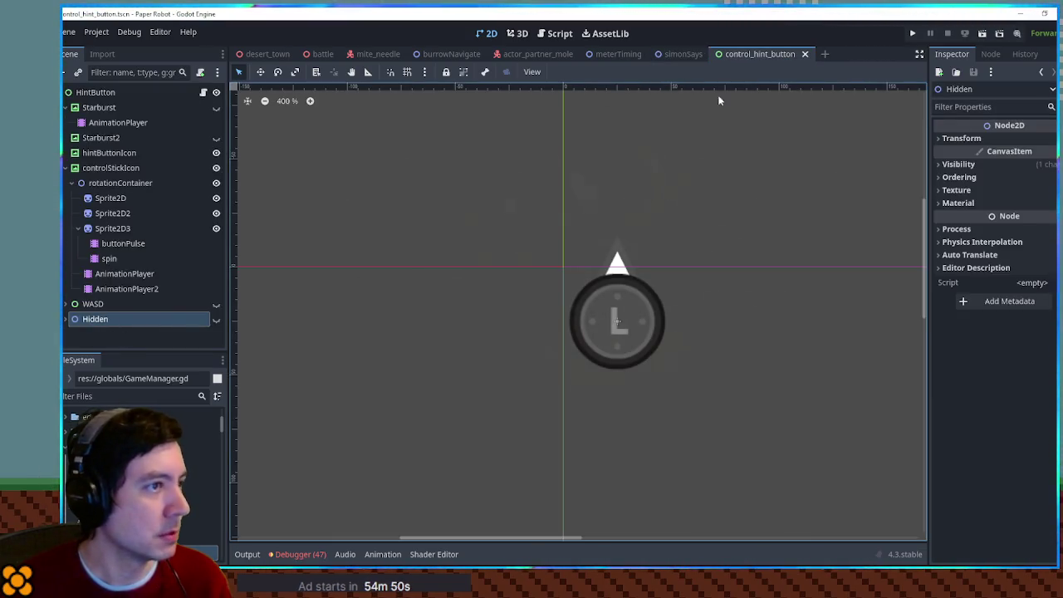
pyautogui.click(555, 35)
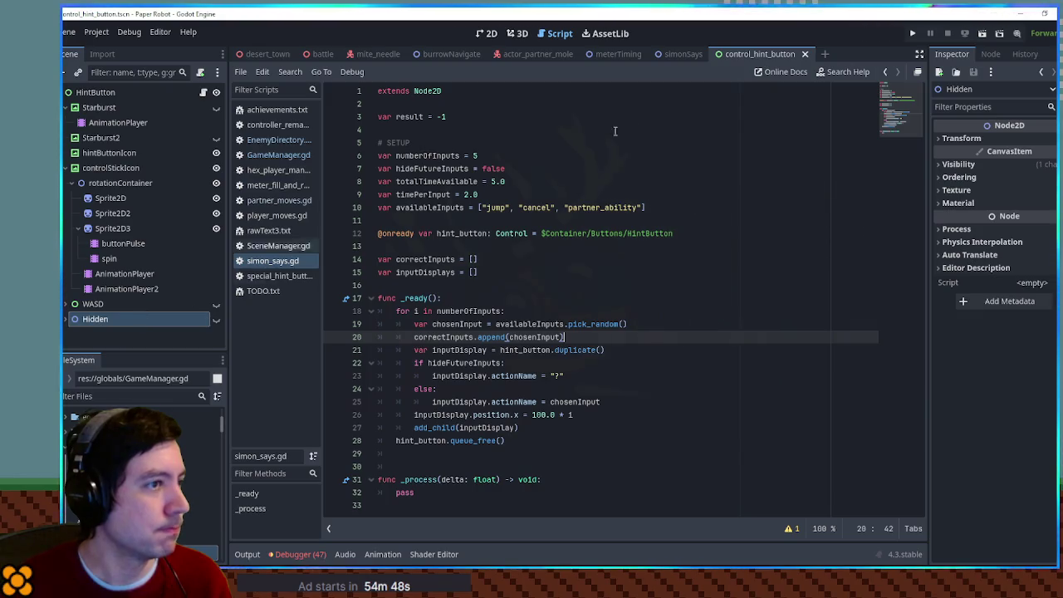
pyautogui.middleClick(742, 54)
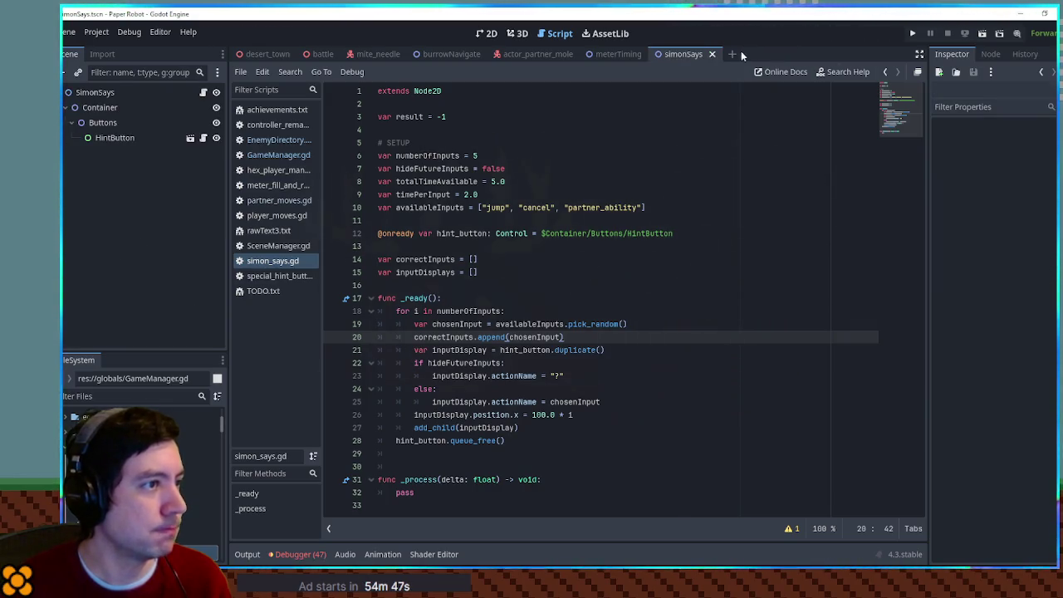
pyautogui.click(117, 139)
# Change line 27 to hint_button.add_sibling(inputDisplay), save, and run the battle scene.
pyautogui.doubleClick(415, 440)
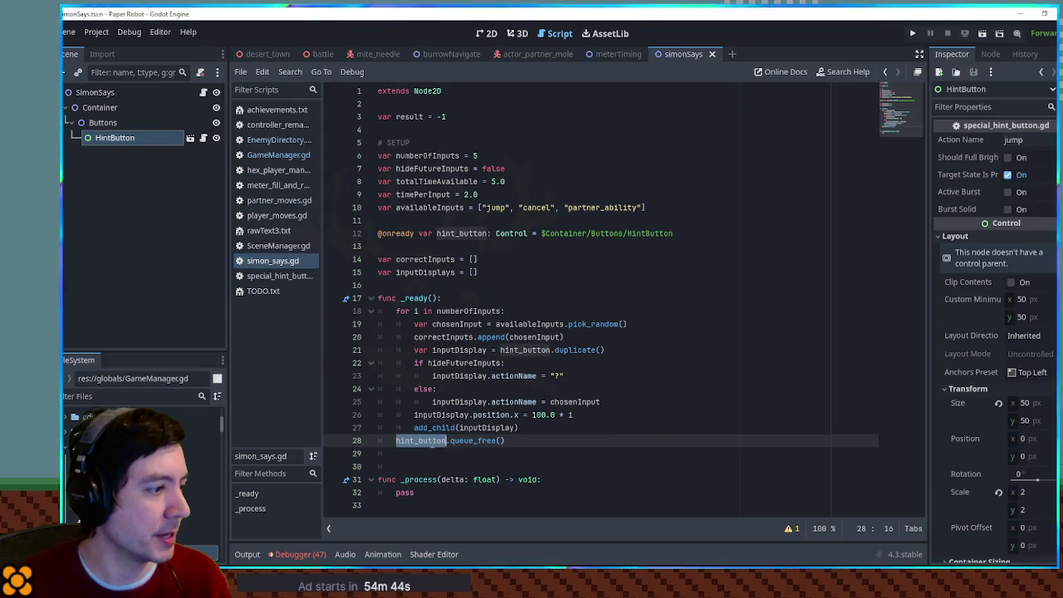
pyautogui.click(414, 428)
pyautogui.write('hint_button')
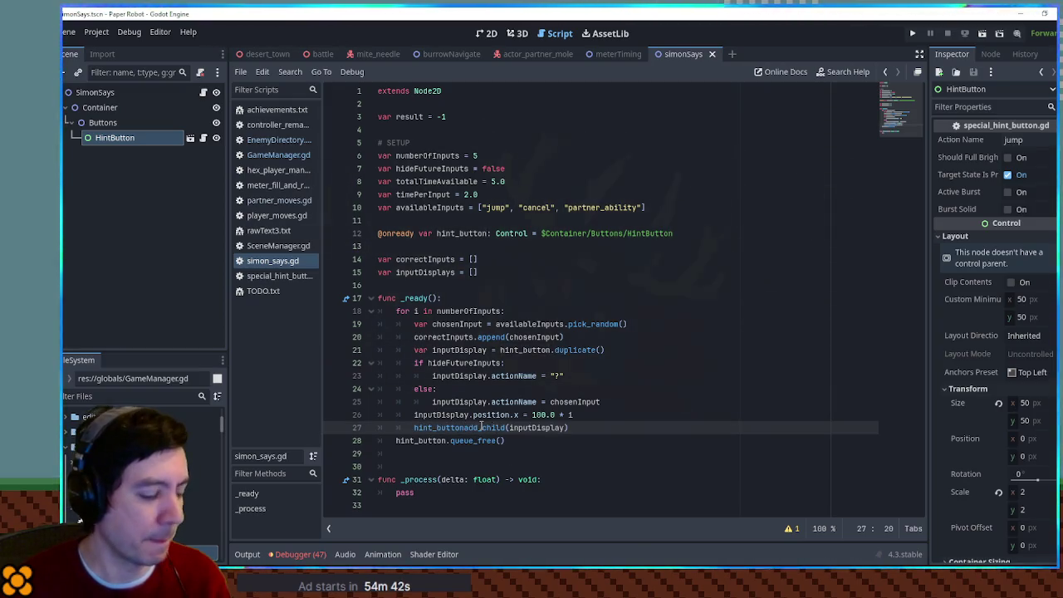
pyautogui.write('.')
pyautogui.doubleClick(487, 427)
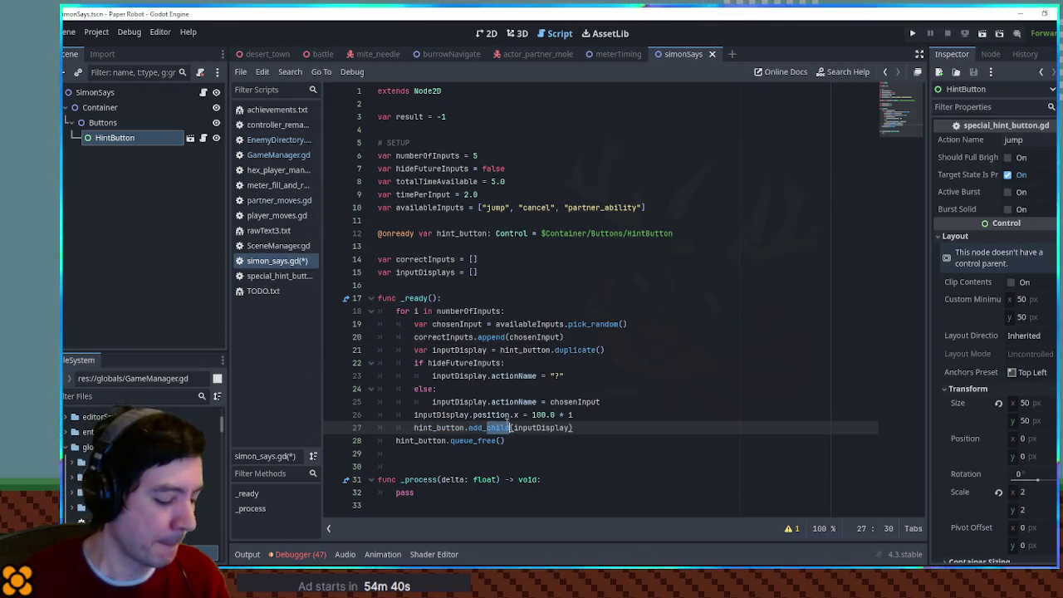
pyautogui.write('add_sibl')
pyautogui.press('Return')
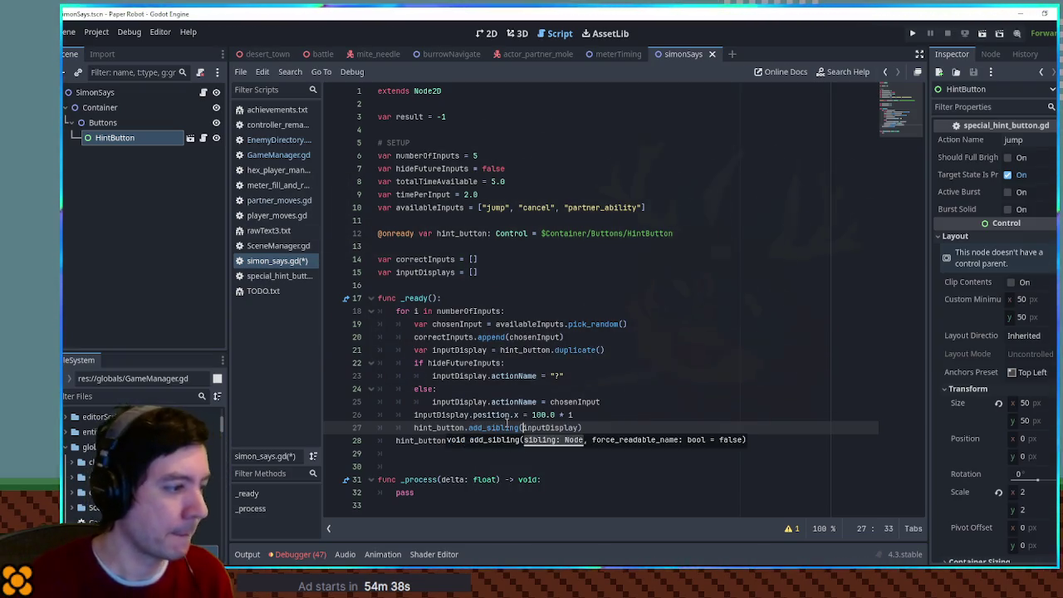
pyautogui.click(660, 376)
pyautogui.hotkey('ctrl', 's')
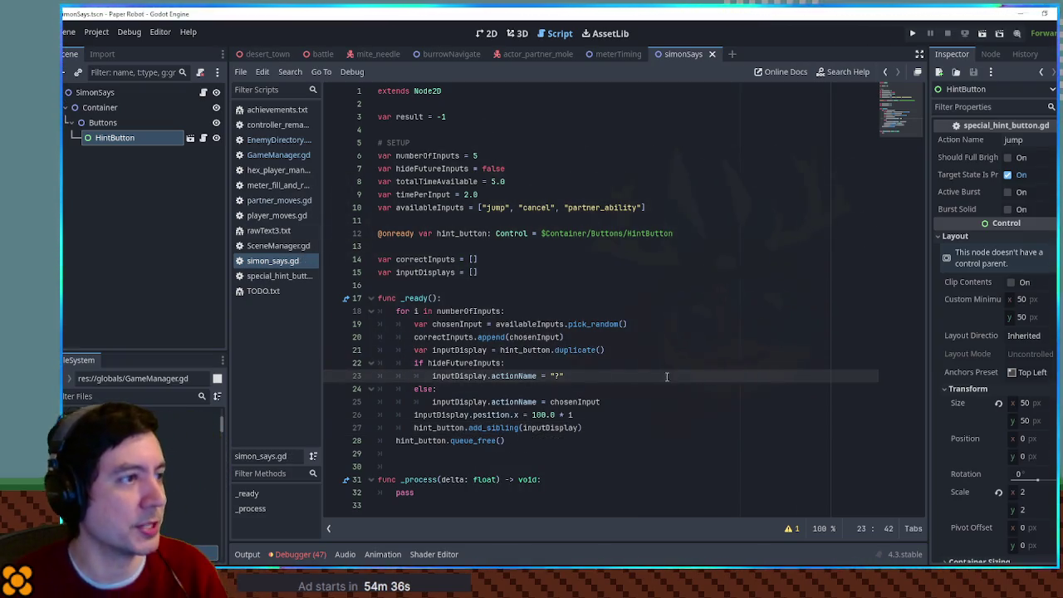
pyautogui.click(320, 54)
pyautogui.press('F6')
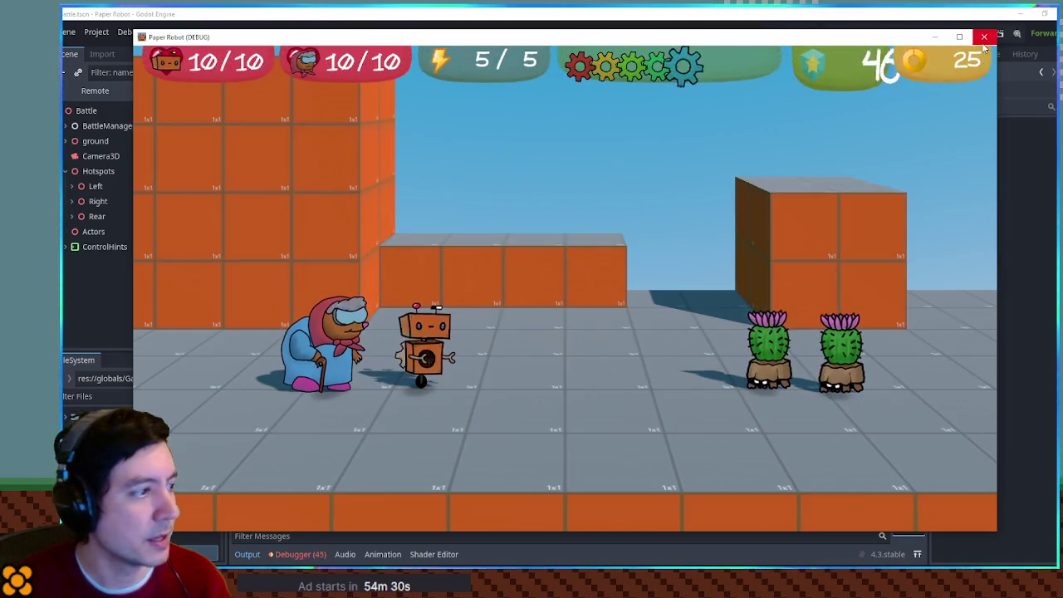
# Try Firecrackers in battle, close the game, and launch it again.
pyautogui.press('Return')
pyautogui.press('Return')
pyautogui.press('Return')
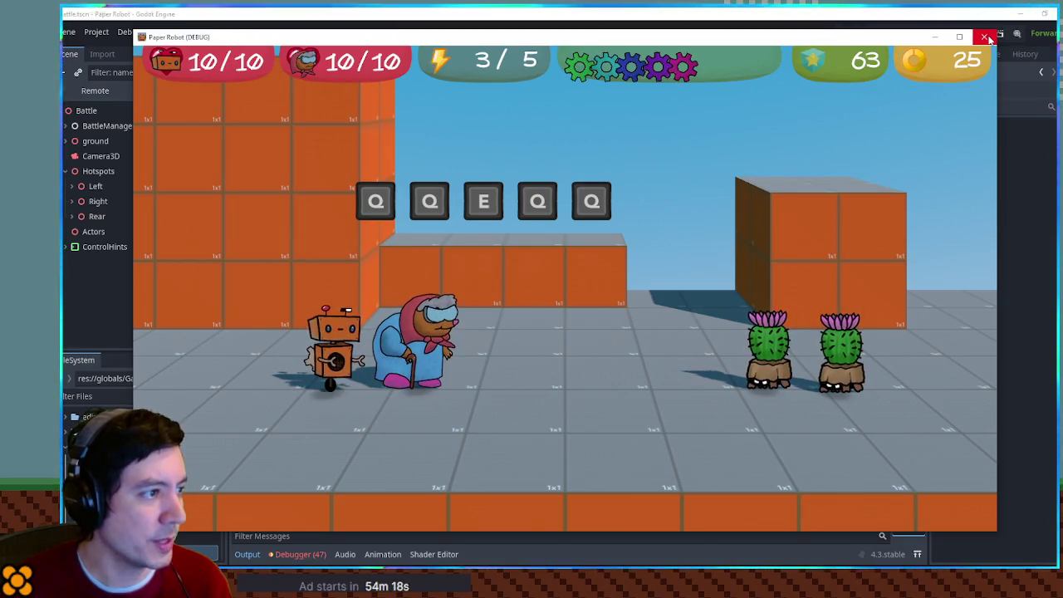
pyautogui.click(985, 37)
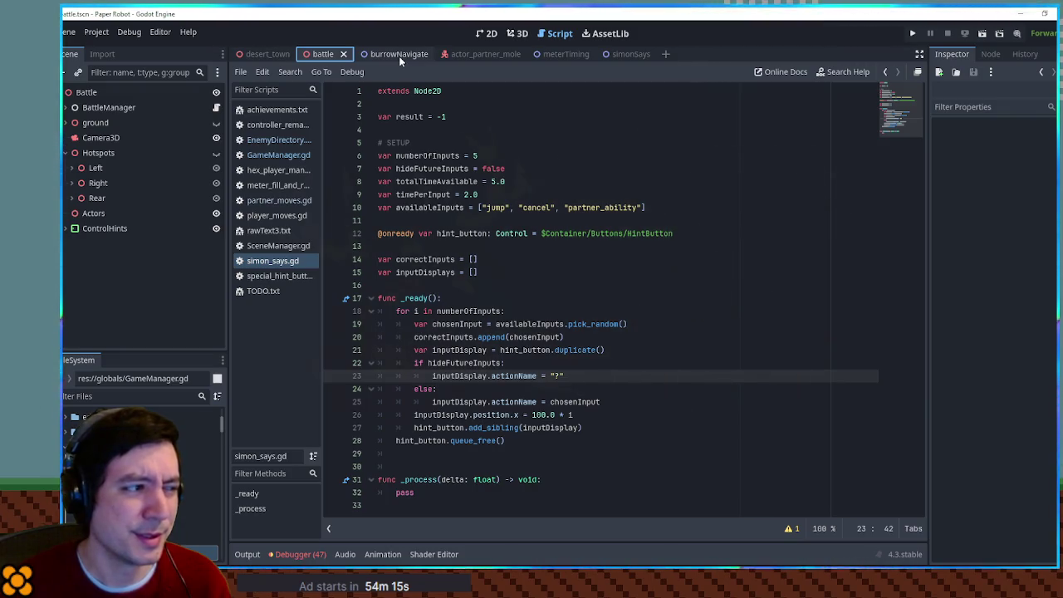
pyautogui.click(611, 158)
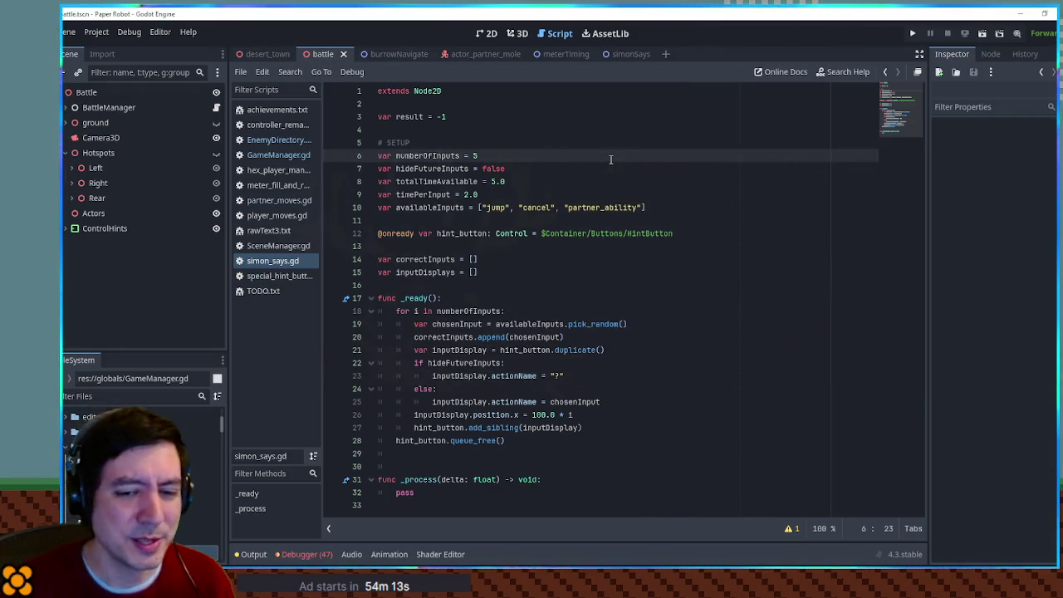
pyautogui.press('F5')
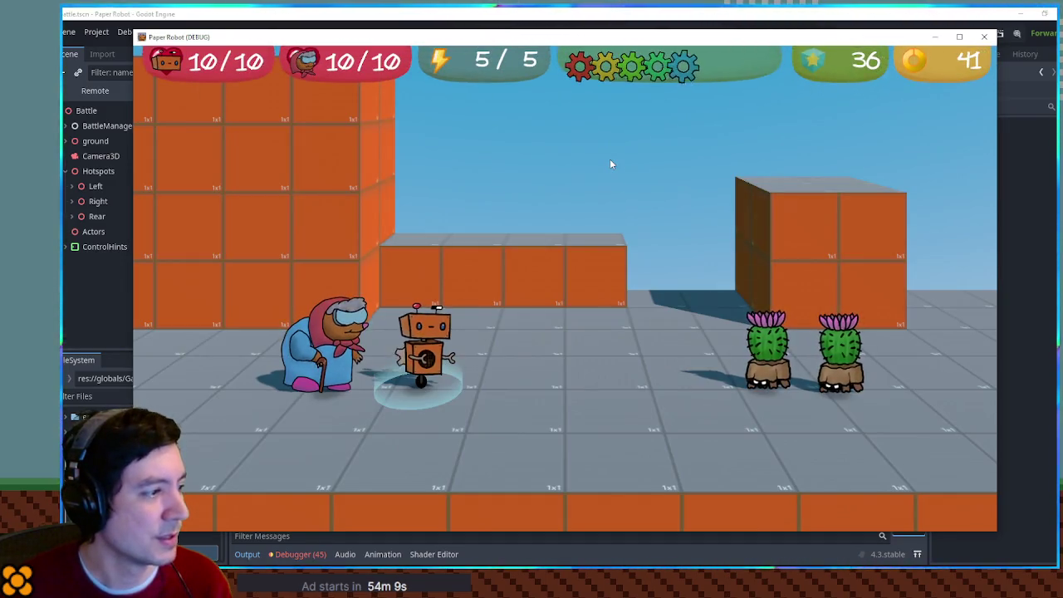
# Swap the party, use Firecrackers from Tactics to see the hints, then close and open simonSays.
pyautogui.press('Tab')
pyautogui.press('Up')
pyautogui.press('Return')
pyautogui.press('Down')
pyautogui.press('Return')
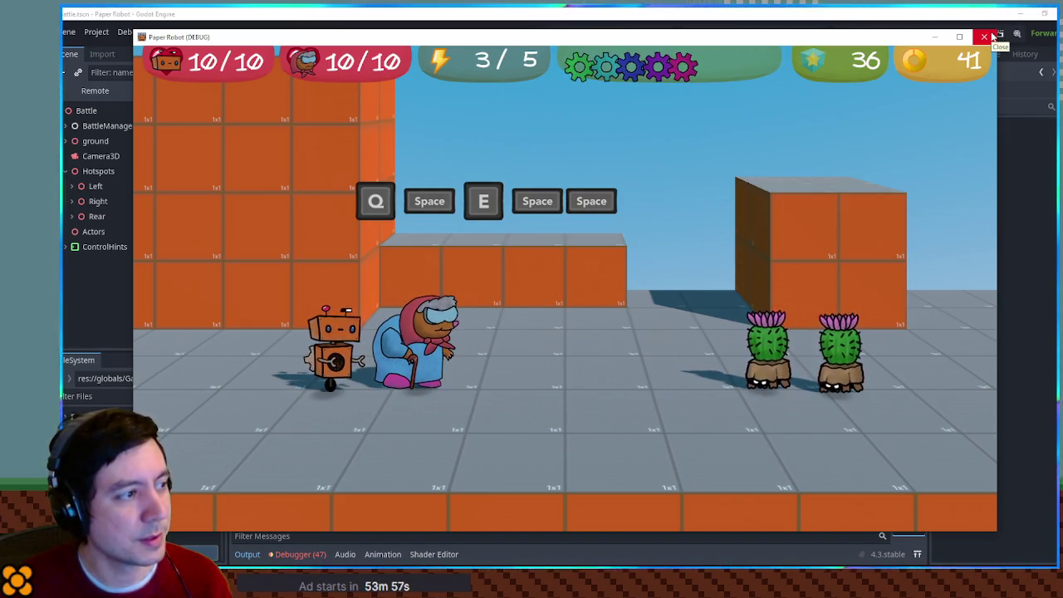
pyautogui.click(992, 36)
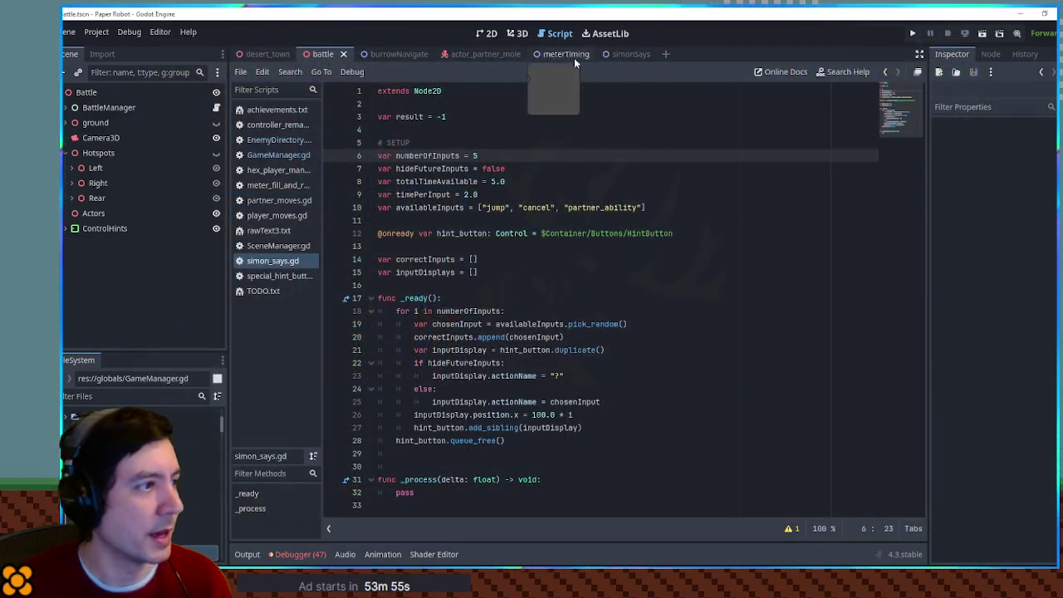
pyautogui.click(623, 55)
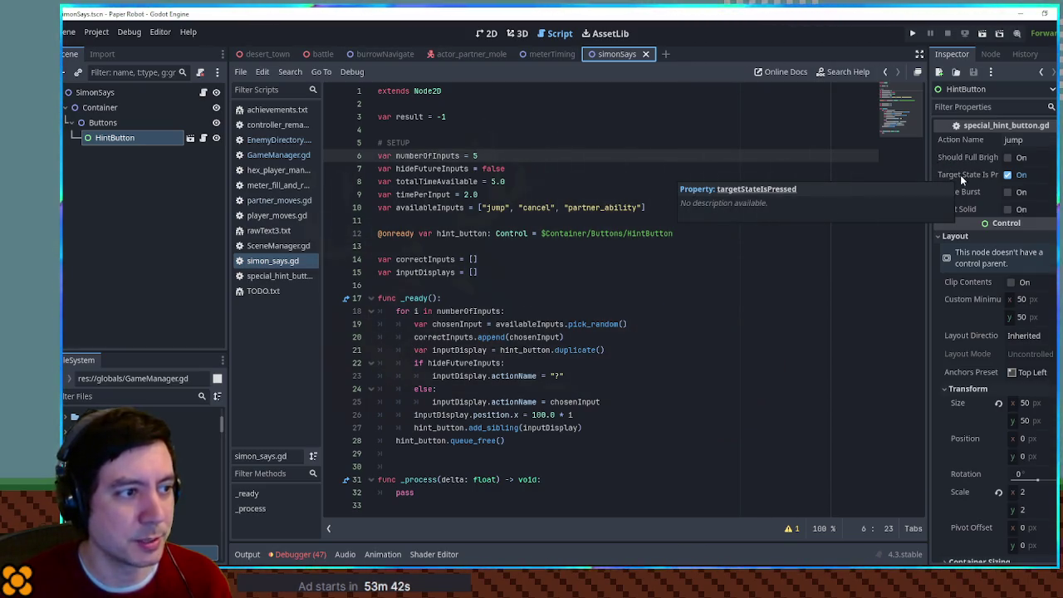
# Untick HintButton's Target State Is Pressed and add an 'if i == 0:' check in the _ready loop.
pyautogui.click(1018, 175)
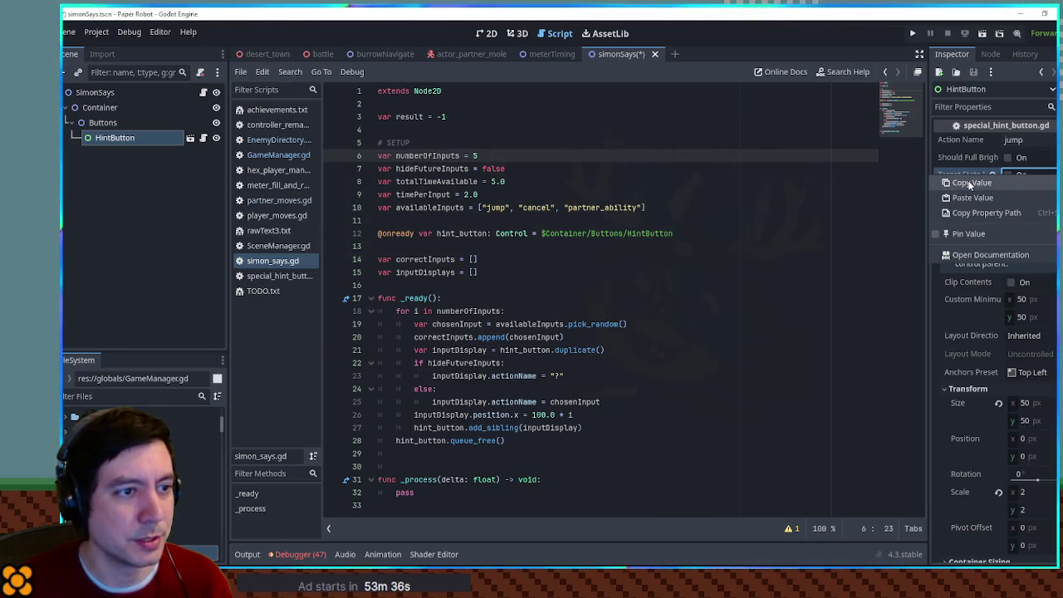
pyautogui.click(970, 183)
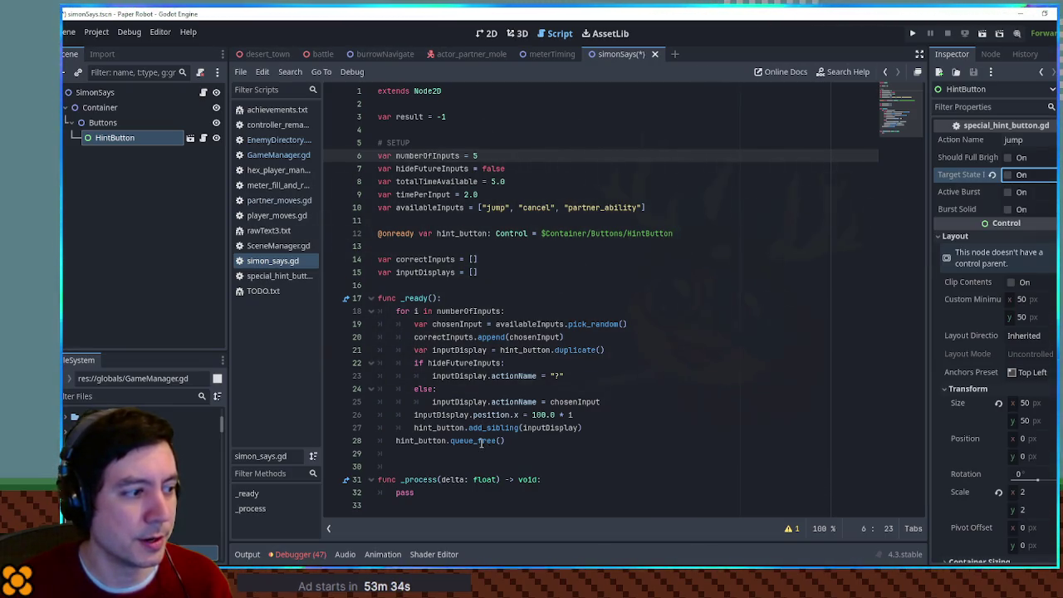
pyautogui.click(602, 427)
pyautogui.click(602, 419)
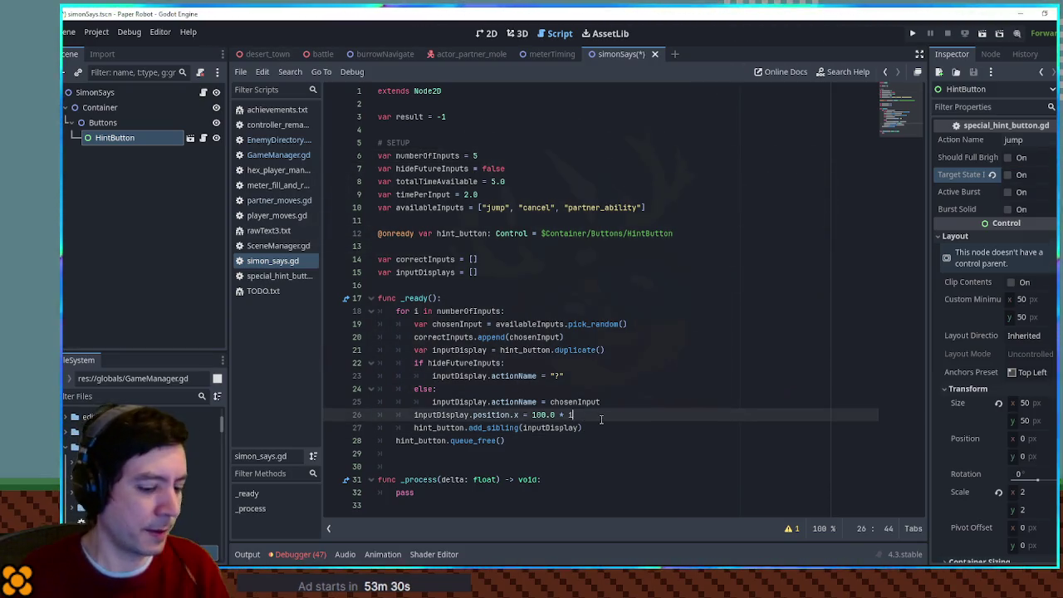
pyautogui.press('Return')
pyautogui.write('if i')
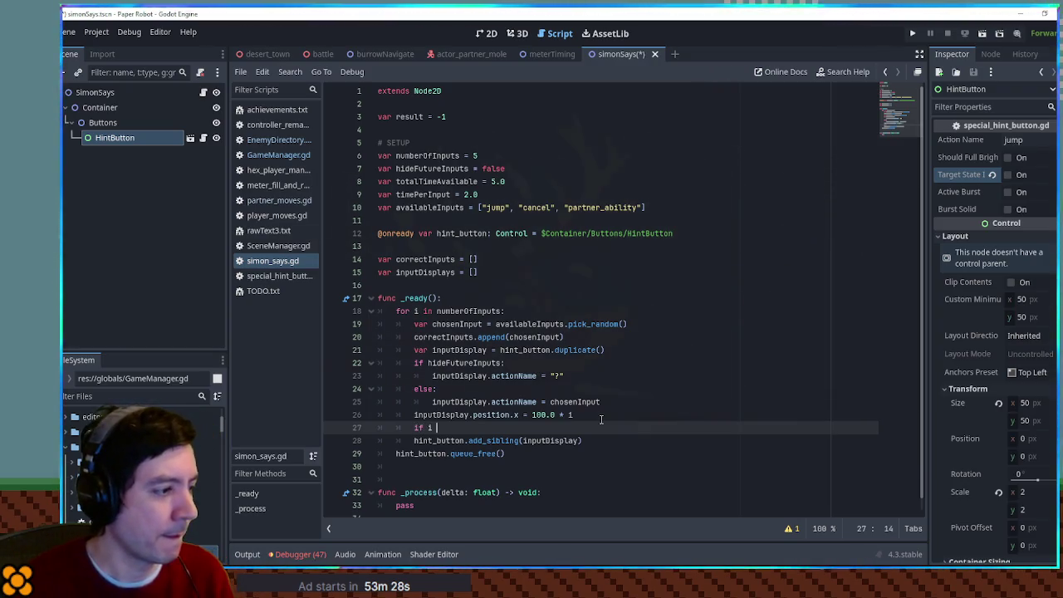
pyautogui.write(' == 0:')
pyautogui.press('Return')
pyautogui.write('hint_button')
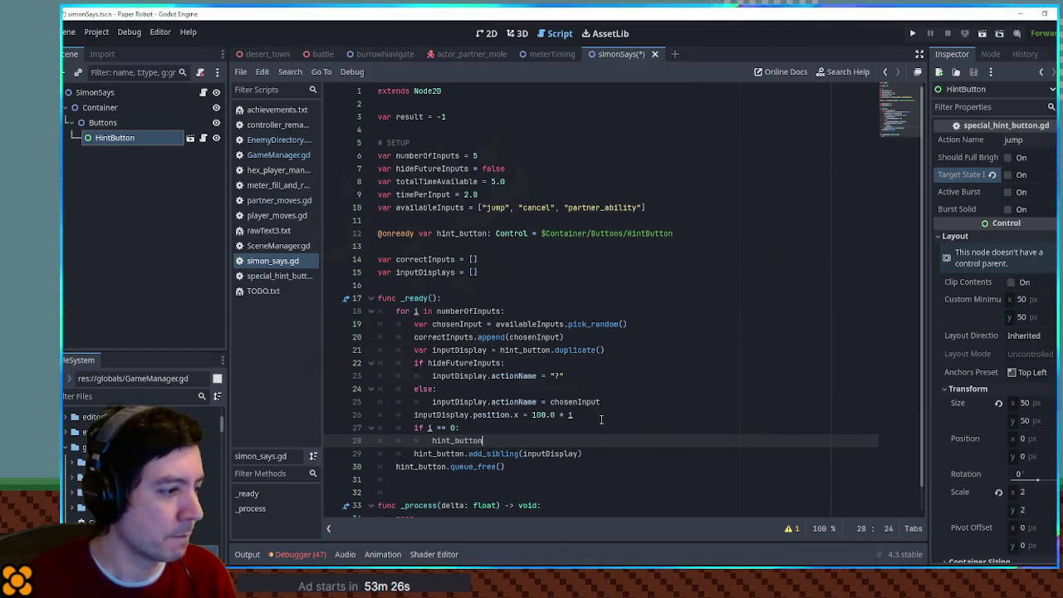
# Set hint_button.targetStateIsPressed = true inside the check, using the copied property name, and save.
pyautogui.write('.tar')
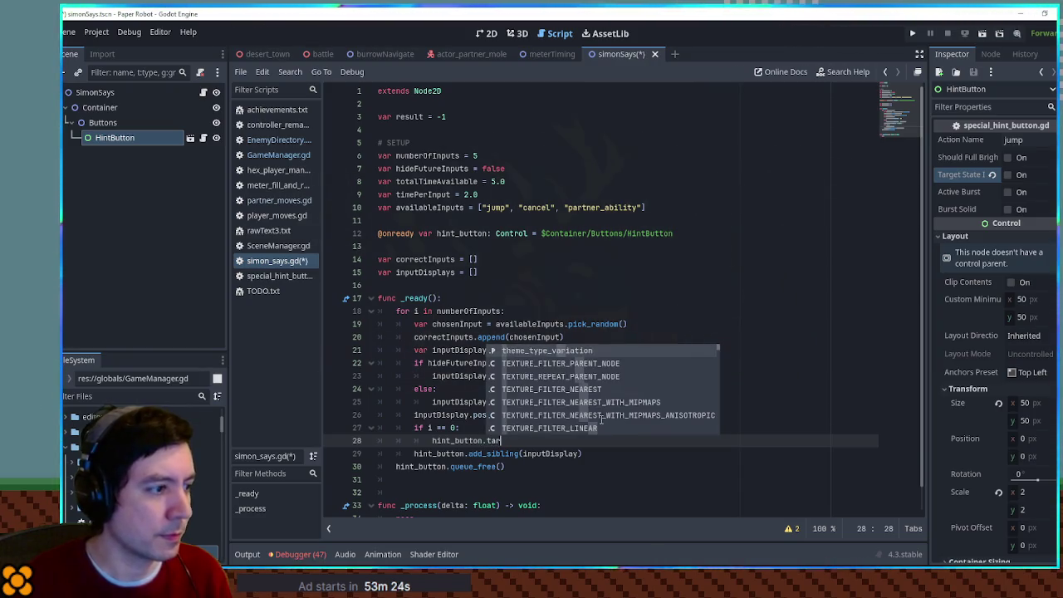
pyautogui.press('Escape')
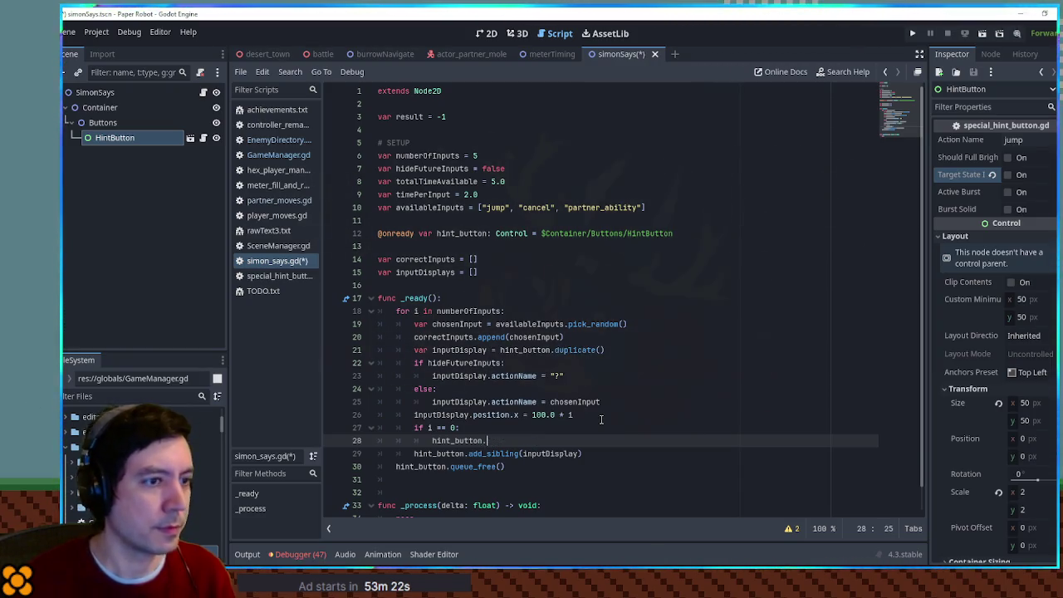
pyautogui.rightClick(955, 174)
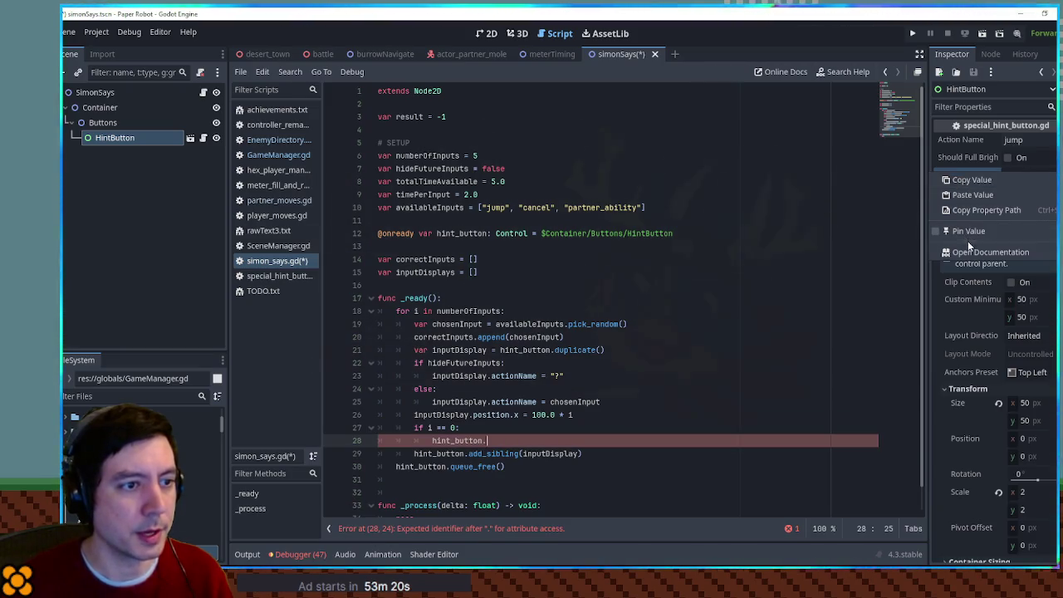
pyautogui.click(591, 438)
pyautogui.write('targetStateIsPressed')
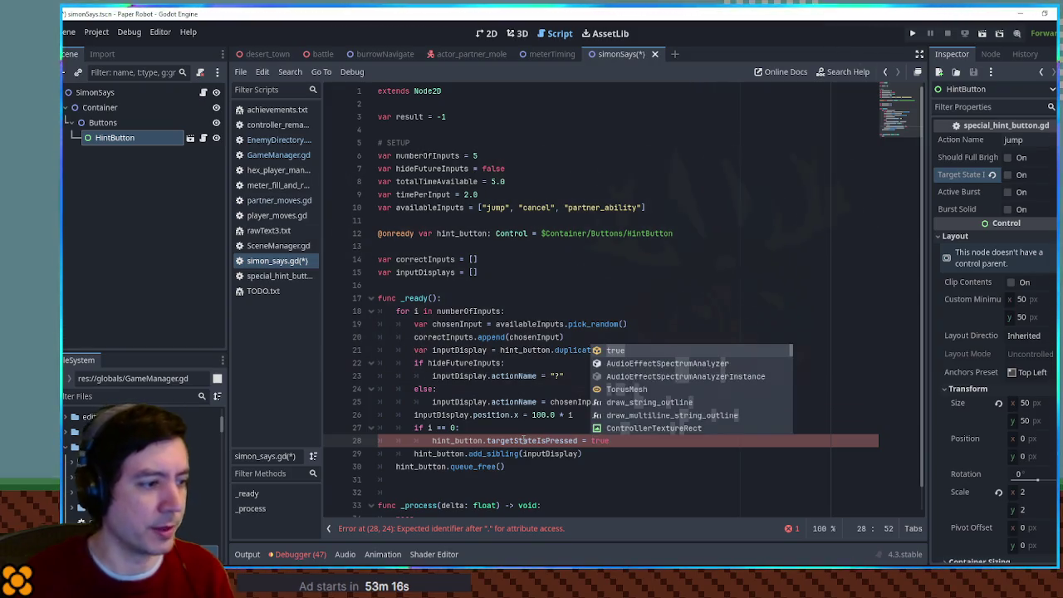
pyautogui.click(513, 324)
pyautogui.hotkey('ctrl', 's')
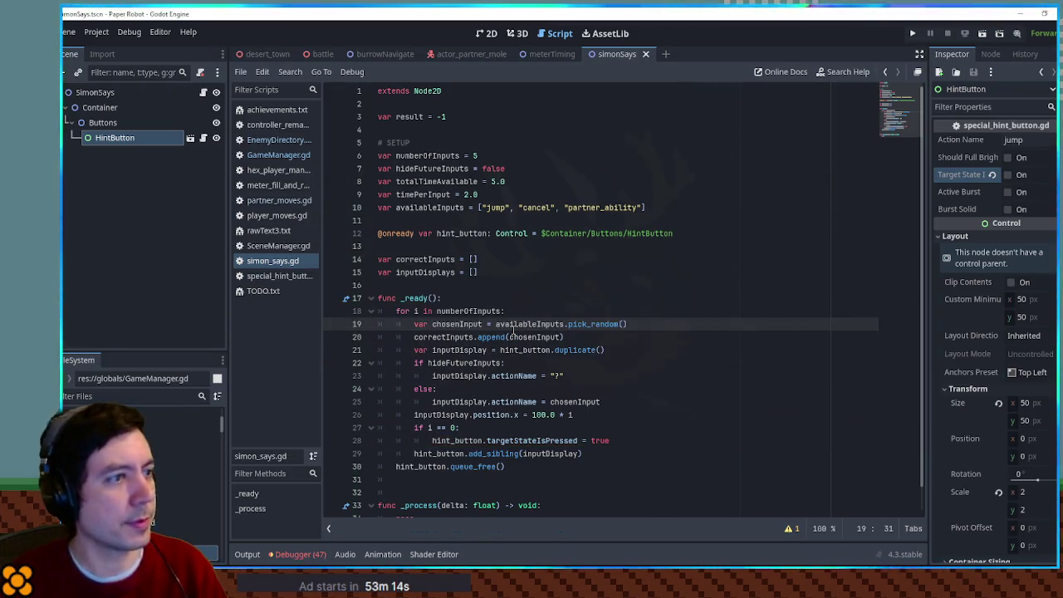
# Run the battle scene, swap the party and fire Firecrackers to view the Space/E hints, then close it.
pyautogui.click(323, 54)
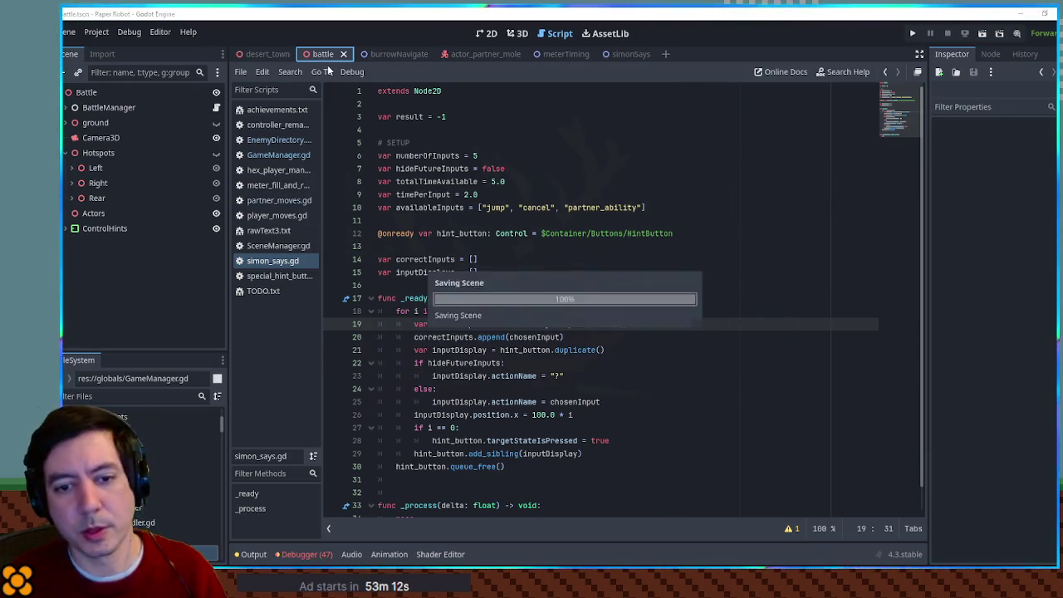
pyautogui.press('F6')
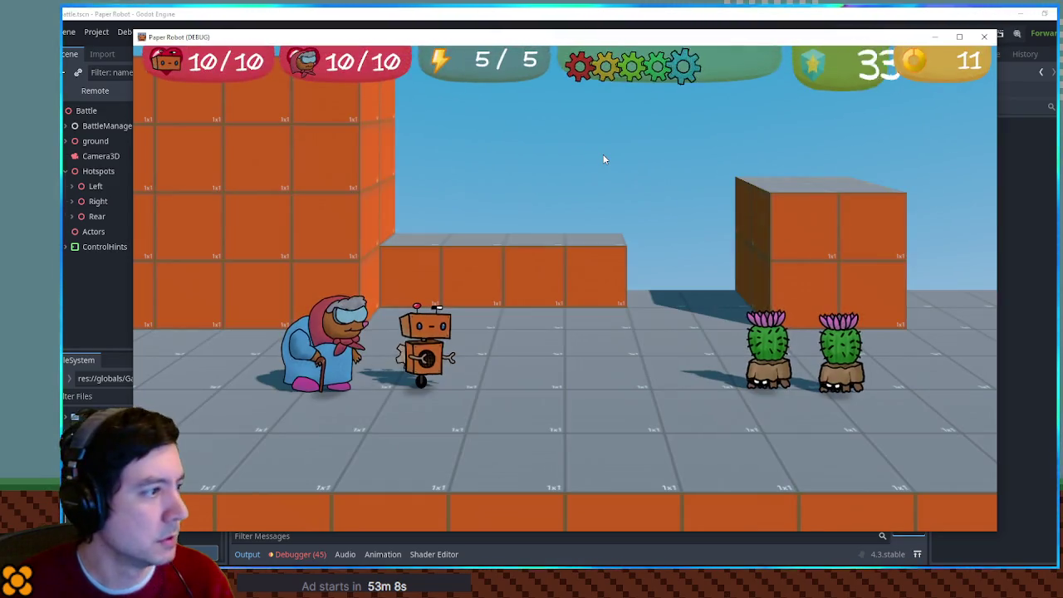
pyautogui.press('Tab')
pyautogui.press('space')
pyautogui.press('space')
pyautogui.press('space')
pyautogui.press('space')
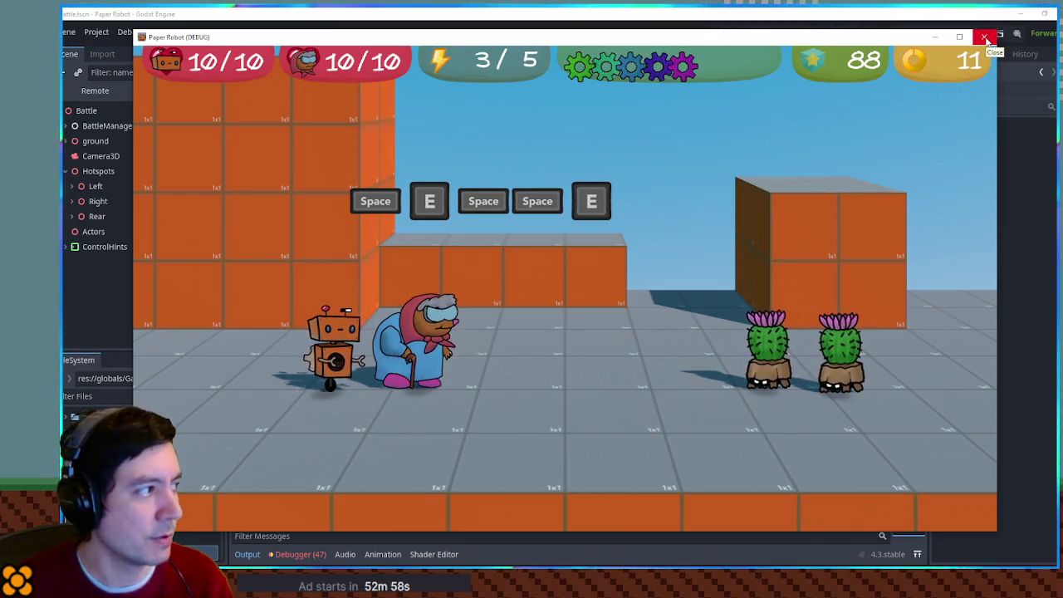
pyautogui.click(985, 38)
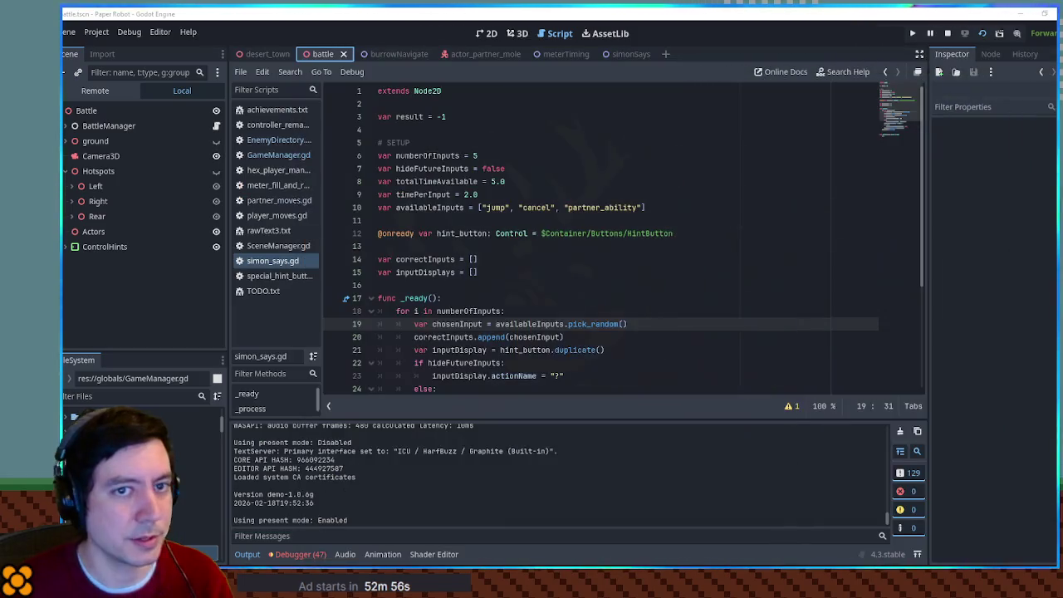
pyautogui.click(106, 91)
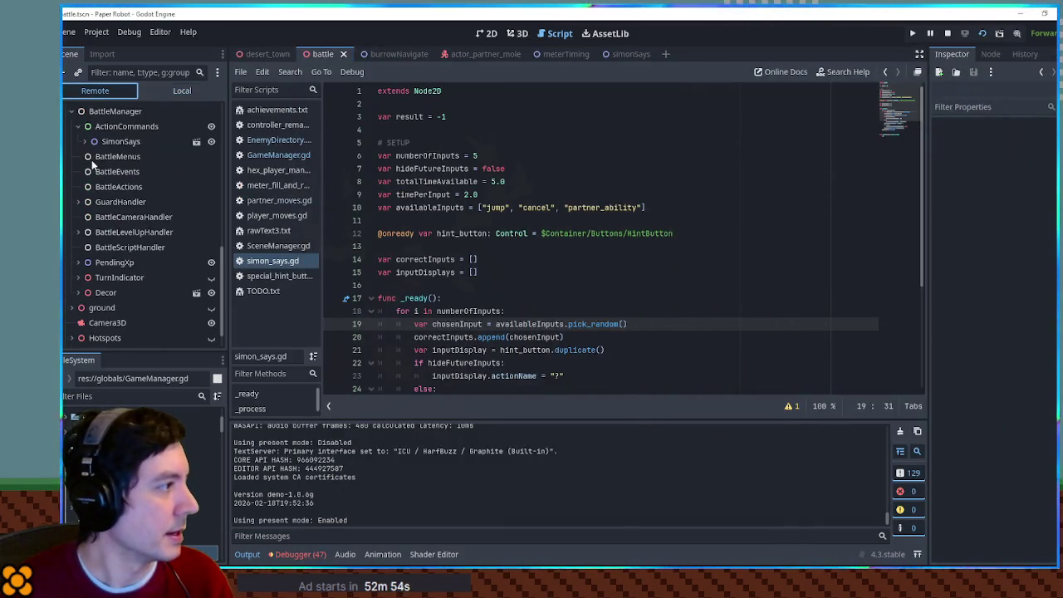
pyautogui.click(84, 141)
pyautogui.click(91, 156)
pyautogui.click(97, 171)
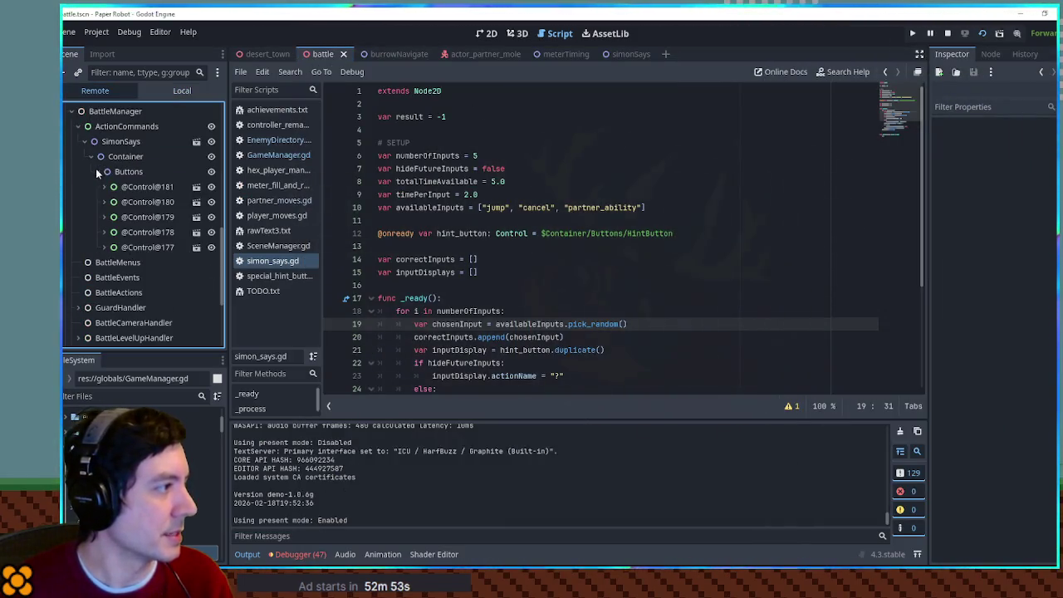
pyautogui.click(146, 202)
# Darken the copy's Modulate colour to grey, then stop the game.
pyautogui.scroll(-5, 991, 357)
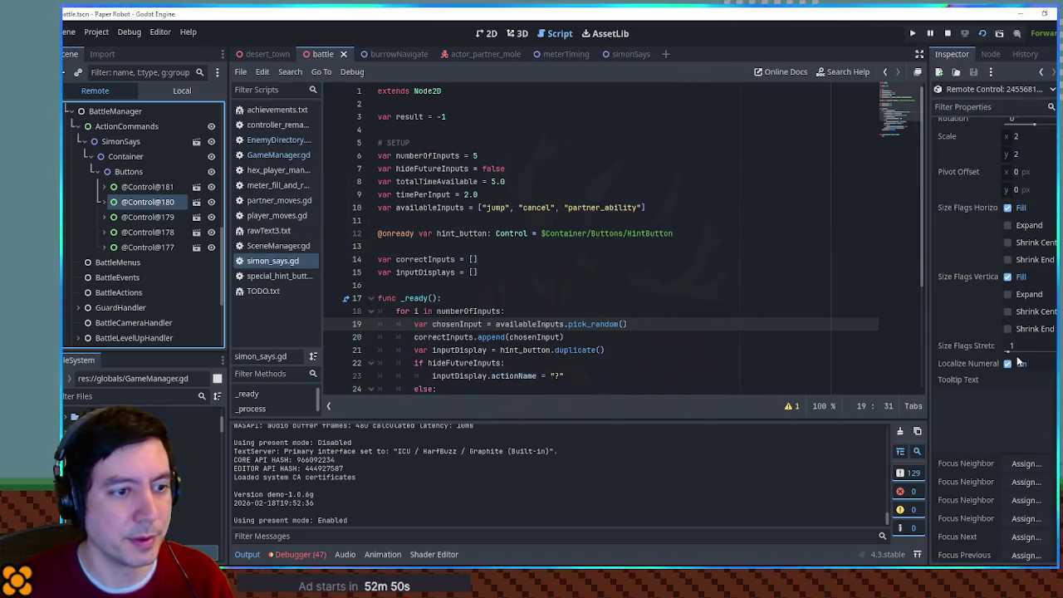
pyautogui.scroll(-5, 1020, 362)
pyautogui.click(1030, 395)
pyautogui.moveTo(984, 296)
pyautogui.mouseDown()
pyautogui.moveTo(963, 306)
pyautogui.moveTo(1018, 302)
pyautogui.moveTo(934, 300)
pyautogui.moveTo(988, 307)
pyautogui.moveTo(980, 304)
pyautogui.mouseUp()
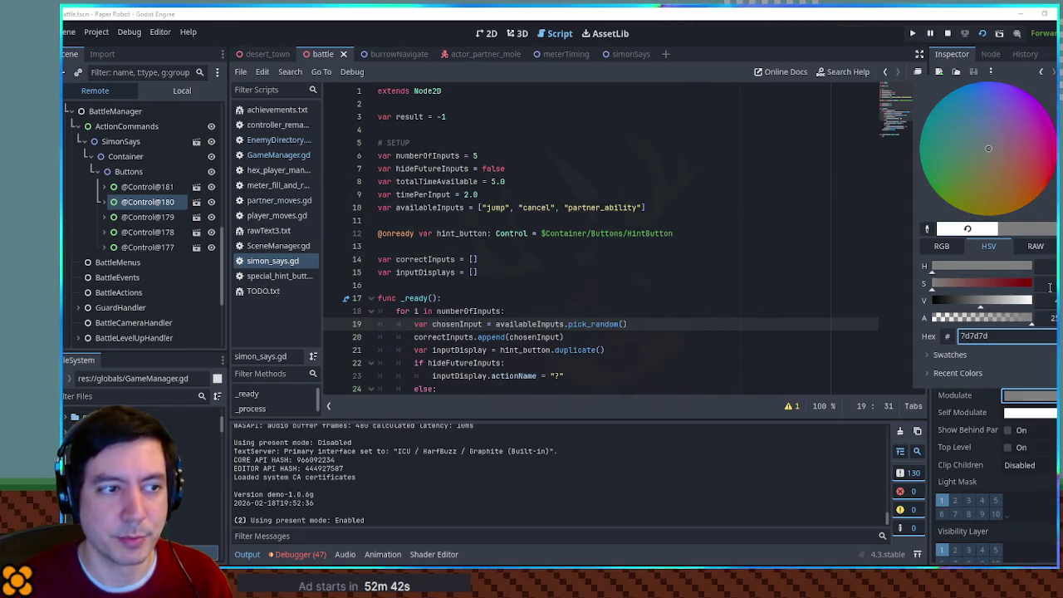
pyautogui.press('Escape')
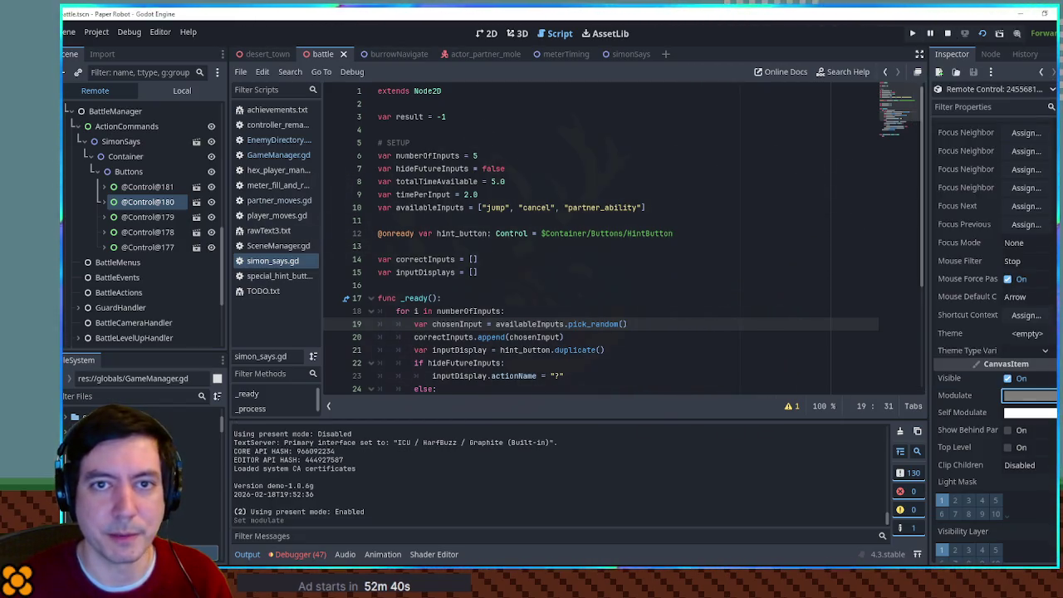
pyautogui.press('F8')
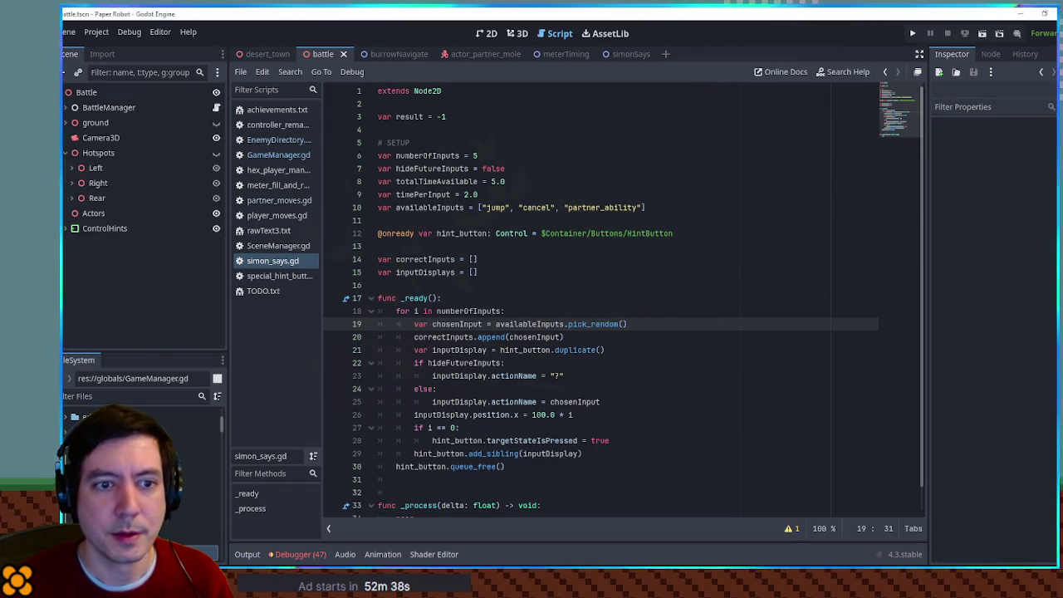
# Switch to the simonSays scene tab and open special_hint_button.gd from the script list.
pyautogui.click(573, 234)
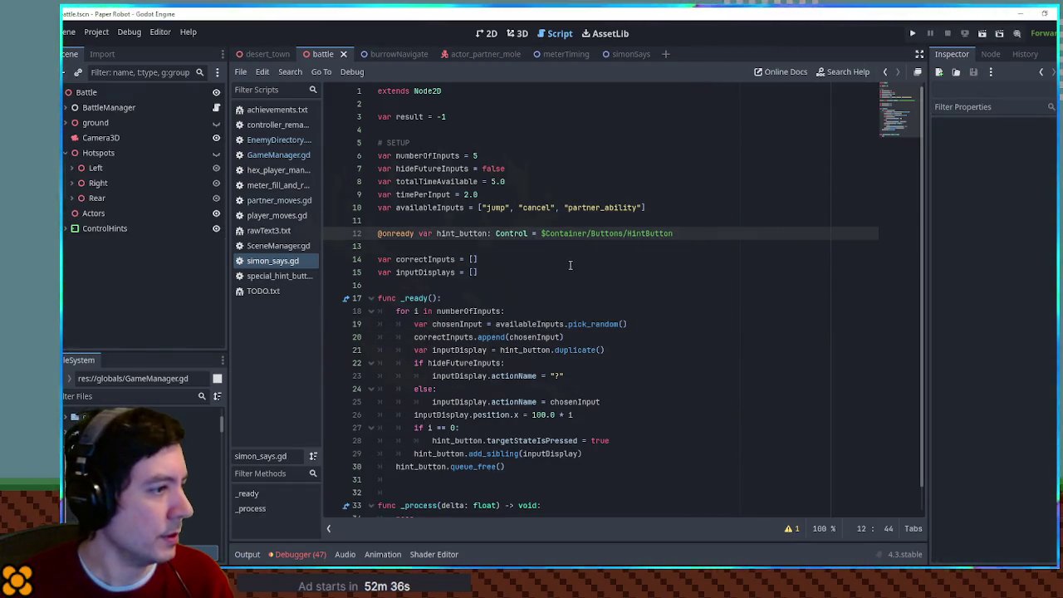
pyautogui.click(66, 228)
pyautogui.click(67, 228)
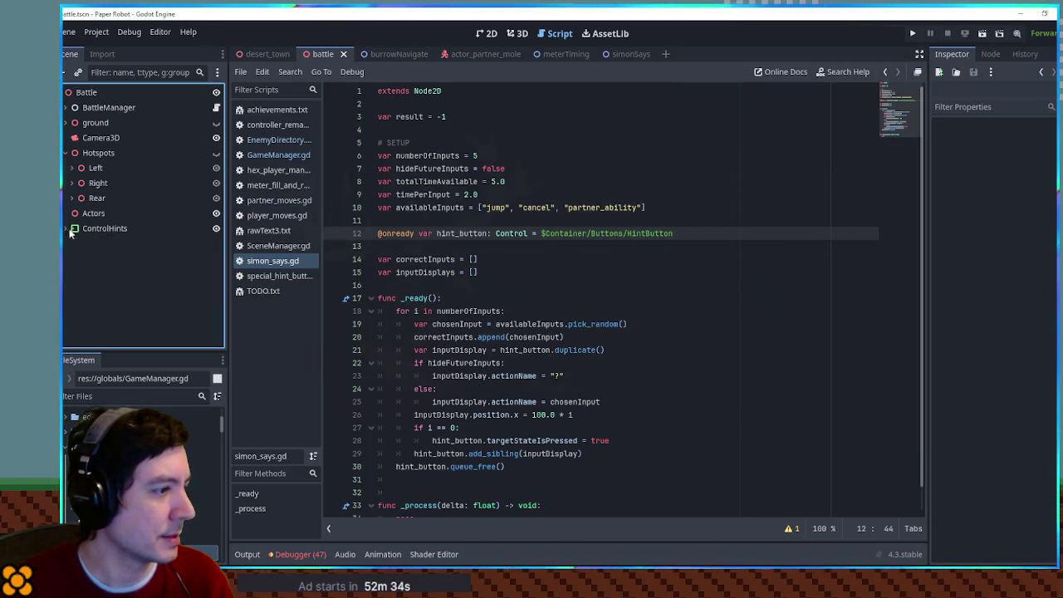
pyautogui.click(637, 55)
pyautogui.scroll(-1, 544, 379)
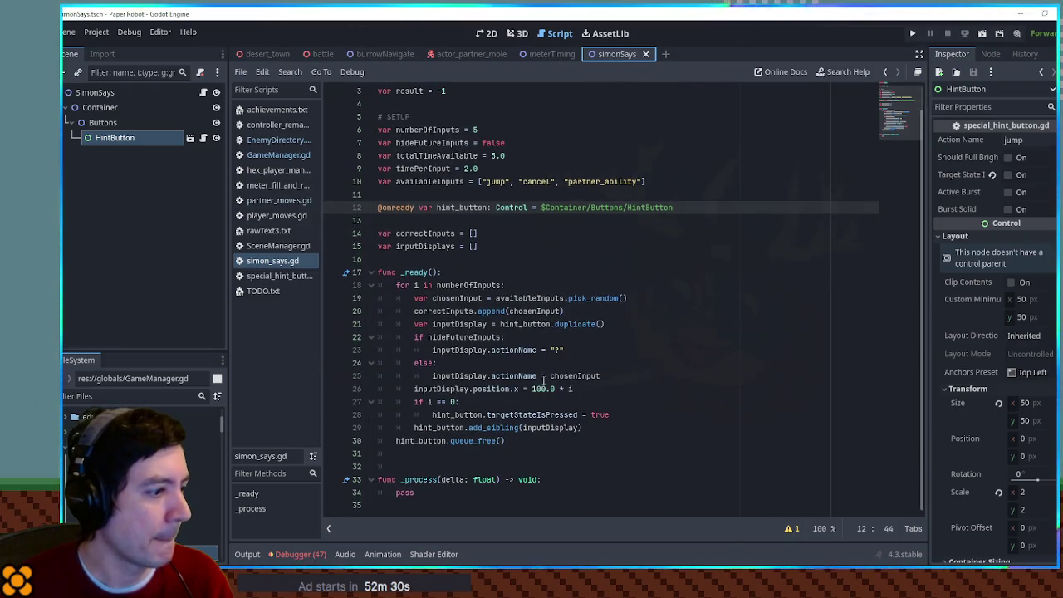
pyautogui.click(437, 428)
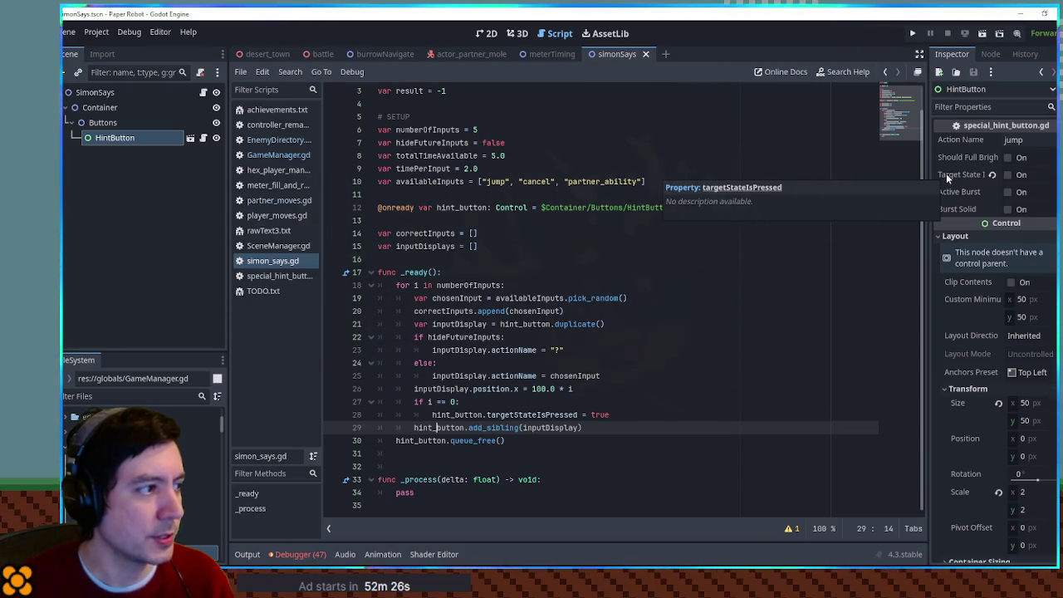
pyautogui.click(279, 276)
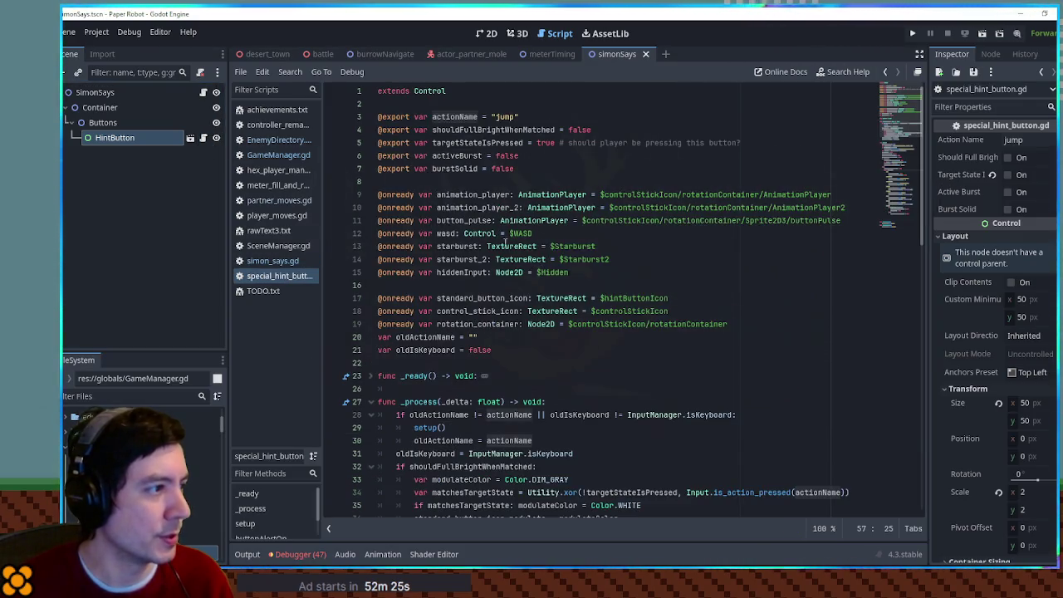
# Search special_hint_button.gd for targetStateIsPressed and examine the matchesTargetState xor check.
pyautogui.doubleClick(477, 142)
pyautogui.hotkey('ctrl', 'f')
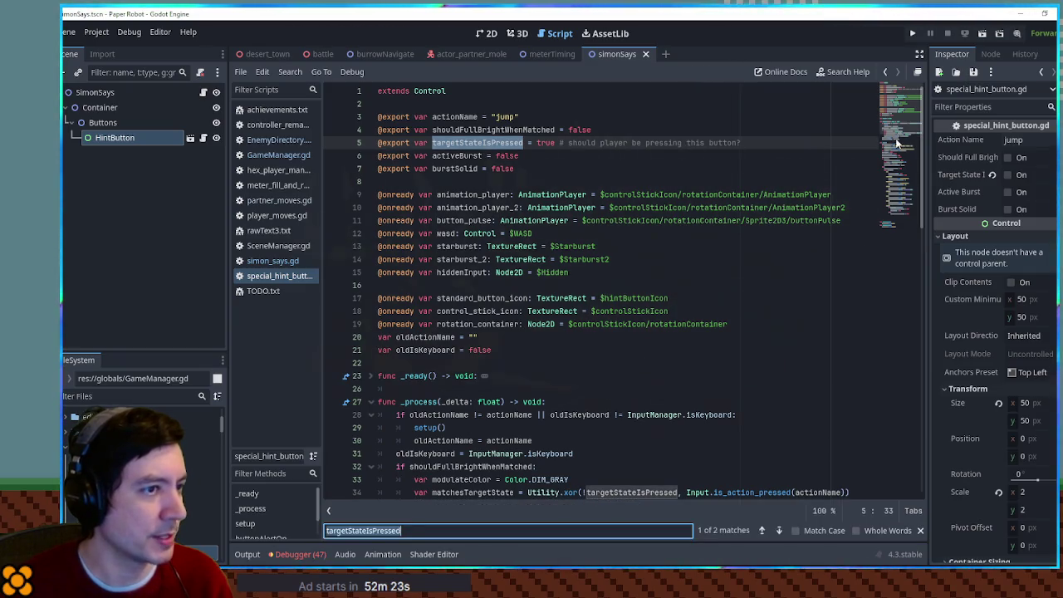
pyautogui.click(894, 162)
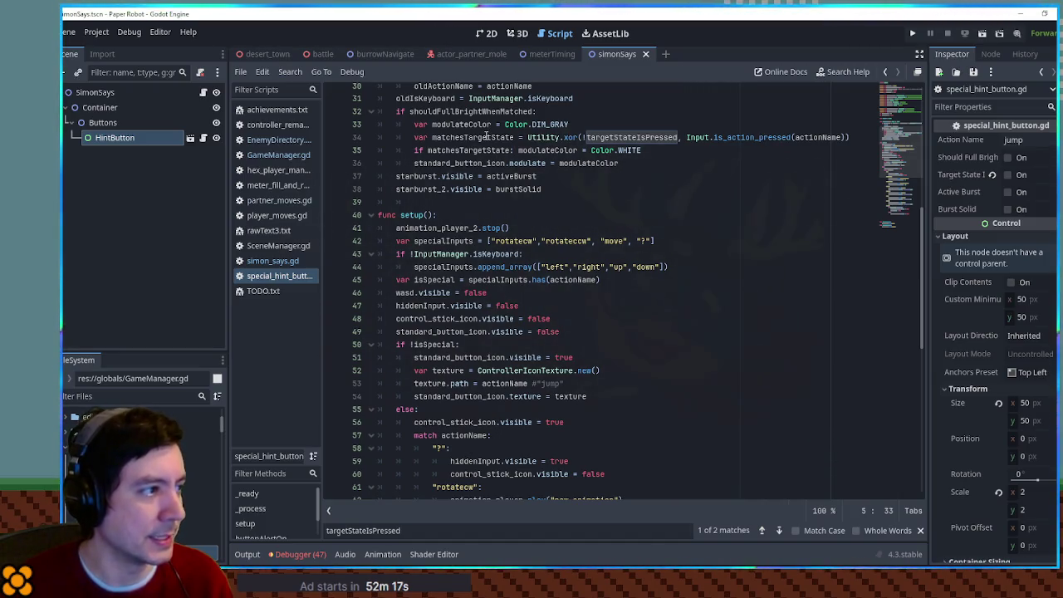
pyautogui.doubleClick(486, 137)
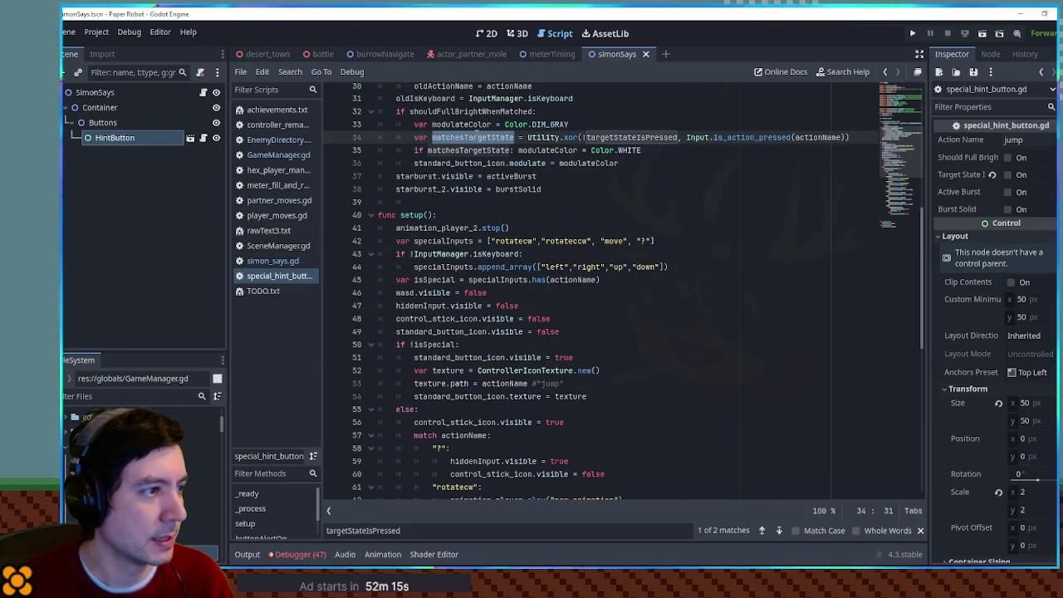
pyautogui.doubleClick(466, 112)
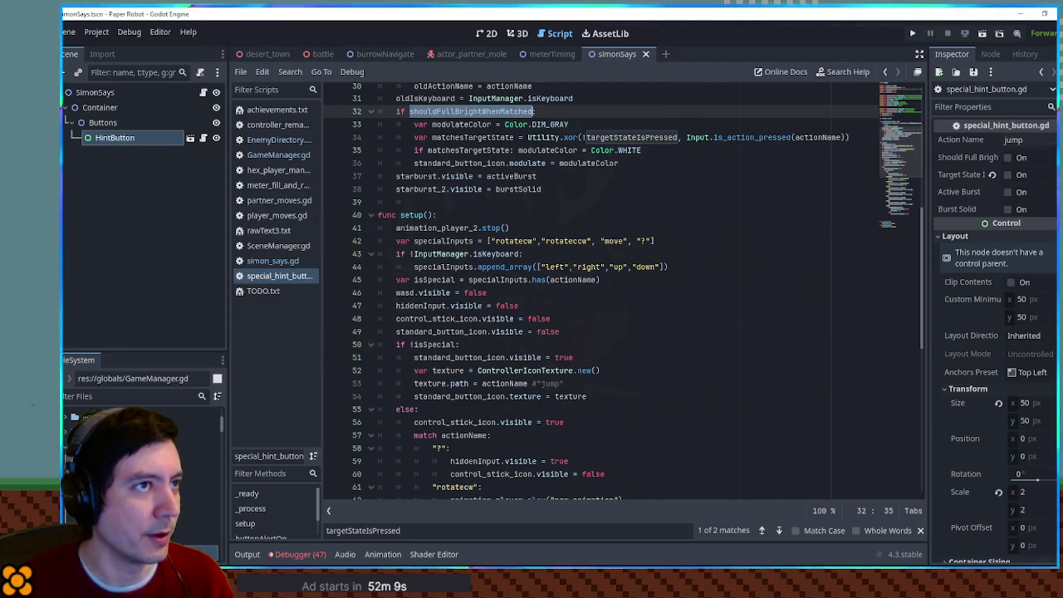
pyautogui.doubleClick(633, 135)
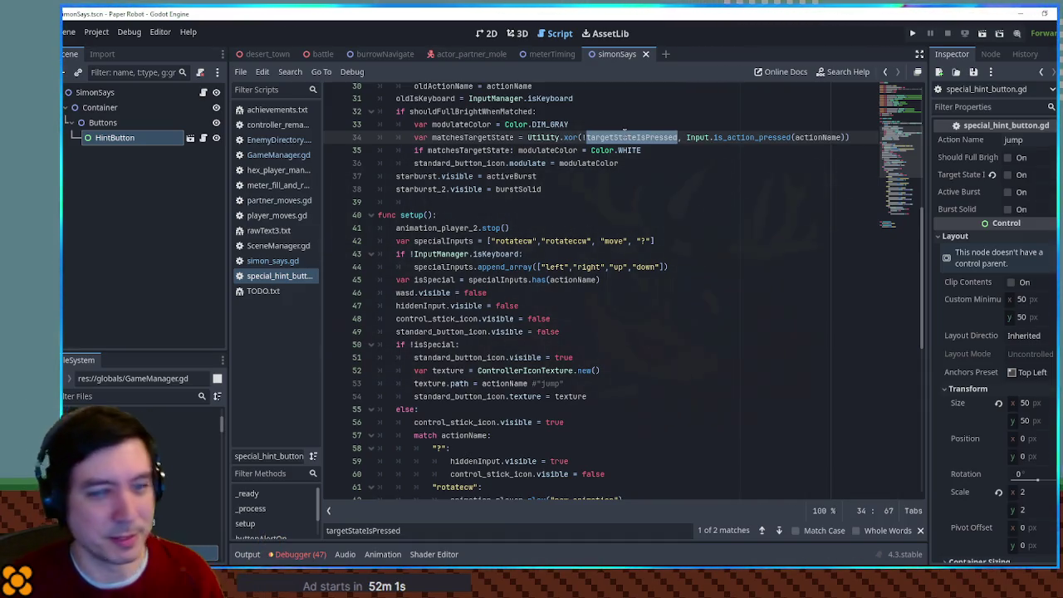
# Highlight the modulateColor uses, check HintButton in 2D, then close special_hint_button.gd.
pyautogui.scroll(8, 655, 227)
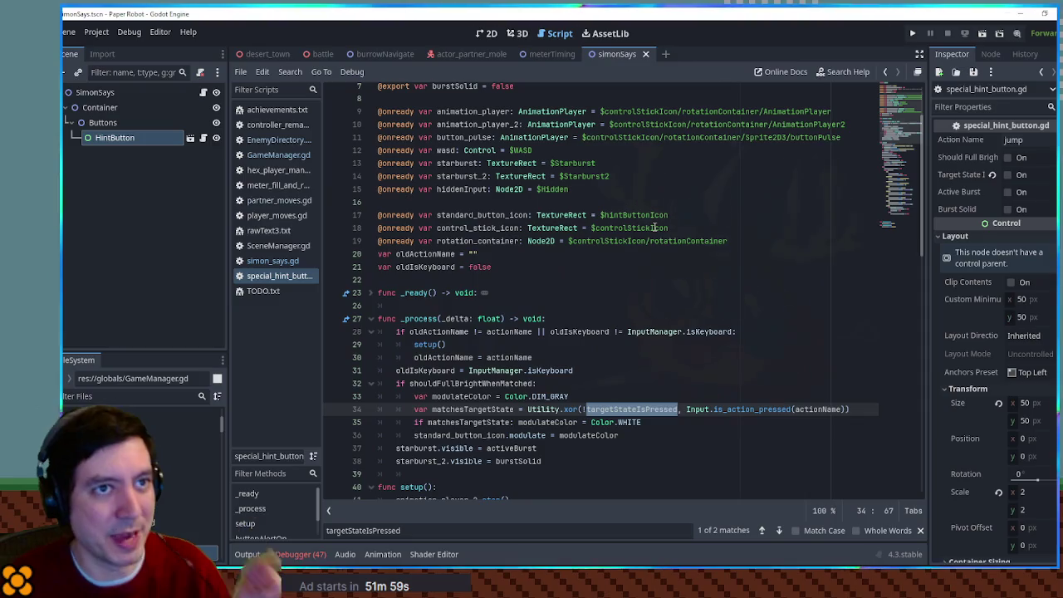
pyautogui.scroll(2, 649, 226)
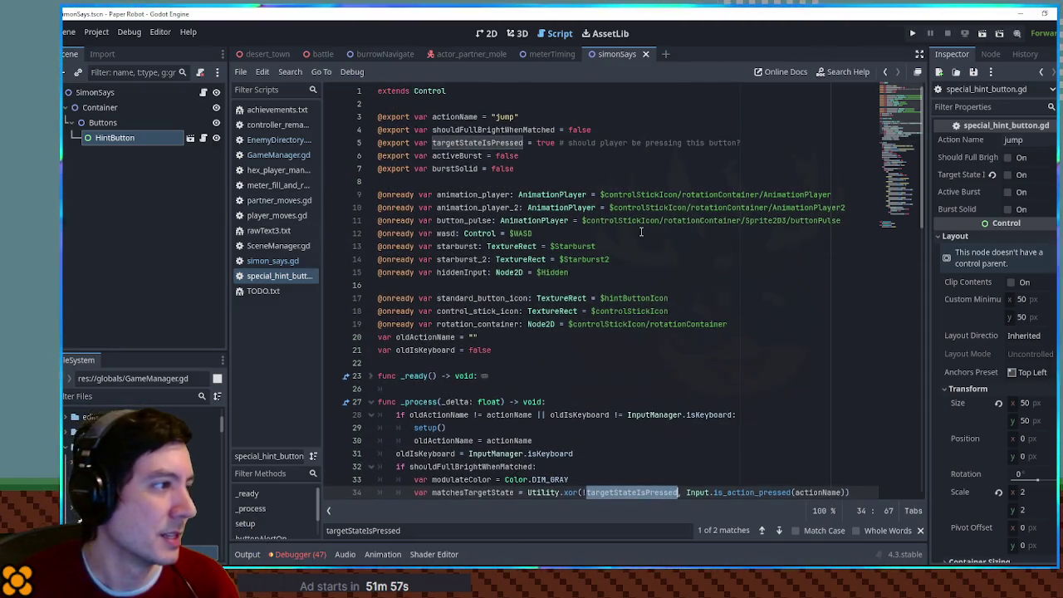
pyautogui.scroll(-5, 641, 232)
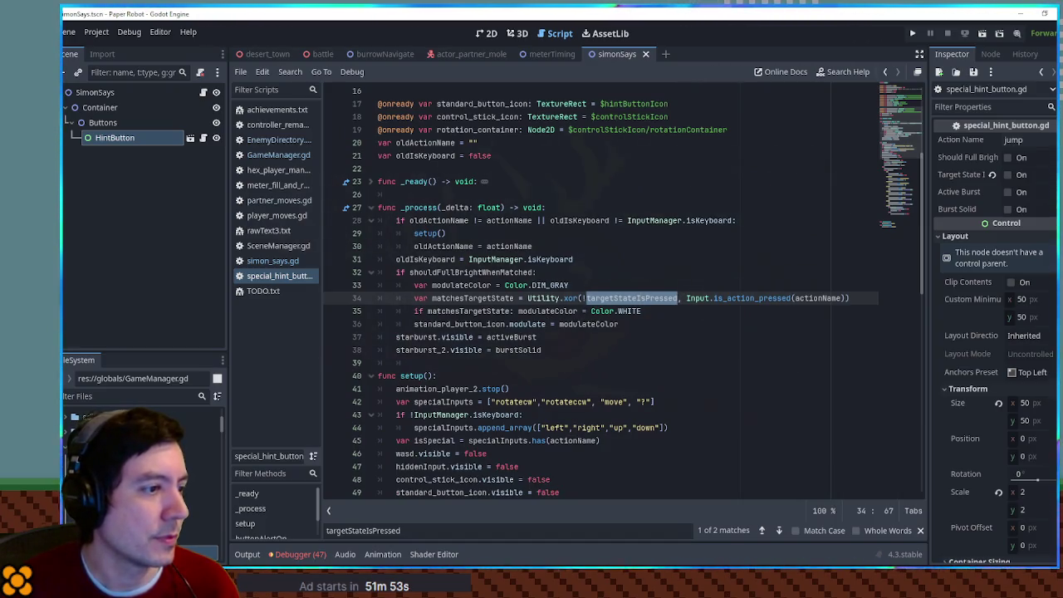
pyautogui.click(555, 312)
pyautogui.doubleClick(555, 311)
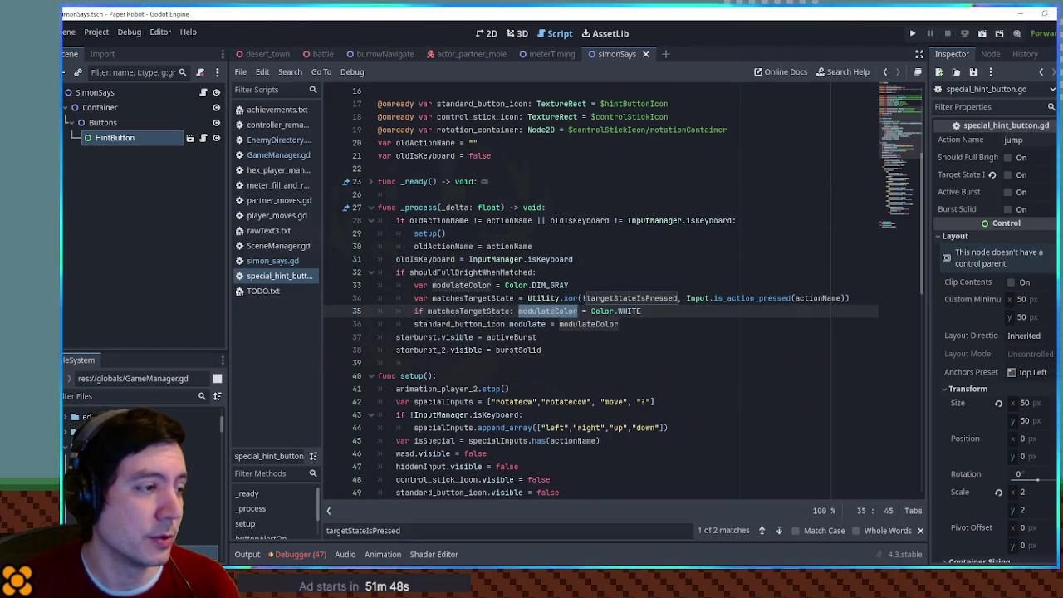
pyautogui.click(488, 33)
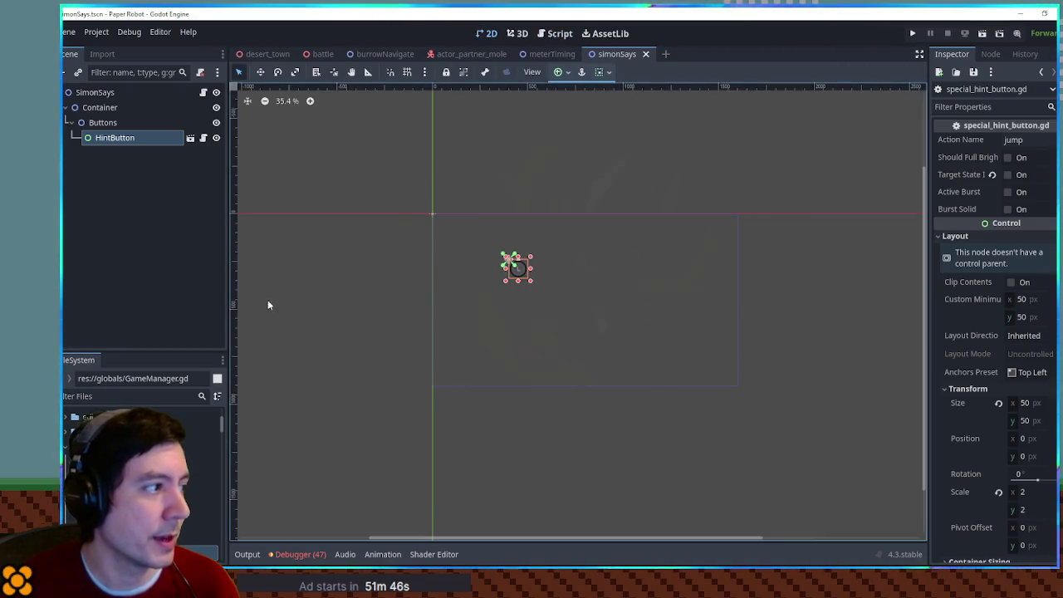
pyautogui.click(563, 35)
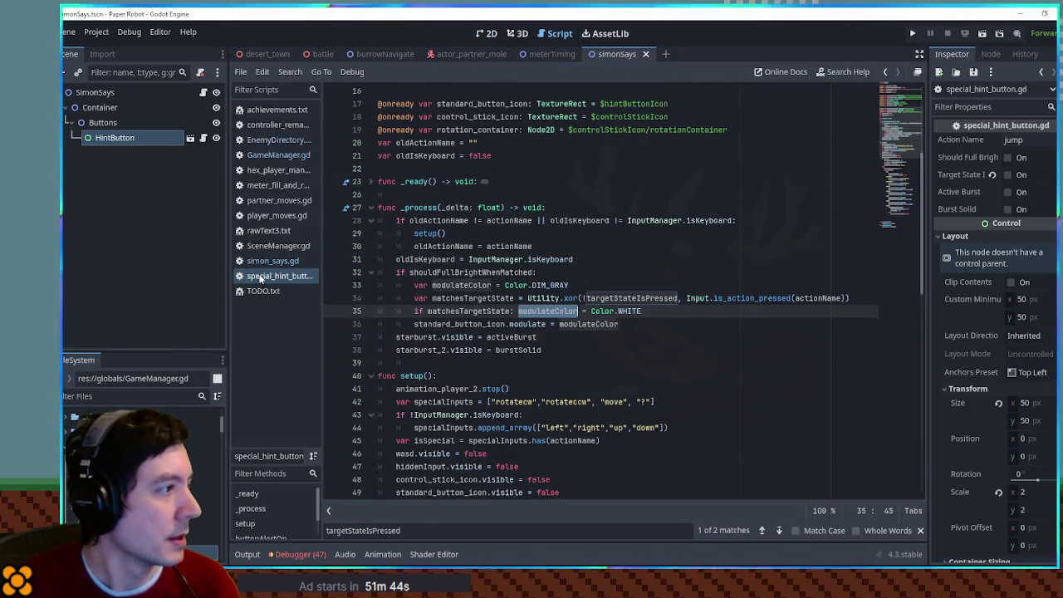
pyautogui.middleClick(249, 274)
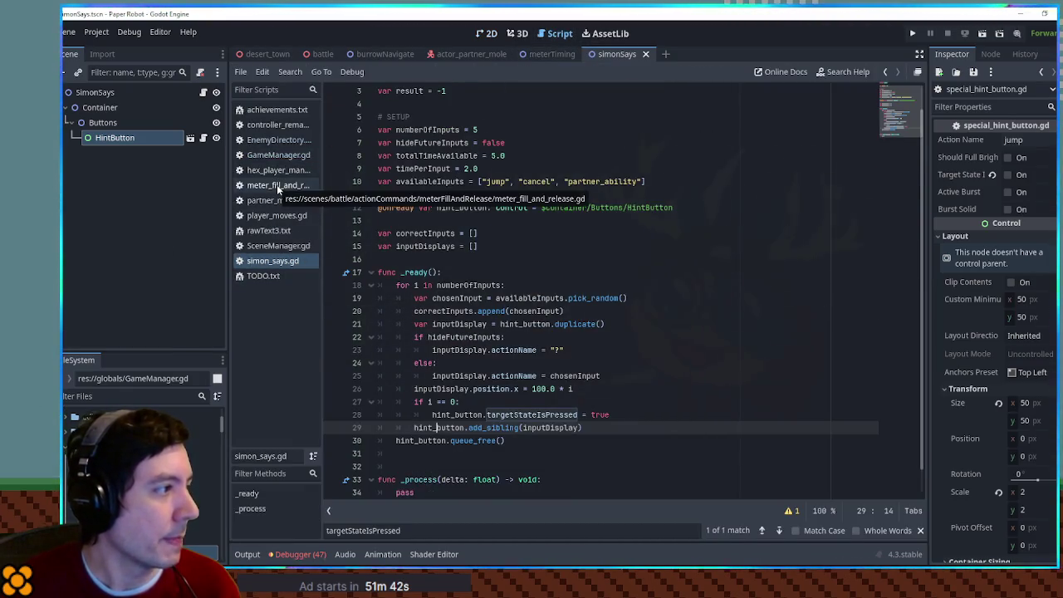
# Close meter_fill_and_release.gd and remove the if i == 0 line, unindenting the targetStateIsPressed assignment.
pyautogui.middleClick(277, 184)
pyautogui.scroll(-2, 491, 438)
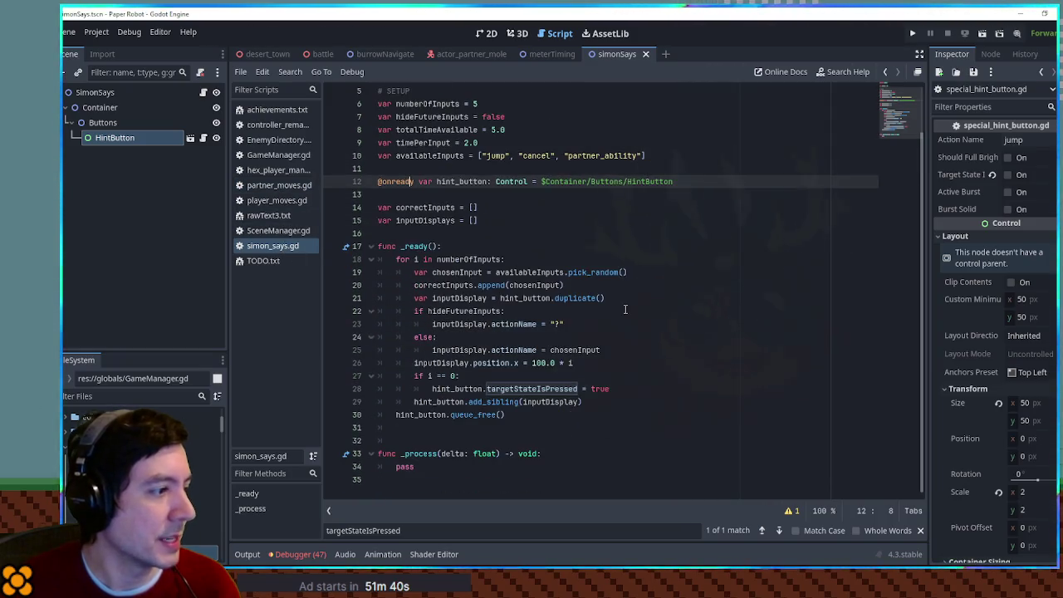
pyautogui.moveTo(611, 388); pyautogui.dragTo(516, 388)
pyautogui.click(455, 375)
pyautogui.hotkey('ctrl', 'shift', 'k')
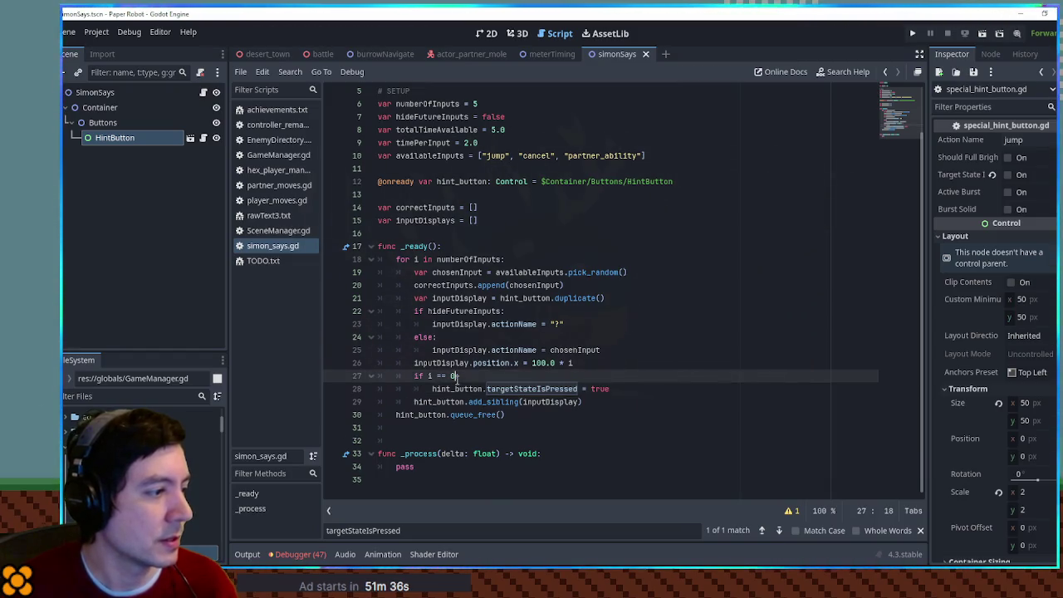
pyautogui.hotkey('shift', 'Tab')
pyautogui.doubleClick(514, 375)
pyautogui.keyDown('shift'); pyautogui.click(591, 375); pyautogui.keyUp('shift')
# Set HintButton's Visibility Modulate colour to about half transparent.
pyautogui.click(131, 138)
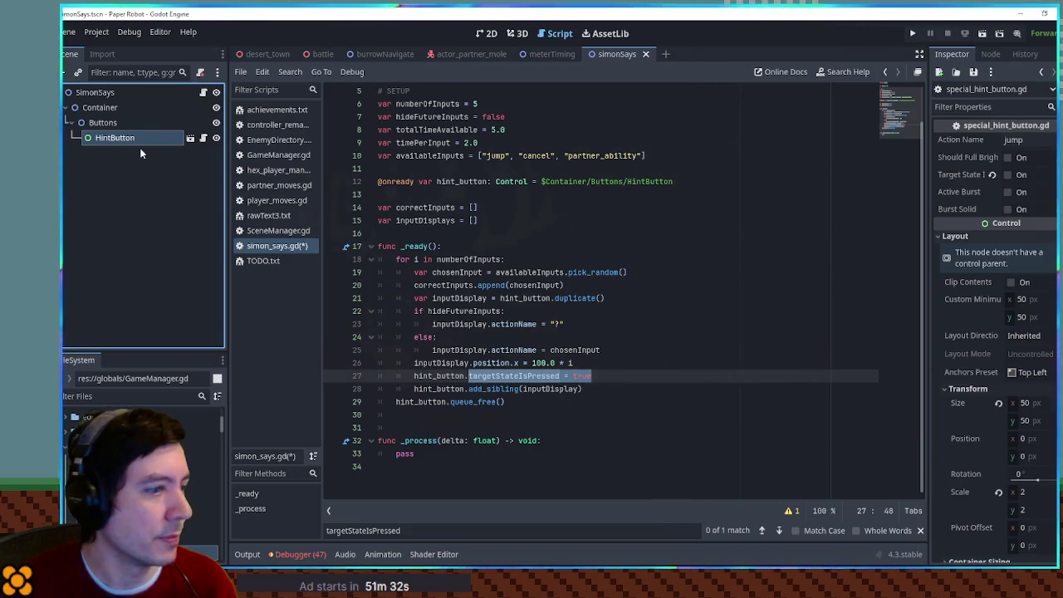
pyautogui.scroll(-5, 950, 396)
pyautogui.click(986, 416)
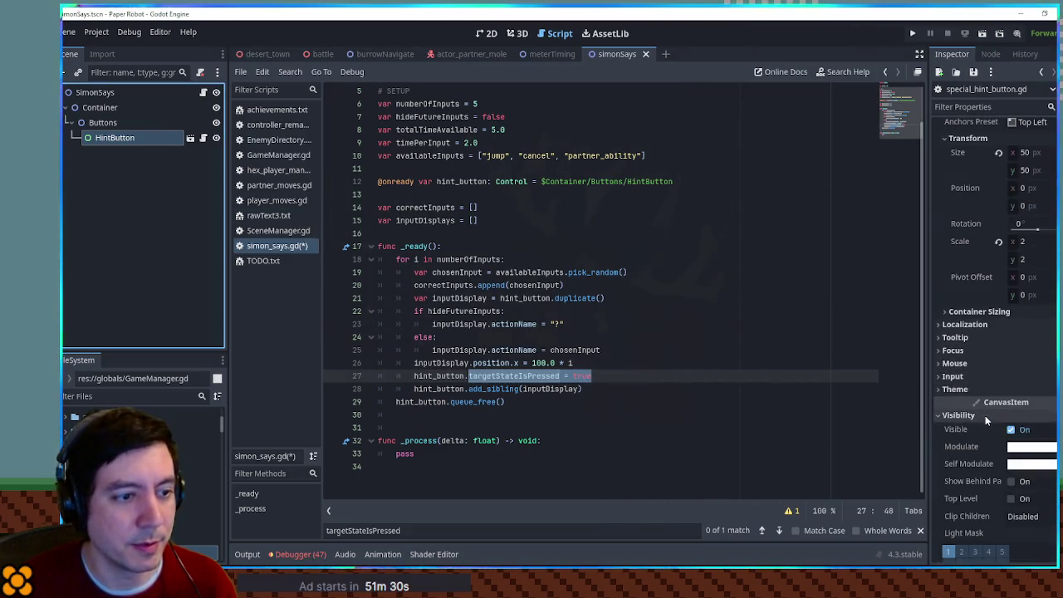
pyautogui.click(1020, 448)
pyautogui.click(982, 369)
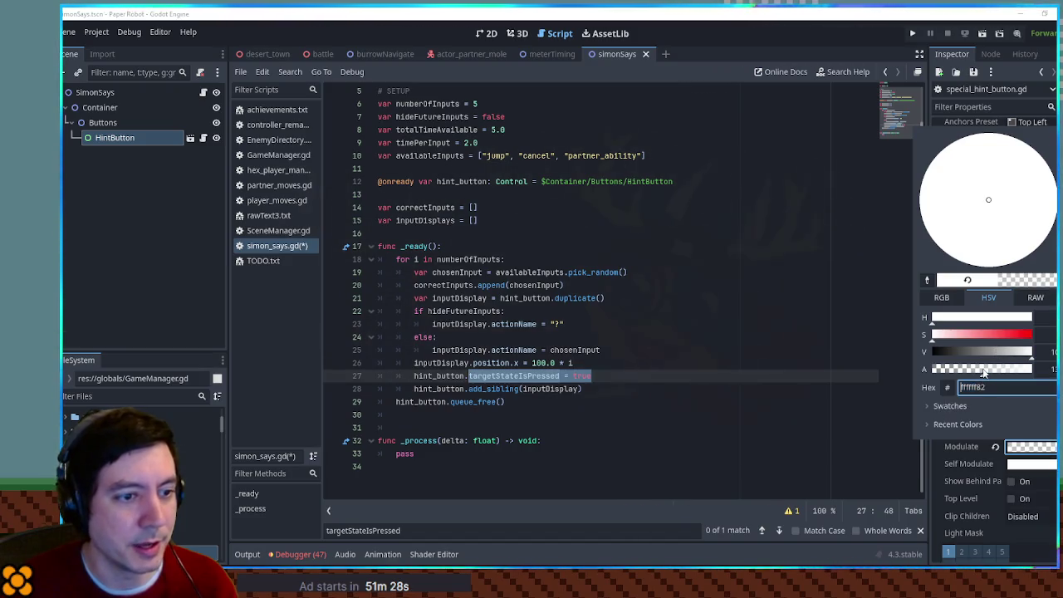
pyautogui.press('Escape')
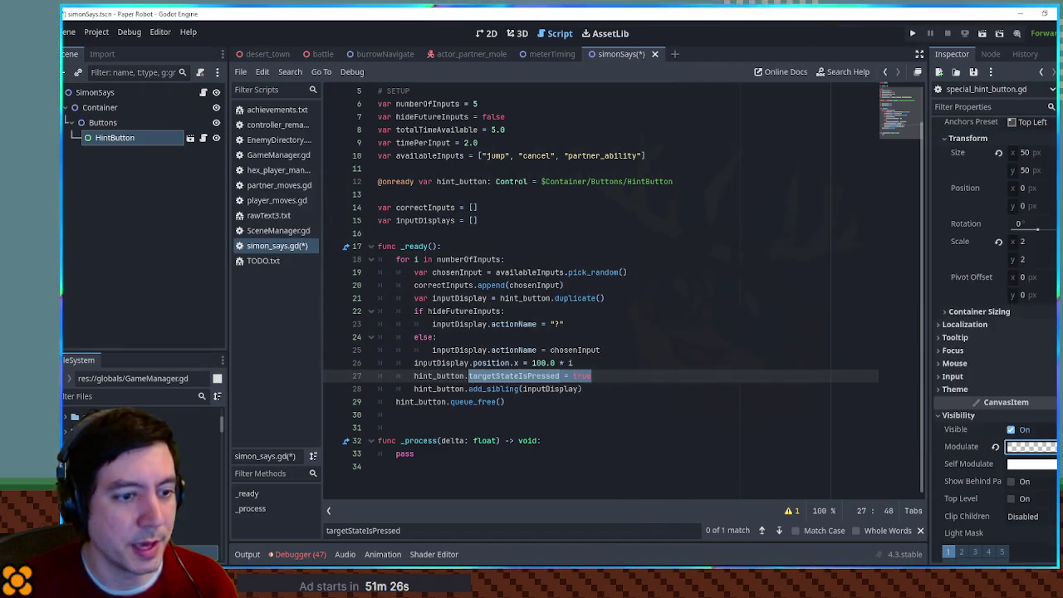
# Delete the targetStateIsPressed = true line and save simon_says.gd.
pyautogui.click(624, 379)
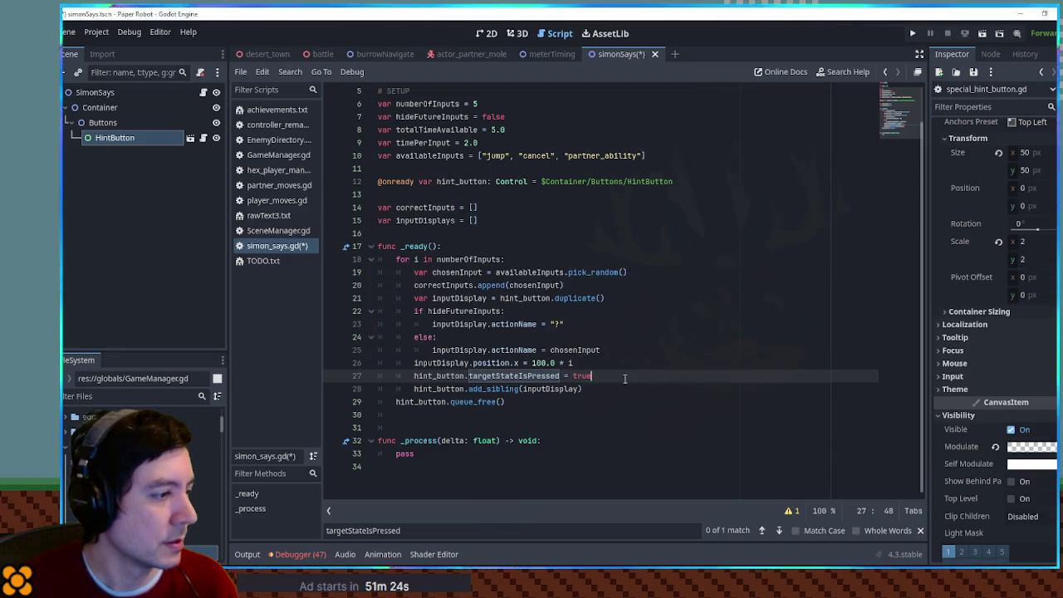
pyautogui.hotkey('ctrl', 'shift', 'k')
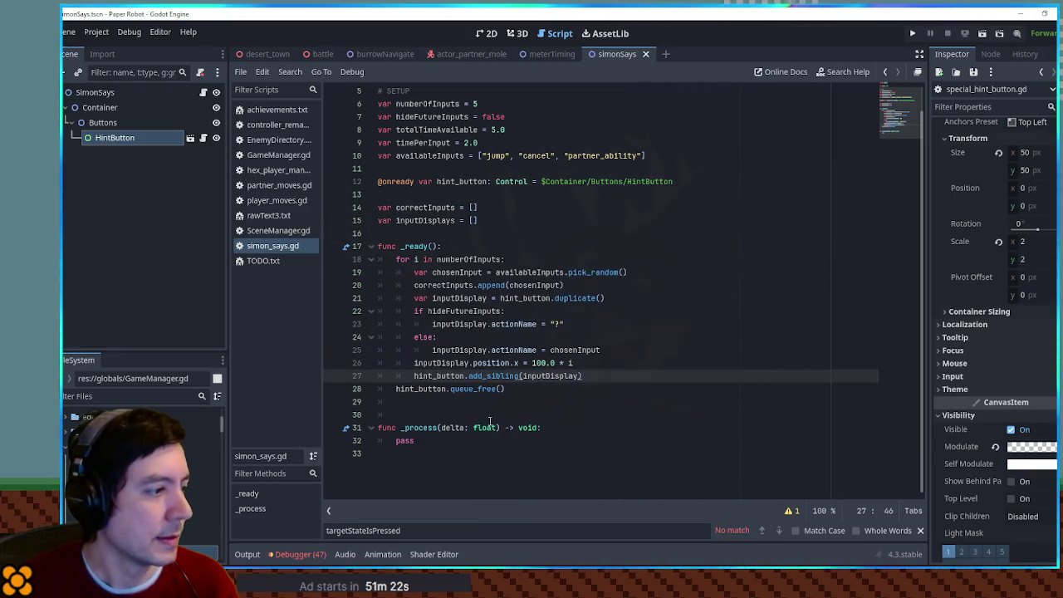
pyautogui.click(442, 441)
pyautogui.hotkey('ctrl', 's')
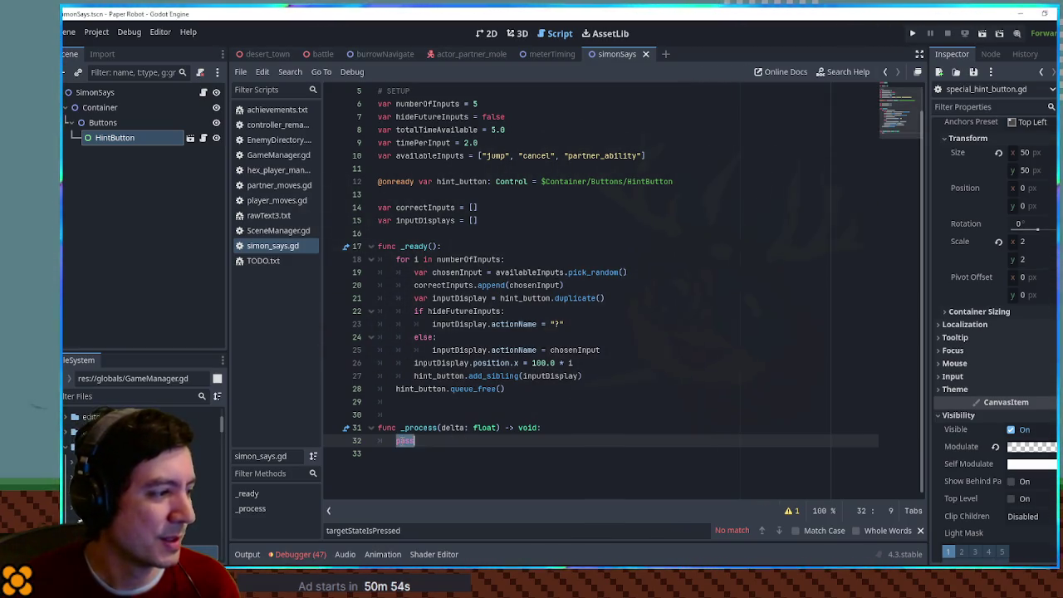
# Declare var buttonTimer = 0.0 below inputDisplays and begin another variable line.
pyautogui.click(504, 217)
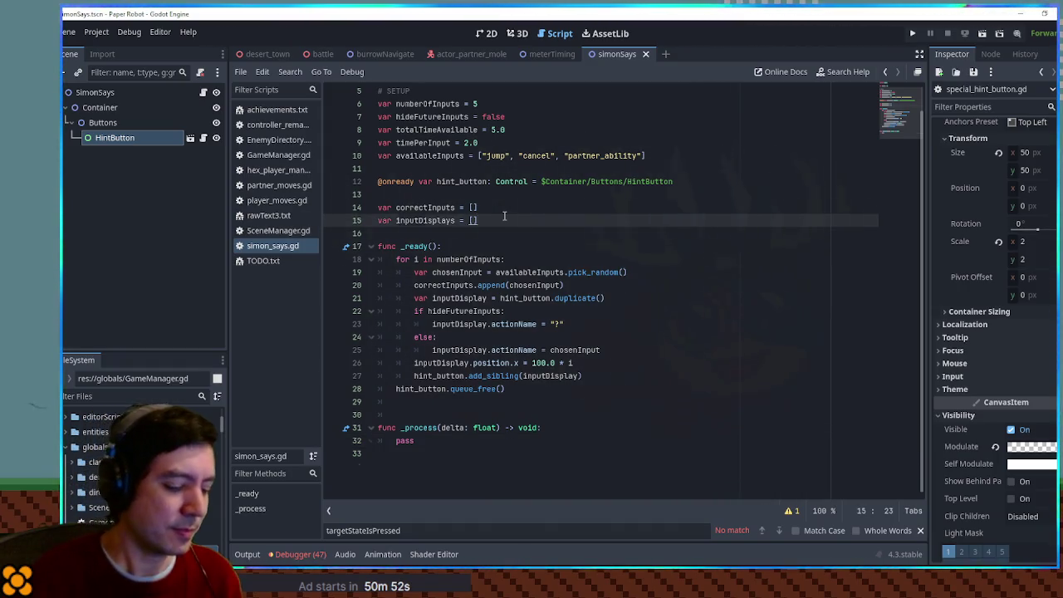
pyautogui.press('Return')
pyautogui.write('var timer =')
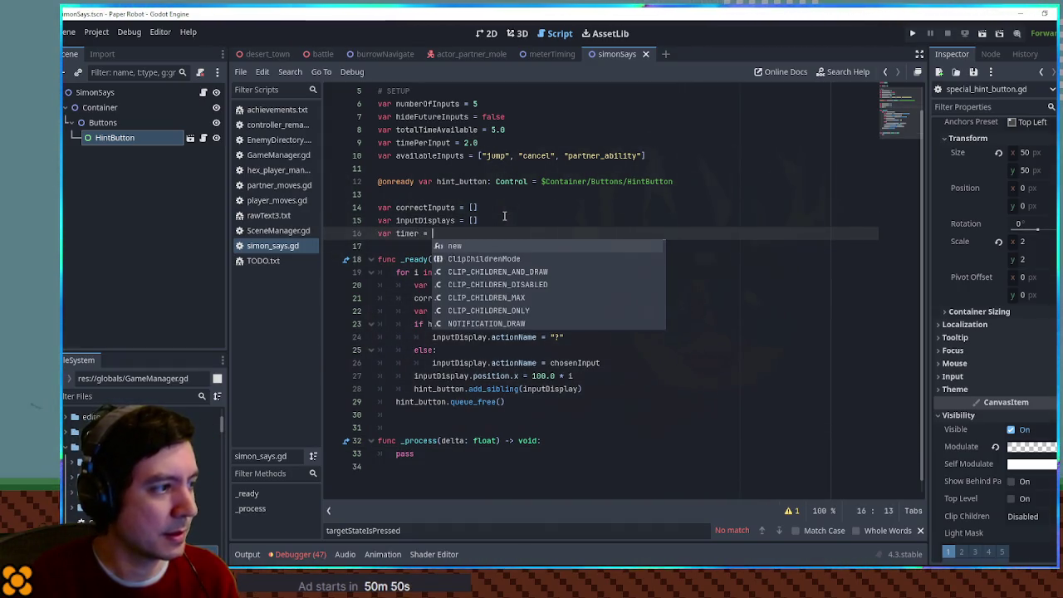
pyautogui.press('BackSpace')
pyautogui.press('BackSpace')
pyautogui.press('BackSpace')
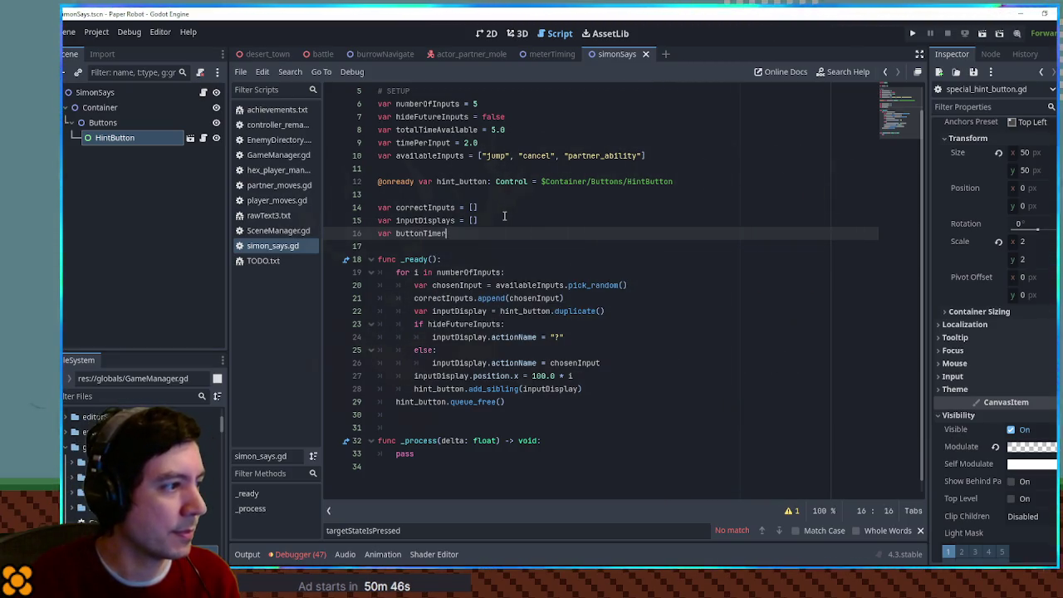
pyautogui.write('= 0.0')
pyautogui.press('Return')
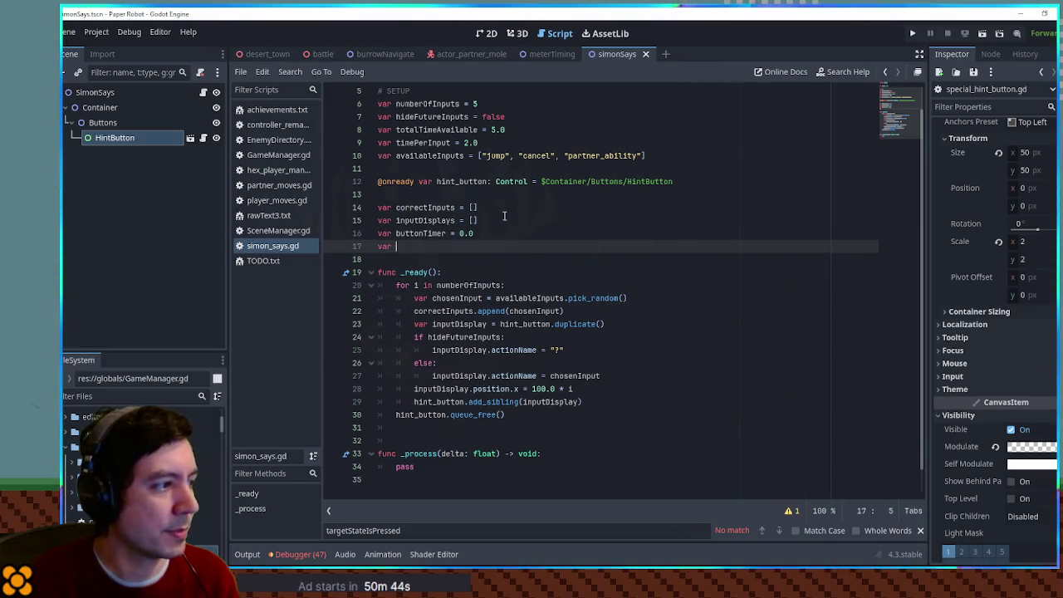
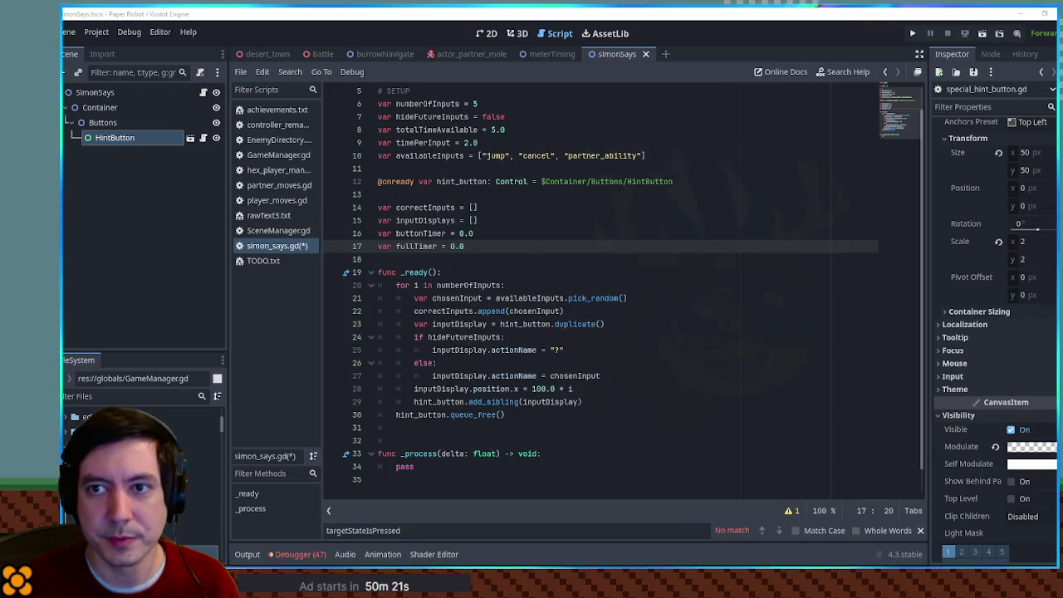
# Switch from simon_says.gd in Godot to SoundboardService.cs in Visual Studio.
pyautogui.hotkey('alt', 'Tab')
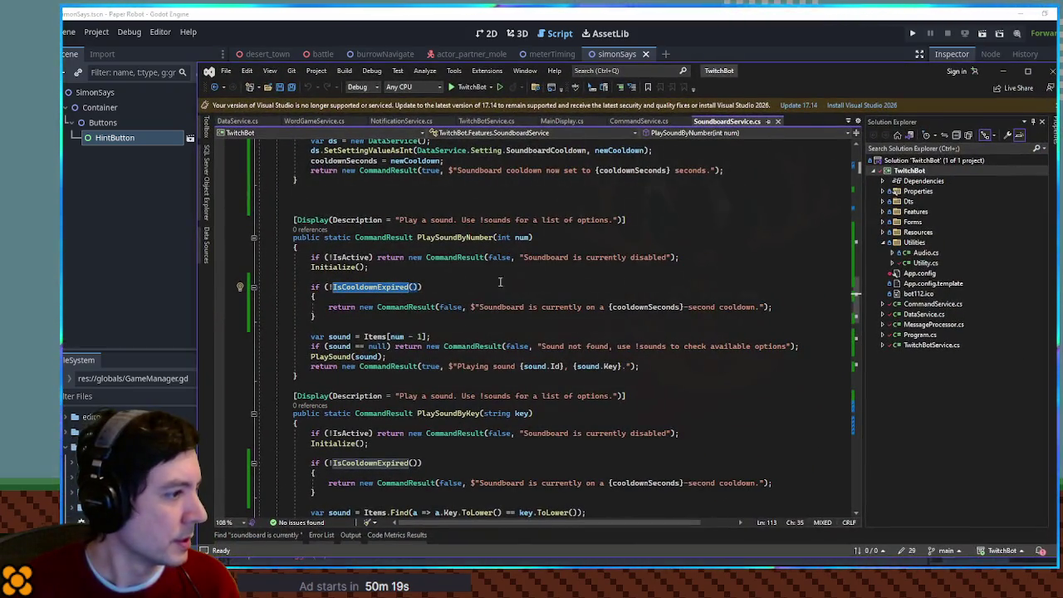
# Jump to the IsCooldownExpired definition and inspect secondsSinceLastSound, lastSoundTime and cooldownSeconds.
pyautogui.click(332, 301)
pyautogui.doubleClick(365, 288)
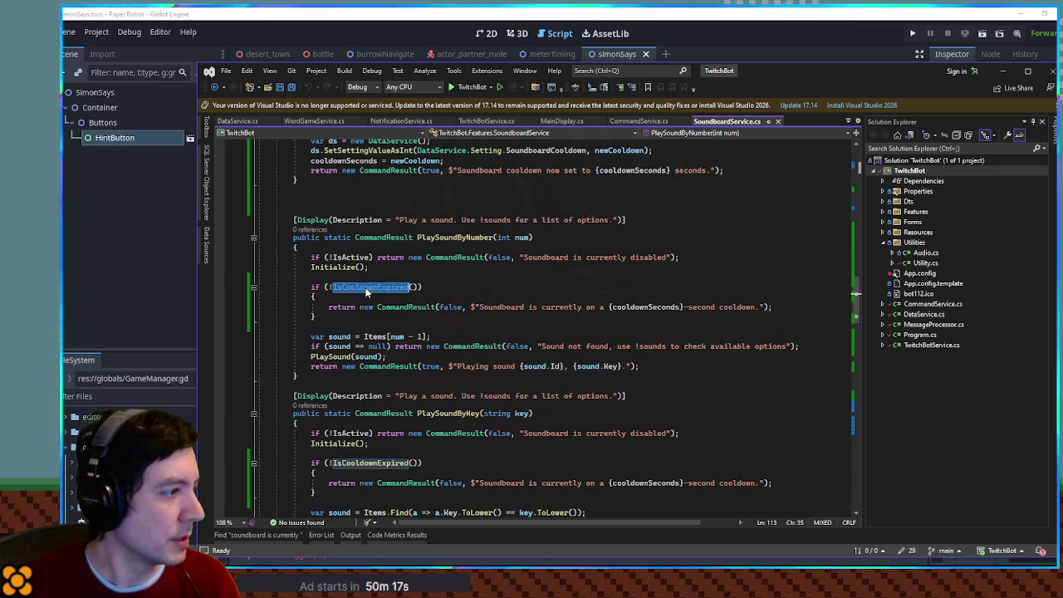
pyautogui.press('F12')
pyautogui.doubleClick(384, 289)
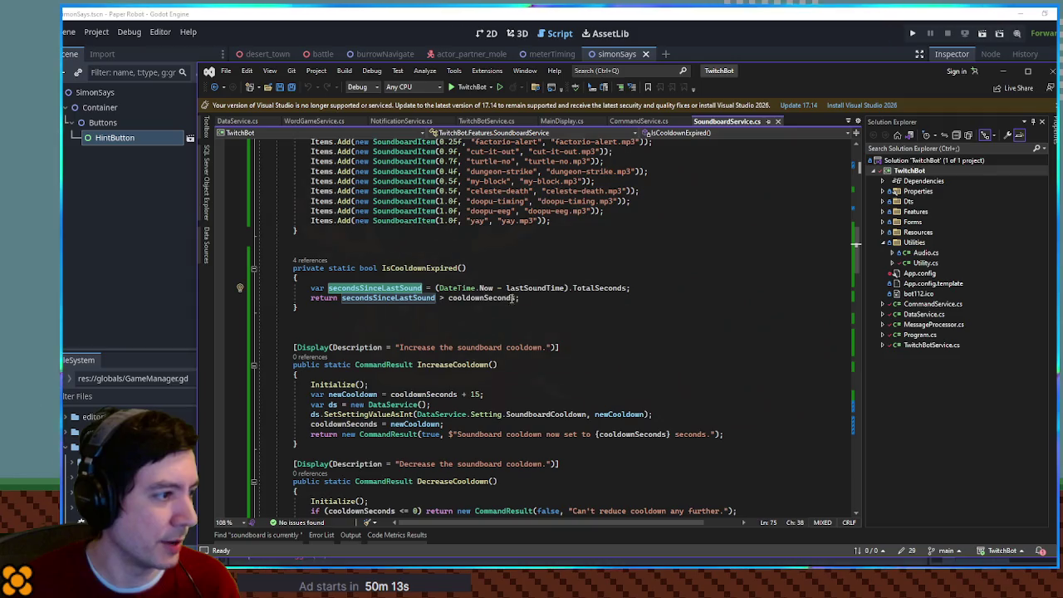
pyautogui.click(485, 288)
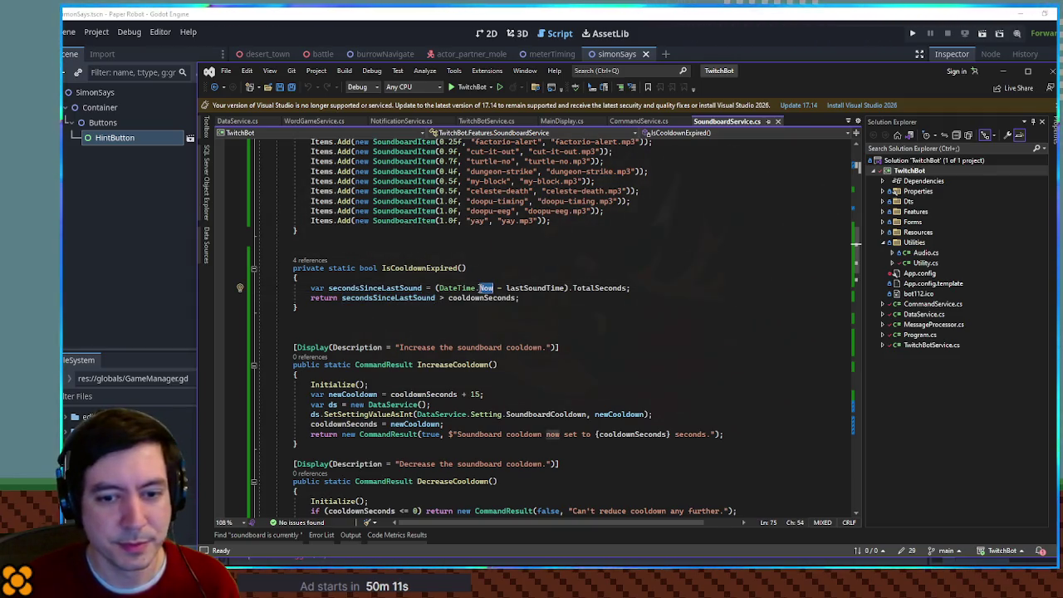
pyautogui.doubleClick(526, 290)
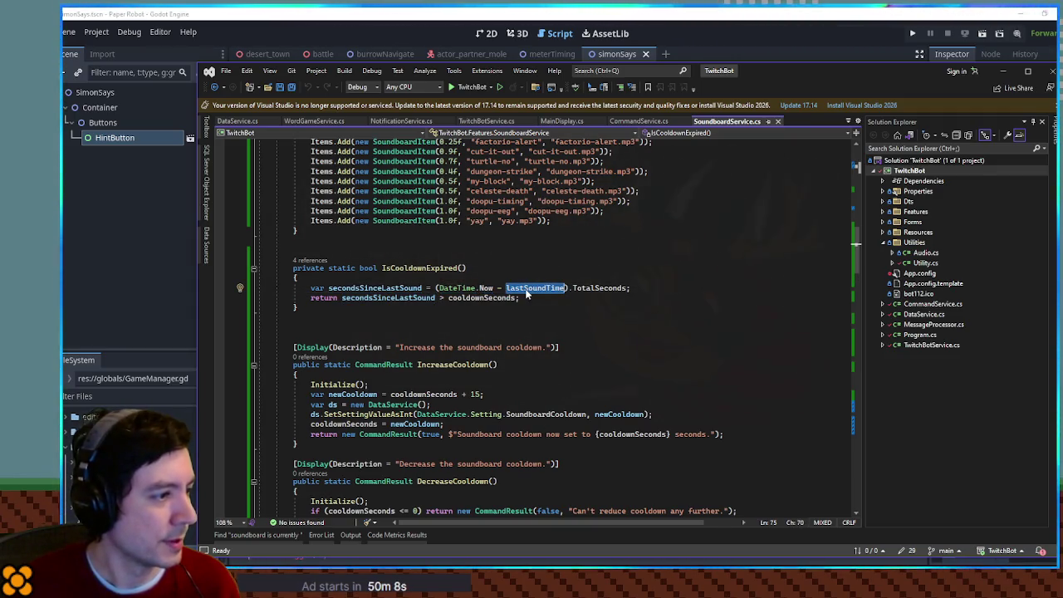
pyautogui.doubleClick(604, 290)
pyautogui.click(501, 300)
pyautogui.doubleClick(501, 301)
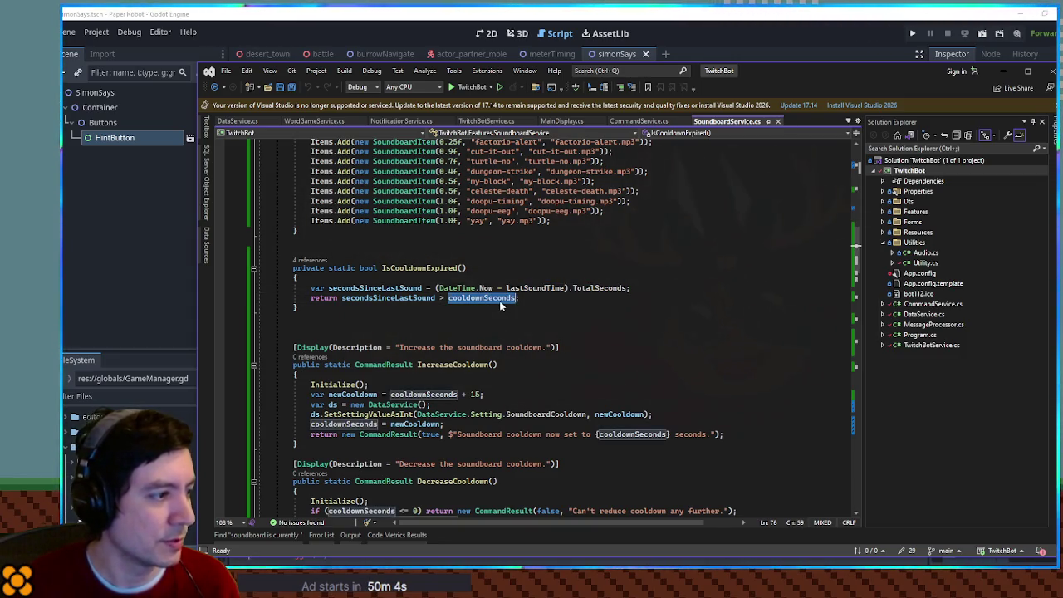
# Check how cooldownSeconds and newCooldown are used in IncreaseCooldown.
pyautogui.scroll(5, 501, 301)
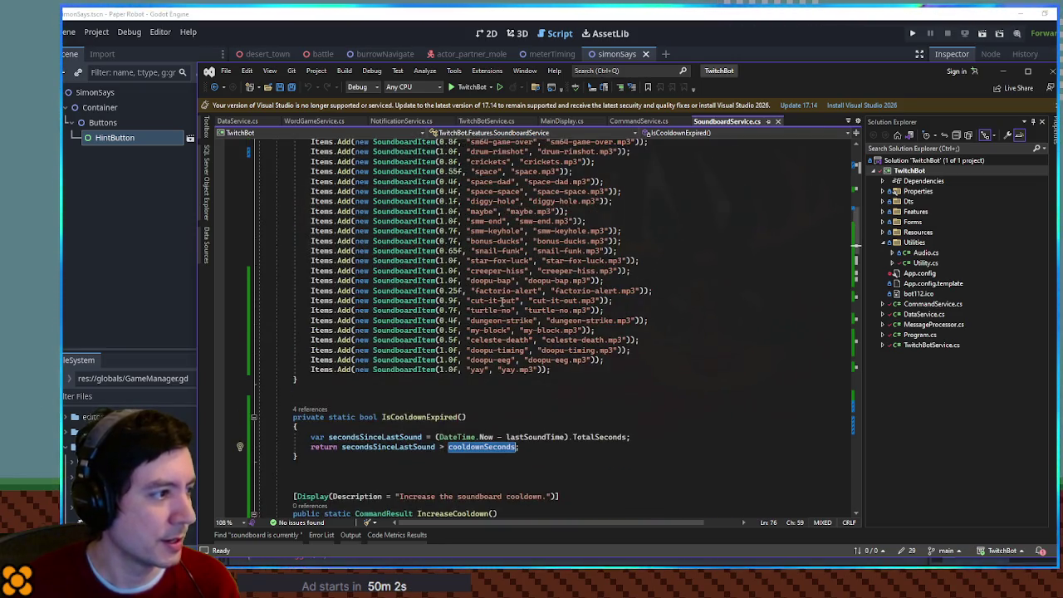
pyautogui.scroll(-8, 505, 301)
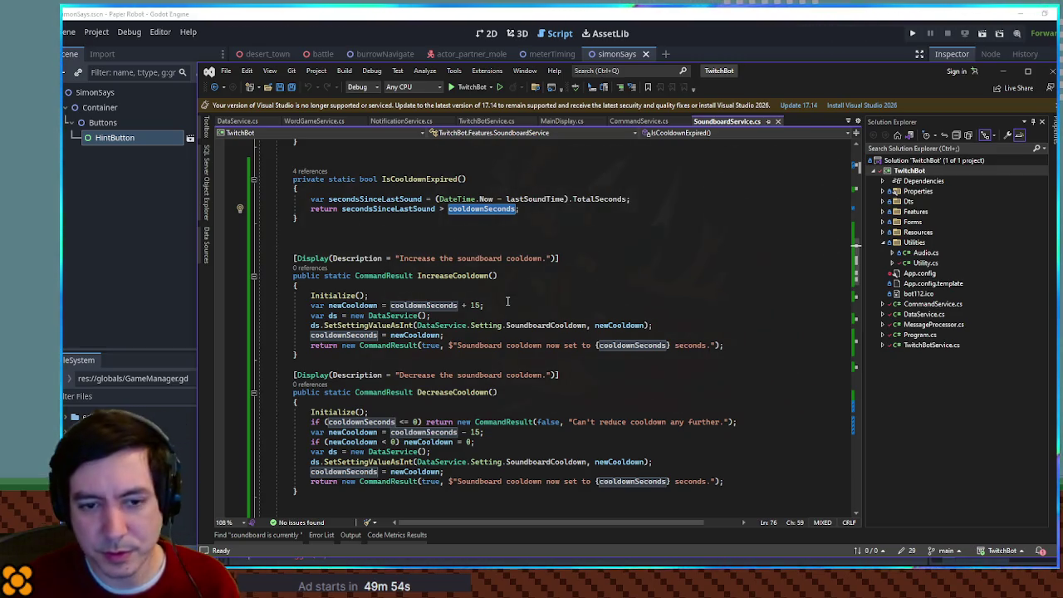
pyautogui.click(639, 346)
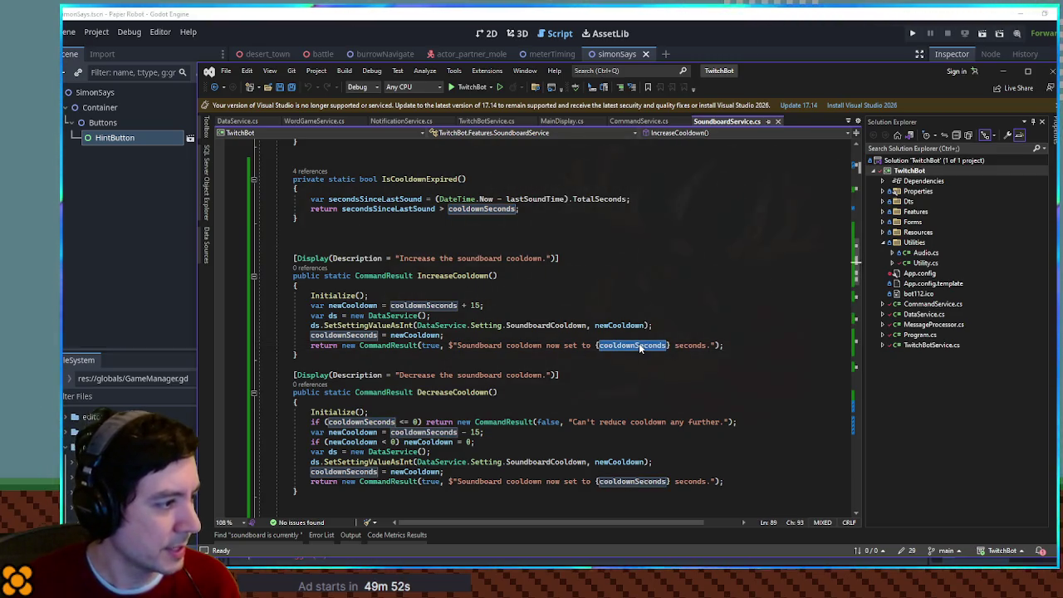
pyautogui.click(426, 336)
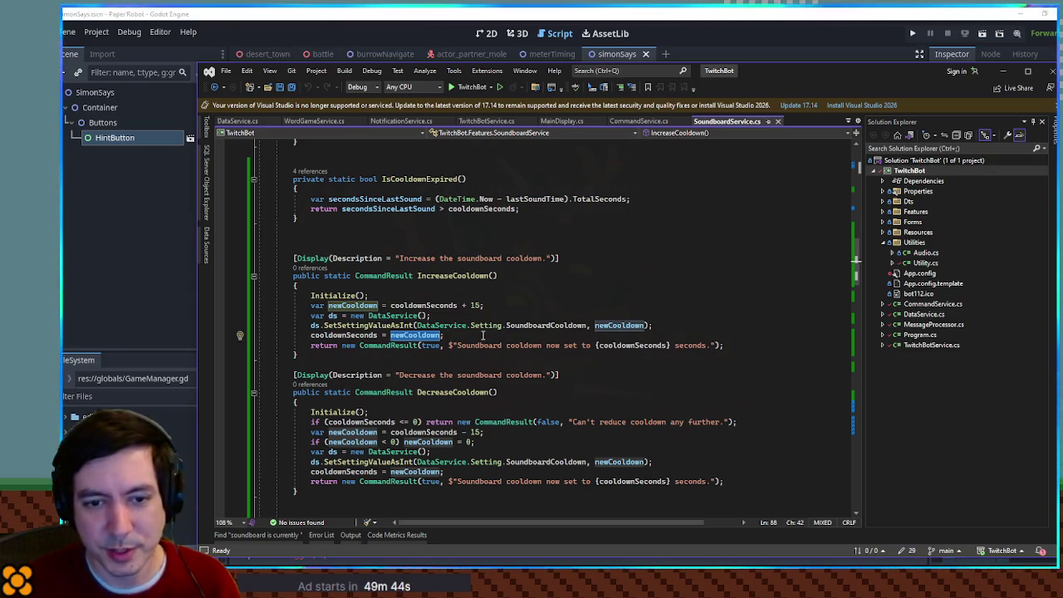
pyautogui.scroll(5, 615, 304)
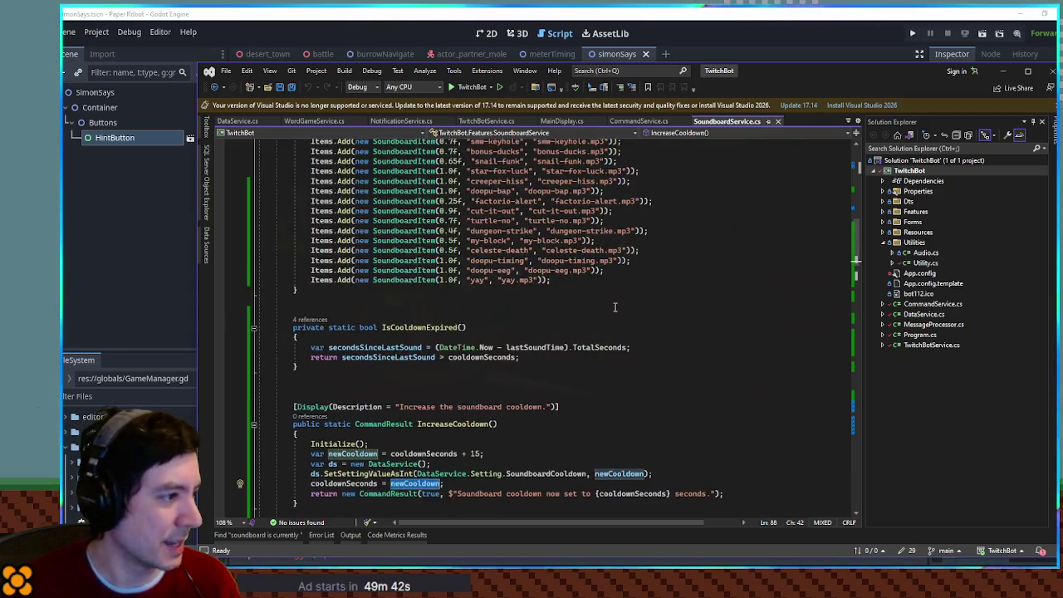
pyautogui.scroll(-4, 615, 304)
pyautogui.click(211, 87)
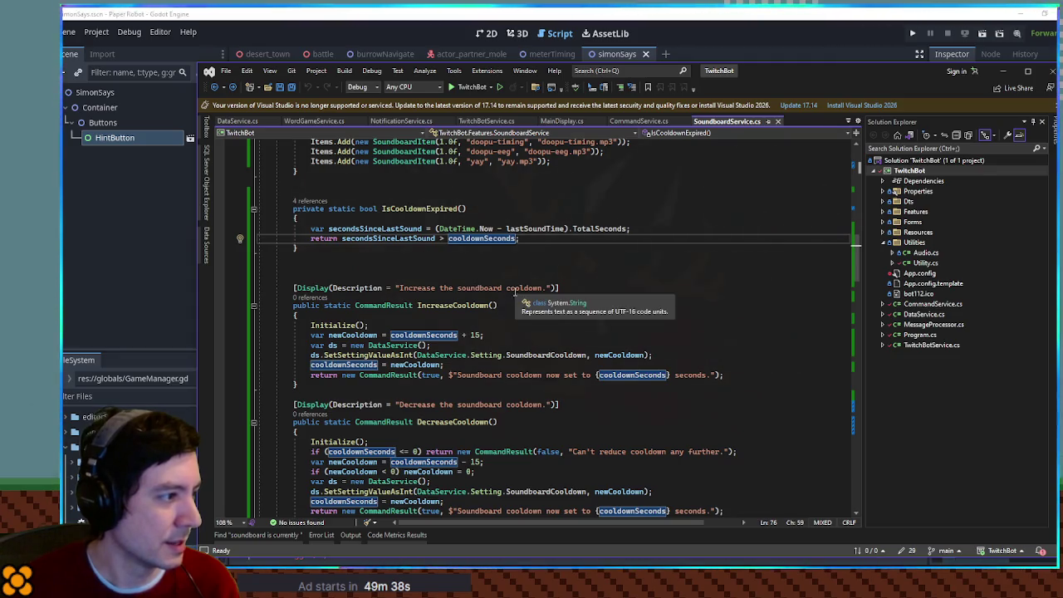
# Examine the IsActive and IsCooldownExpired checks inside PlaySoundByNumber.
pyautogui.scroll(-7, 515, 295)
pyautogui.scroll(-3, 497, 288)
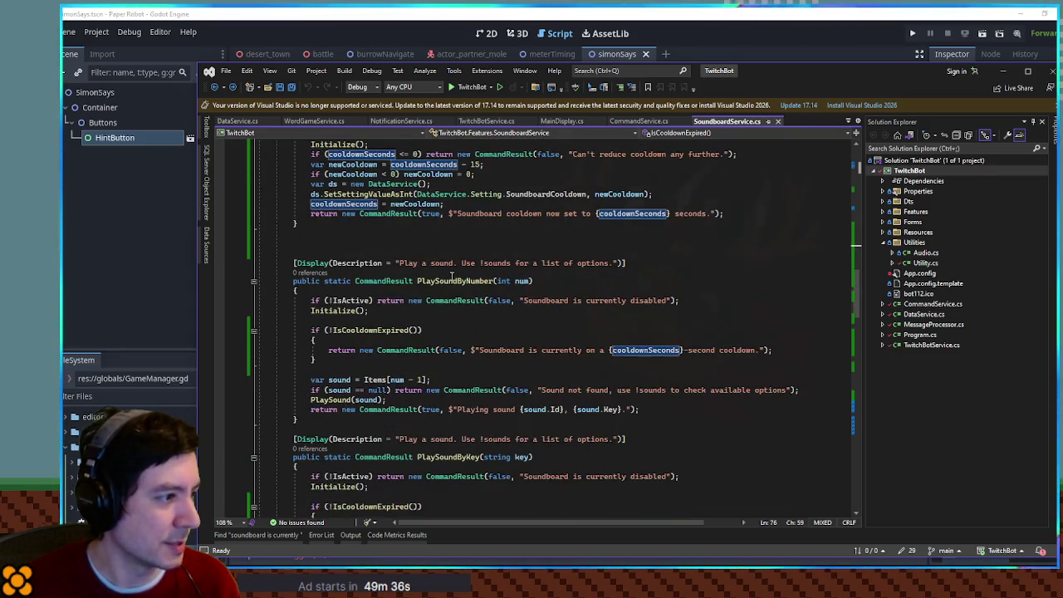
pyautogui.doubleClick(456, 282)
pyautogui.click(378, 331)
pyautogui.doubleClick(378, 331)
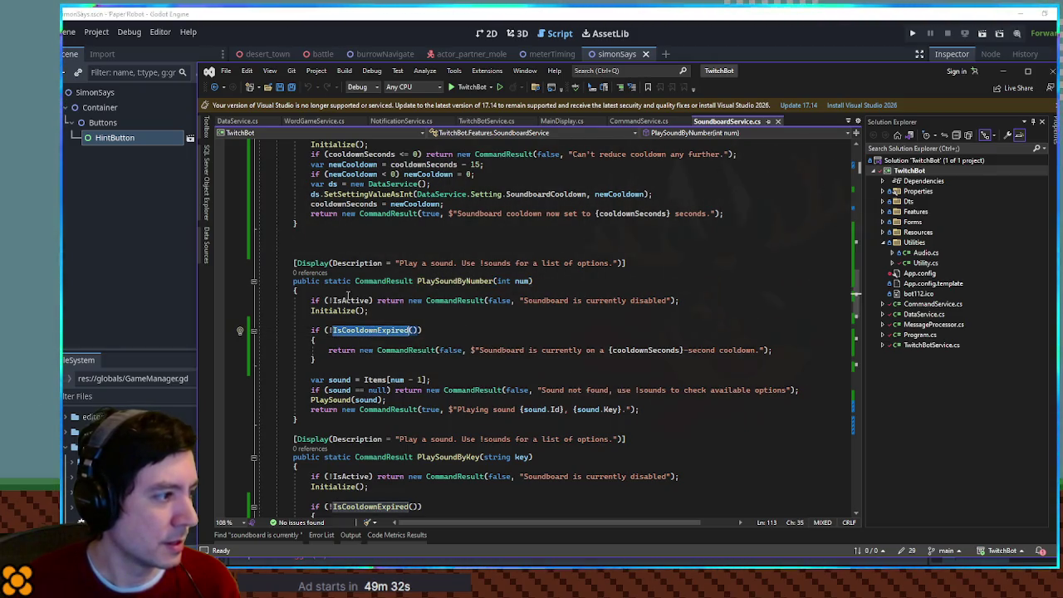
pyautogui.doubleClick(351, 302)
pyautogui.doubleClick(366, 331)
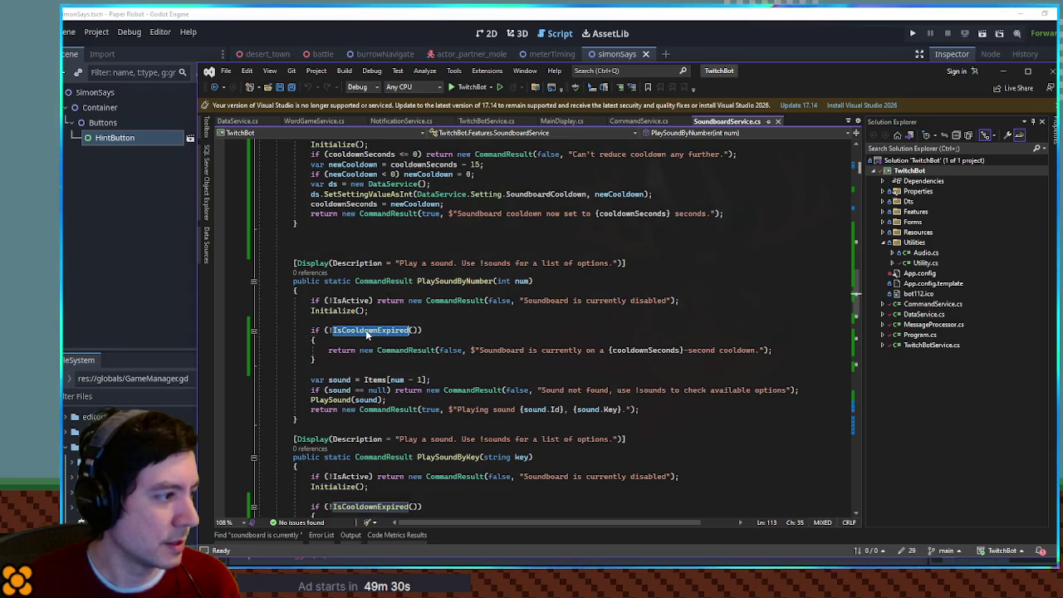
pyautogui.doubleClick(456, 282)
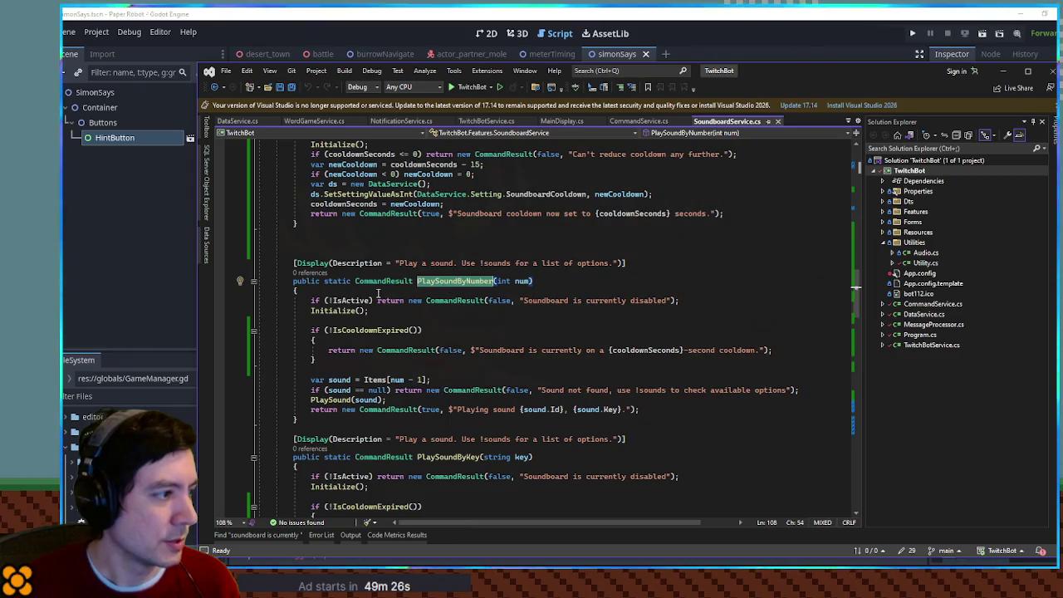
# Review the Sound not found return, then show the eight 'Soundboard is currently' matches.
pyautogui.click(357, 330)
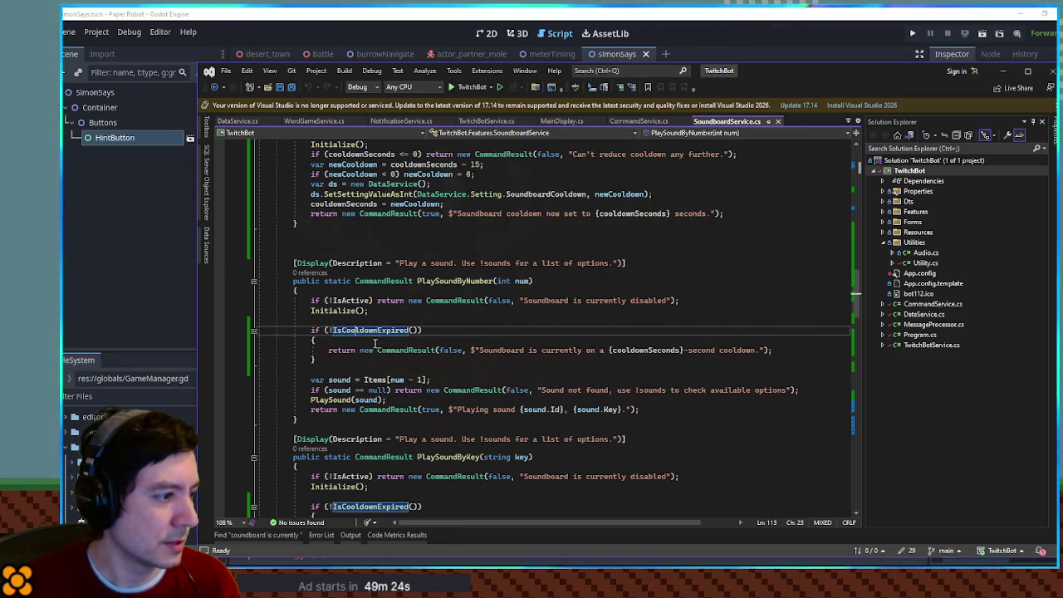
pyautogui.scroll(-1, 382, 344)
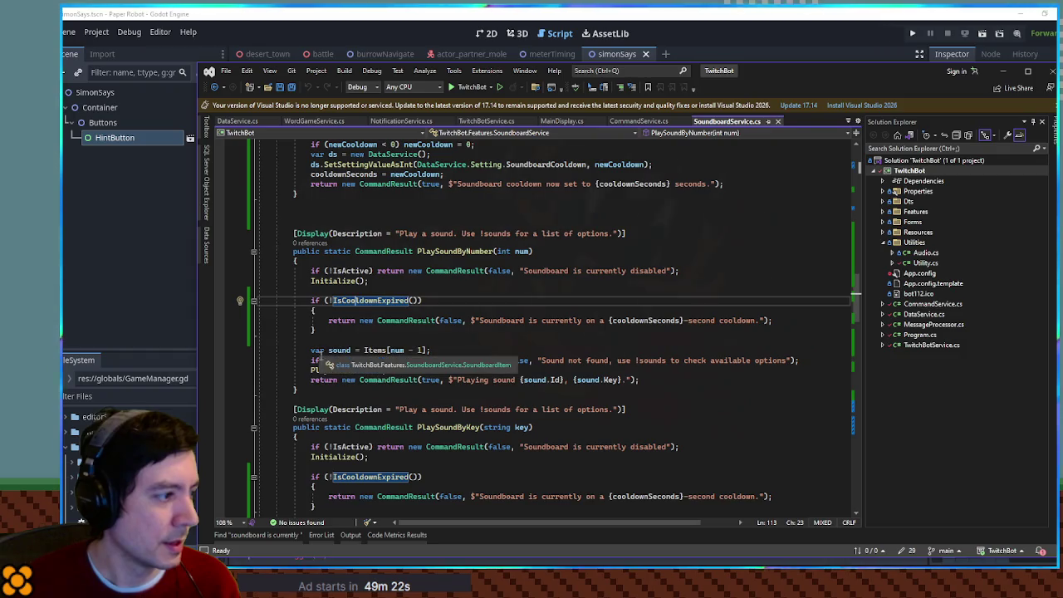
pyautogui.click(357, 341)
pyautogui.click(327, 360)
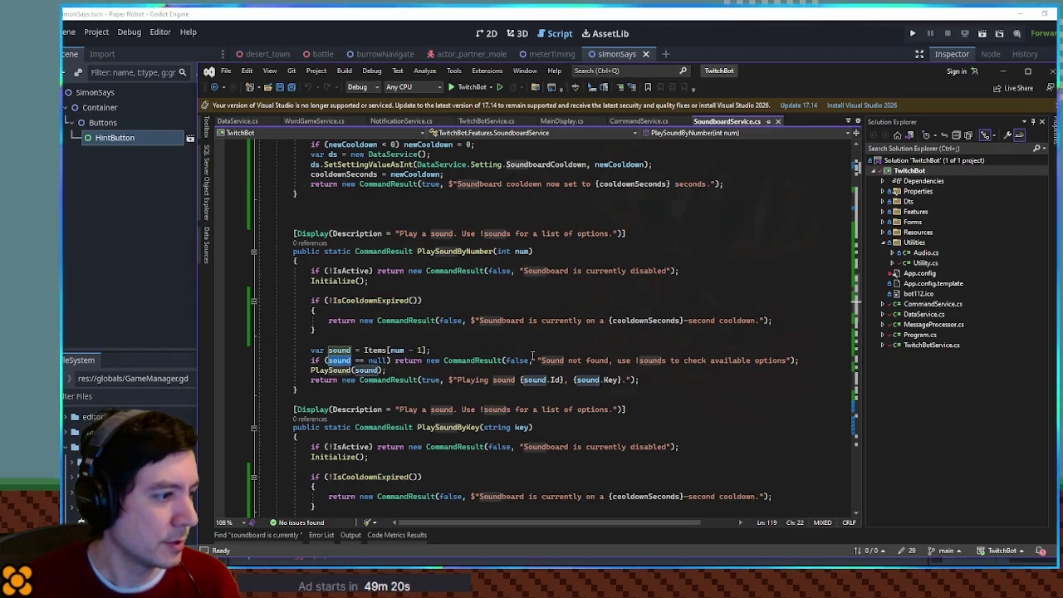
pyautogui.click(568, 361)
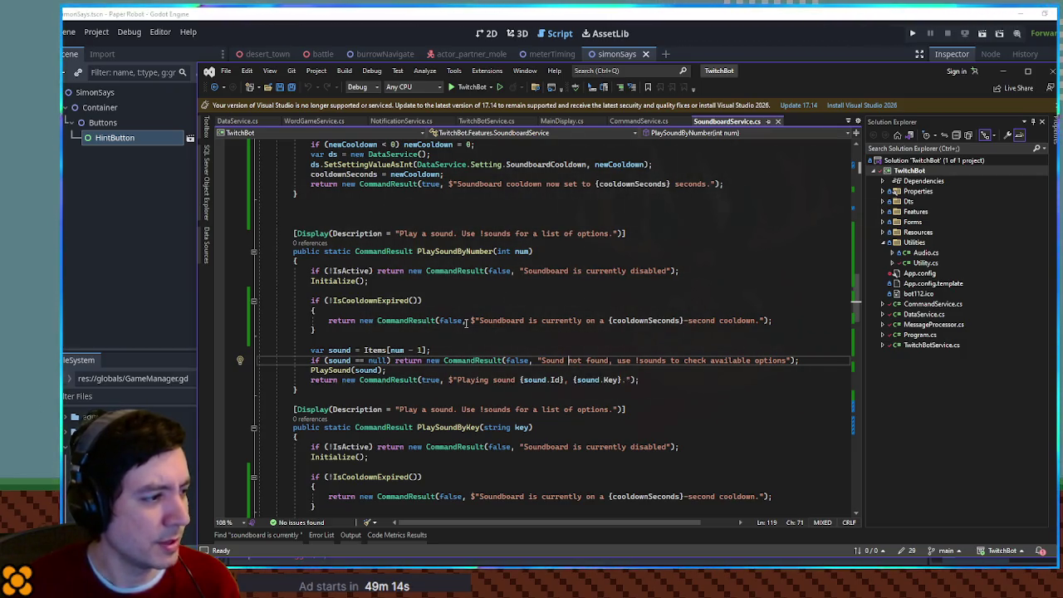
pyautogui.click(249, 535)
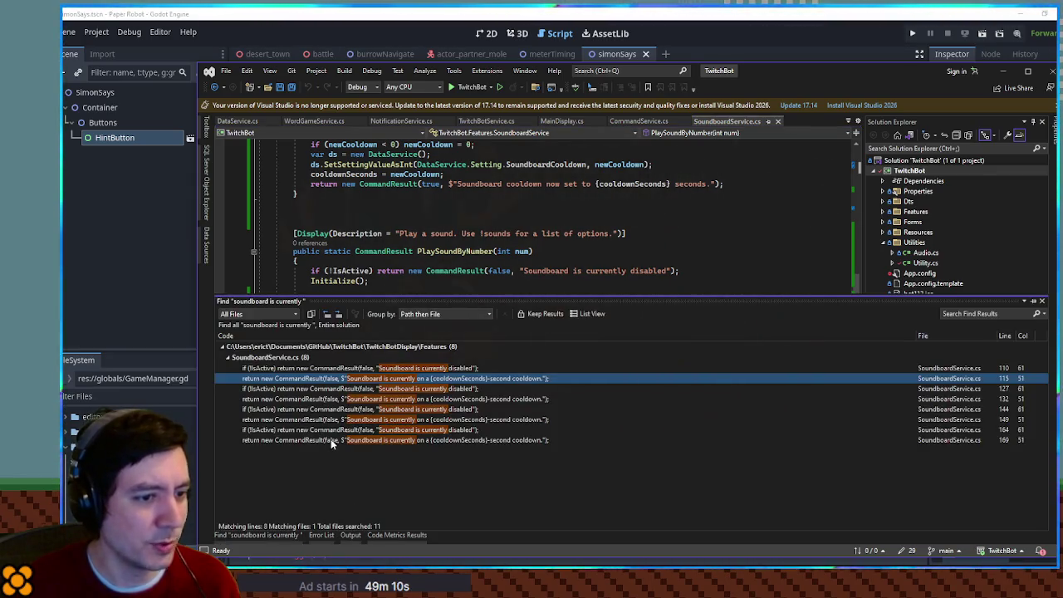
# Hide the find results and search for the cooldown message on line 115.
pyautogui.click(553, 226)
pyautogui.moveTo(497, 320); pyautogui.dragTo(755, 320)
pyautogui.hotkey('ctrl', 'f')
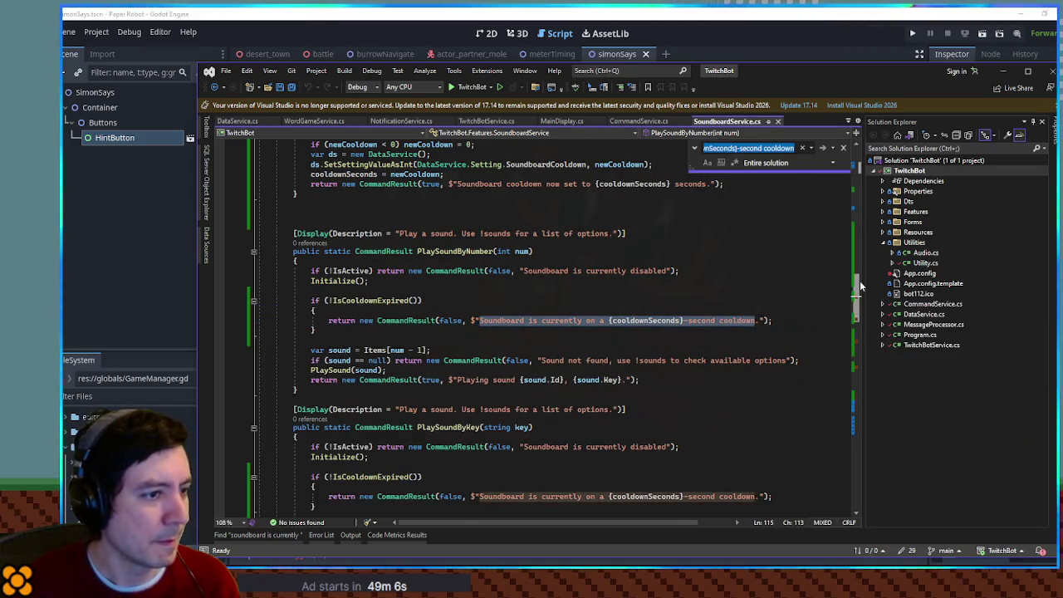
pyautogui.click(854, 338)
pyautogui.moveTo(854, 338); pyautogui.dragTo(869, 286)
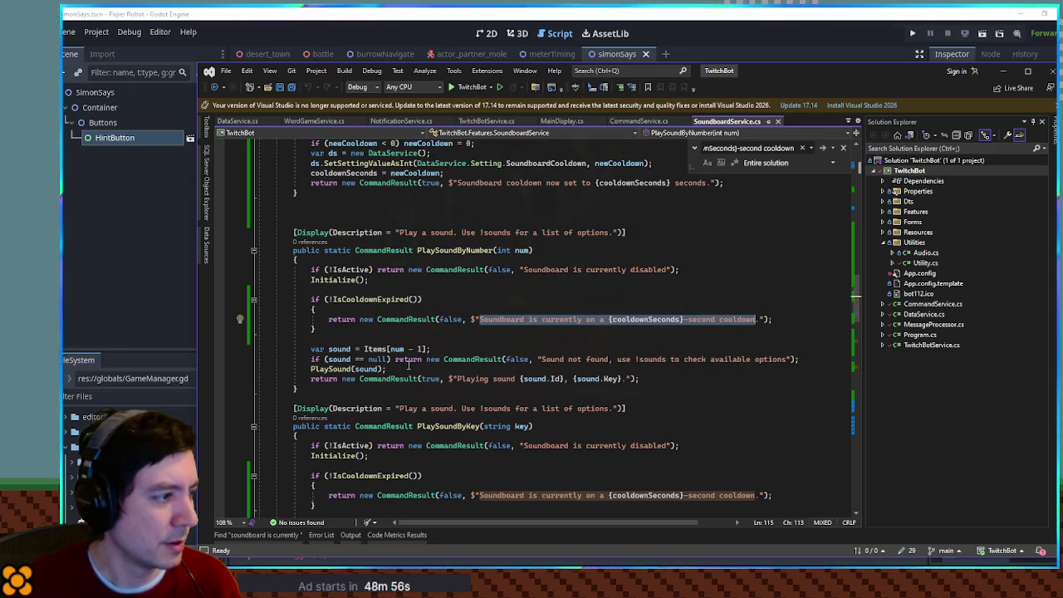
# Go to IsCooldownExpired's definition, highlight secondsSinceLastSound and cooldownSeconds, and search for cooldownSeconds.
pyautogui.click(357, 301)
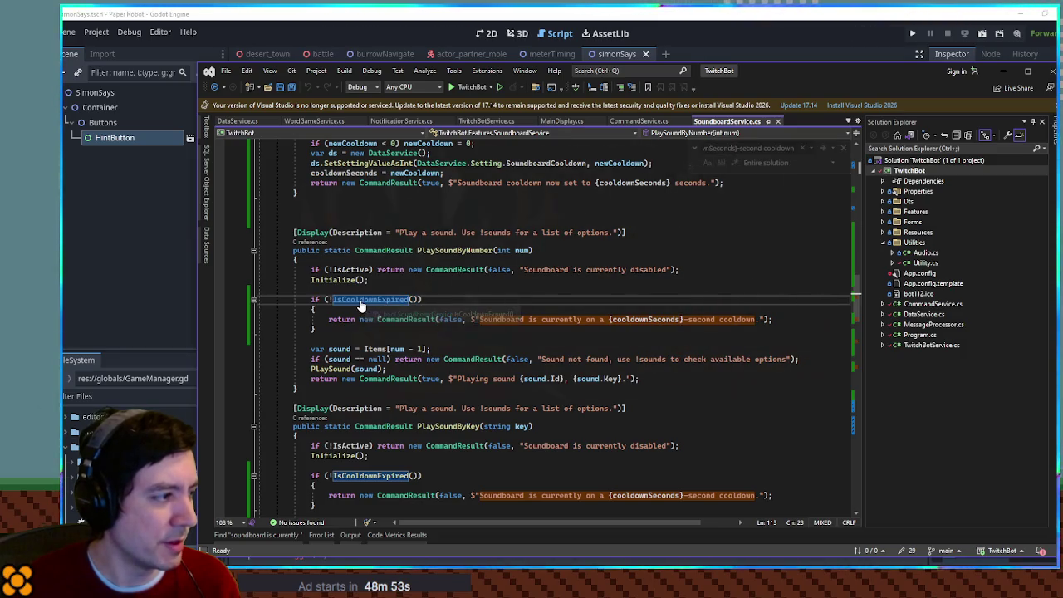
pyautogui.press('F12')
pyautogui.scroll(-2, 361, 301)
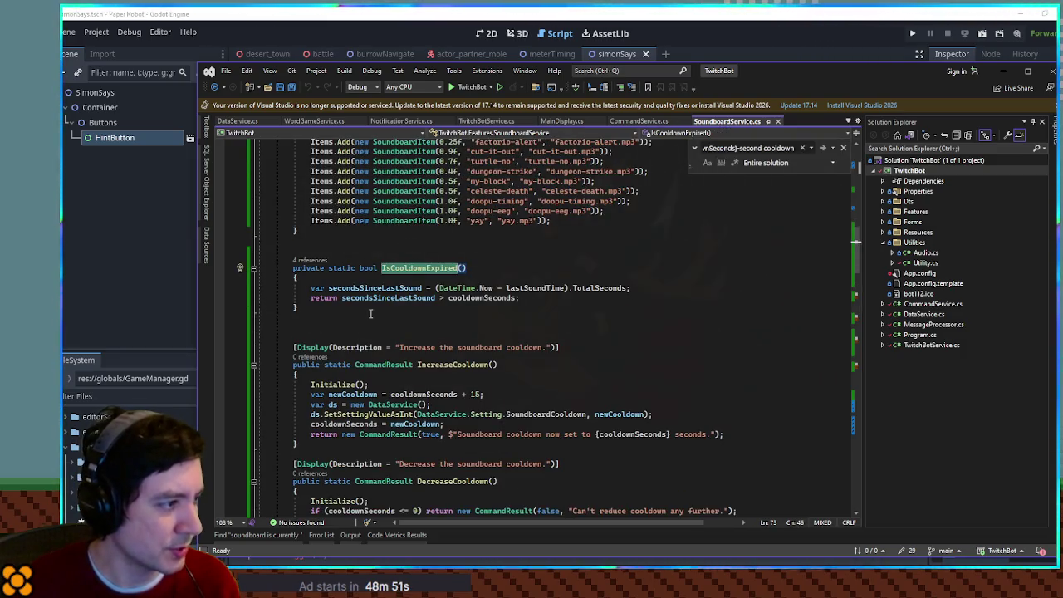
pyautogui.click(380, 301)
pyautogui.click(422, 298)
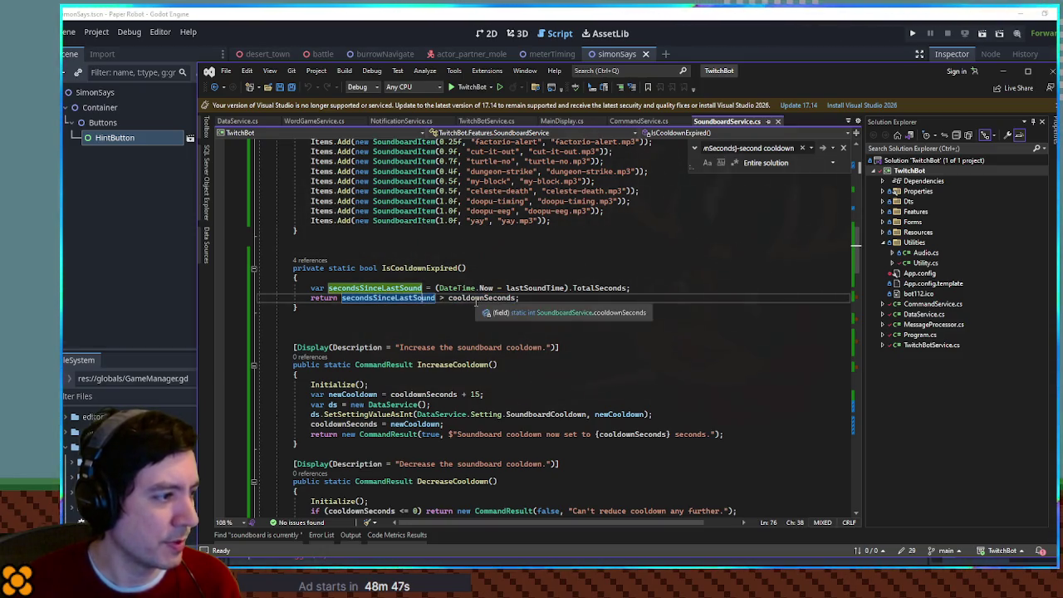
pyautogui.doubleClick(468, 299)
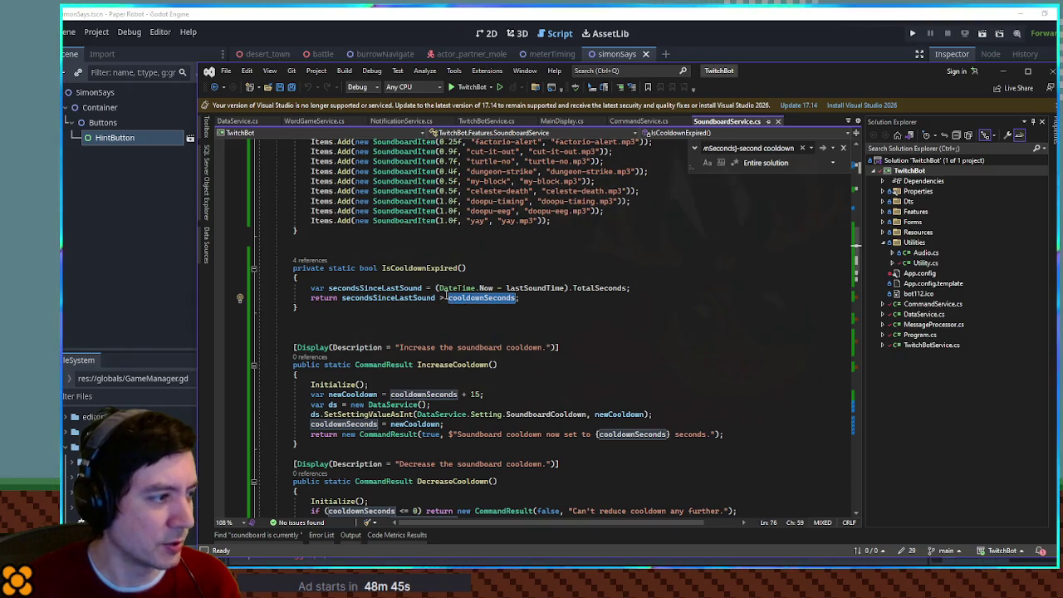
pyautogui.click(386, 299)
pyautogui.doubleClick(386, 300)
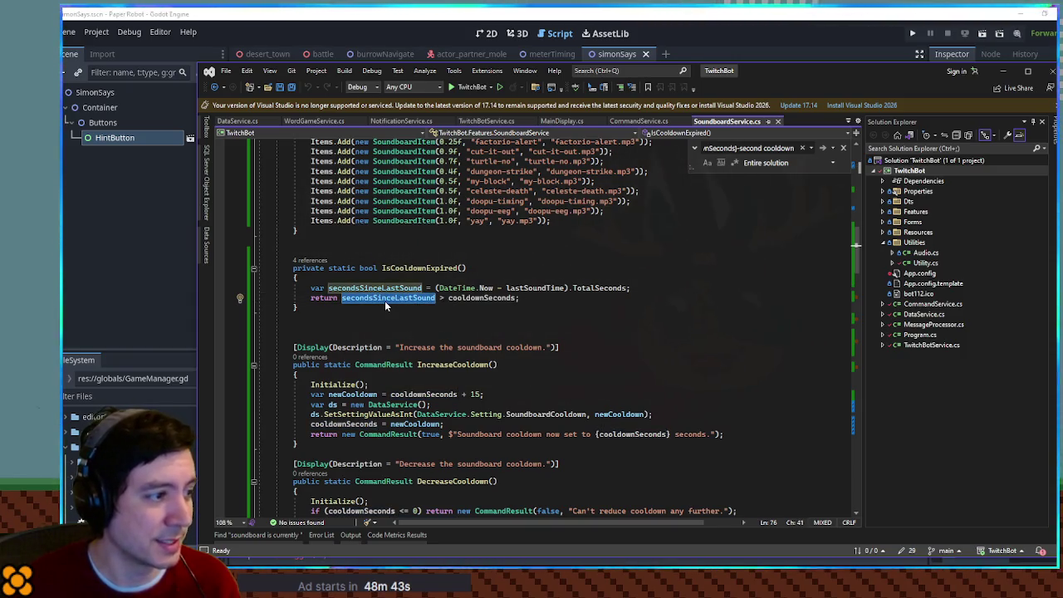
pyautogui.doubleClick(482, 299)
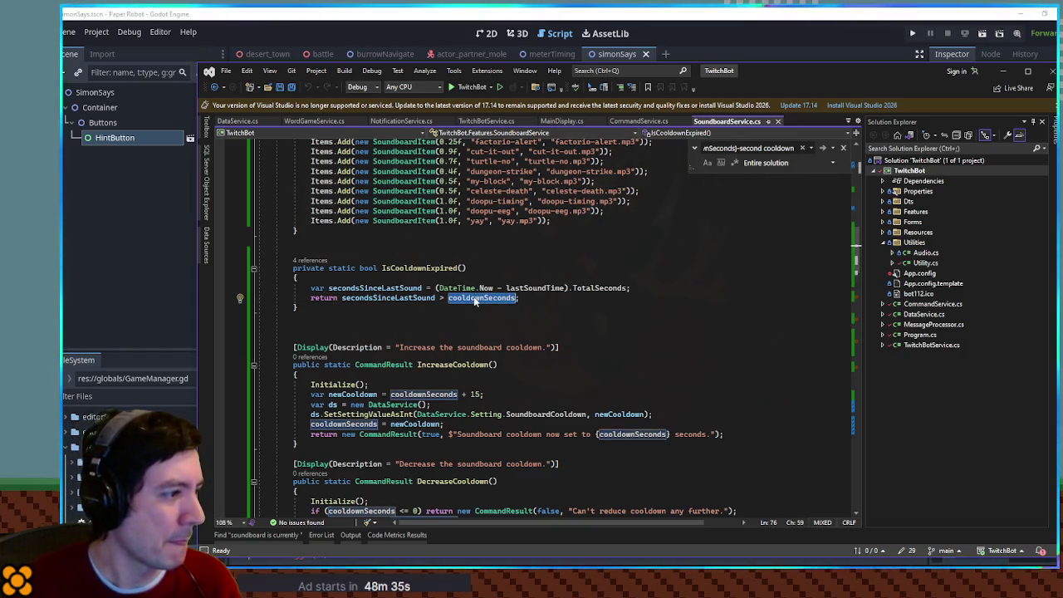
pyautogui.hotkey('ctrl', 'f')
# Inspect the SoundboardCooldown setting in Initialize and cooldownSeconds in IncreaseCooldown.
pyautogui.moveTo(856, 243)
pyautogui.mouseDown()
pyautogui.moveTo(858, 170)
pyautogui.moveTo(860, 220)
pyautogui.mouseUp()
pyautogui.doubleClick(691, 287)
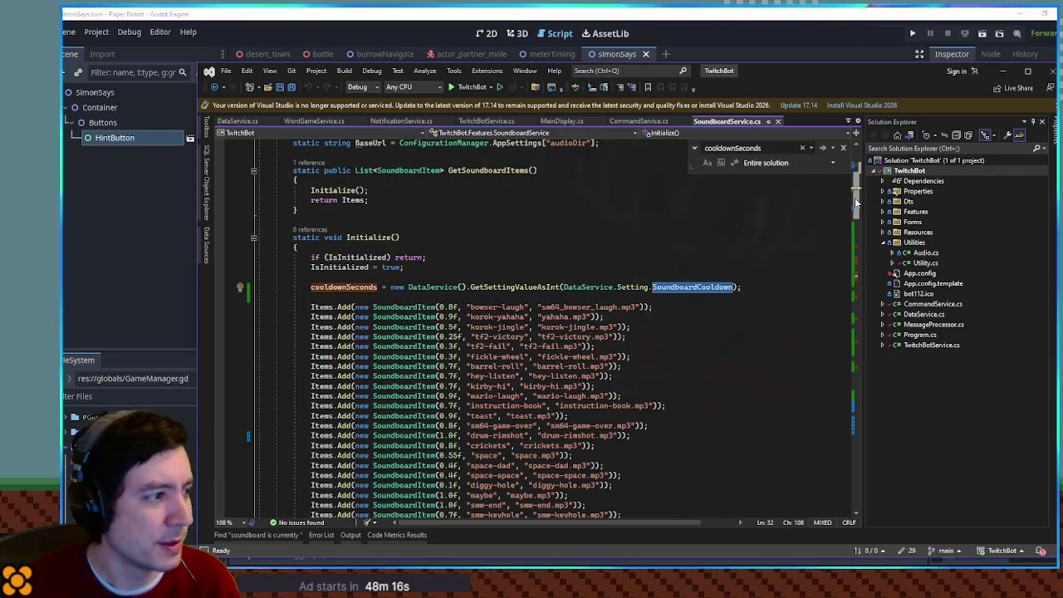
pyautogui.moveTo(856, 202)
pyautogui.mouseDown()
pyautogui.moveTo(857, 266)
pyautogui.moveTo(858, 246)
pyautogui.mouseUp()
pyautogui.doubleClick(399, 341)
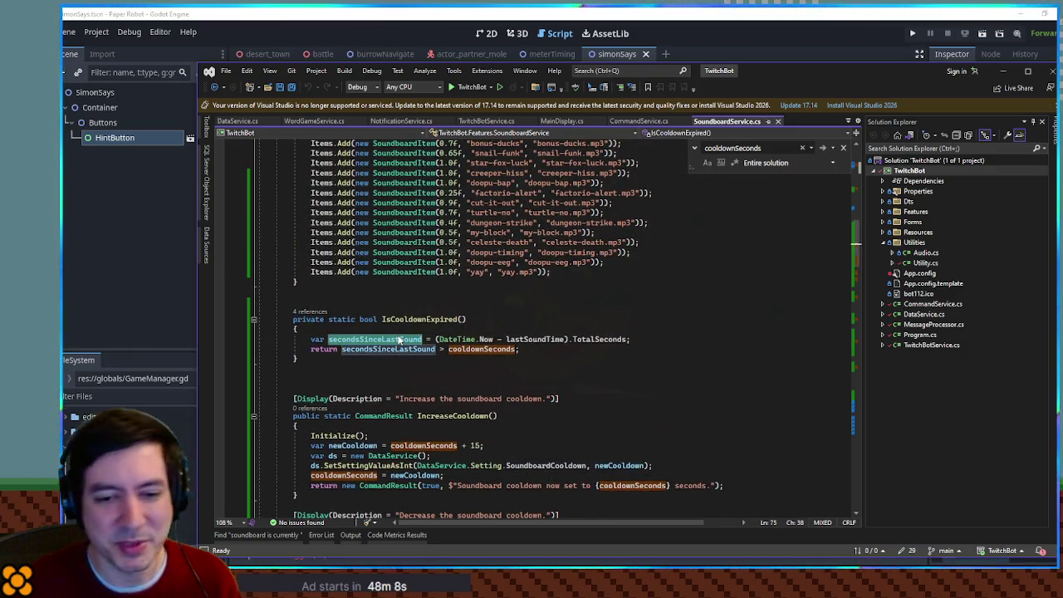
pyautogui.scroll(-2, 399, 341)
pyautogui.click(417, 386)
pyautogui.doubleClick(443, 358)
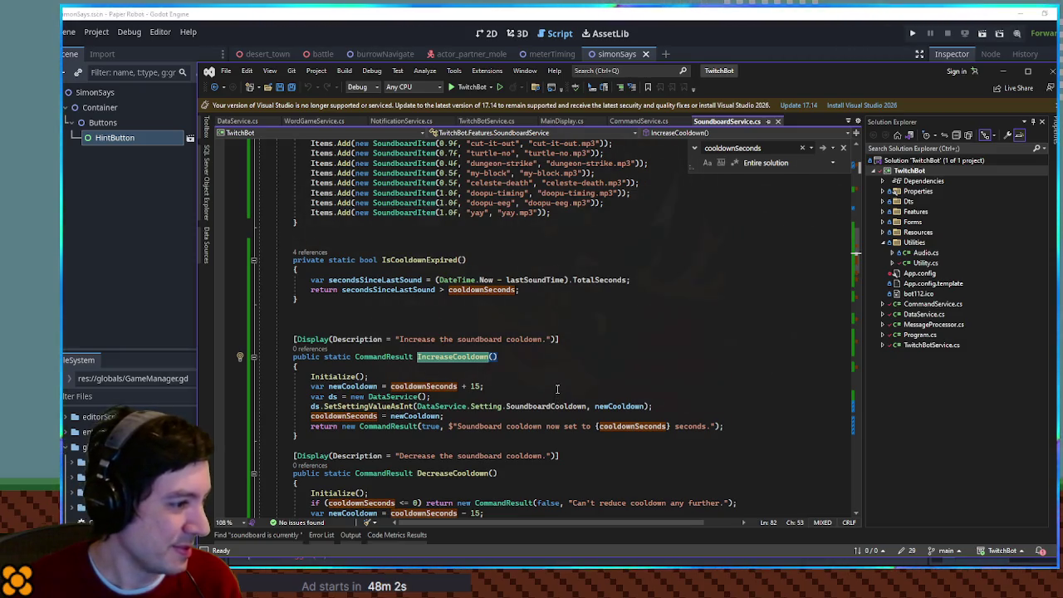
# Find the lastSoundTime field declaration, search for it, then return to Godot.
pyautogui.click(422, 280)
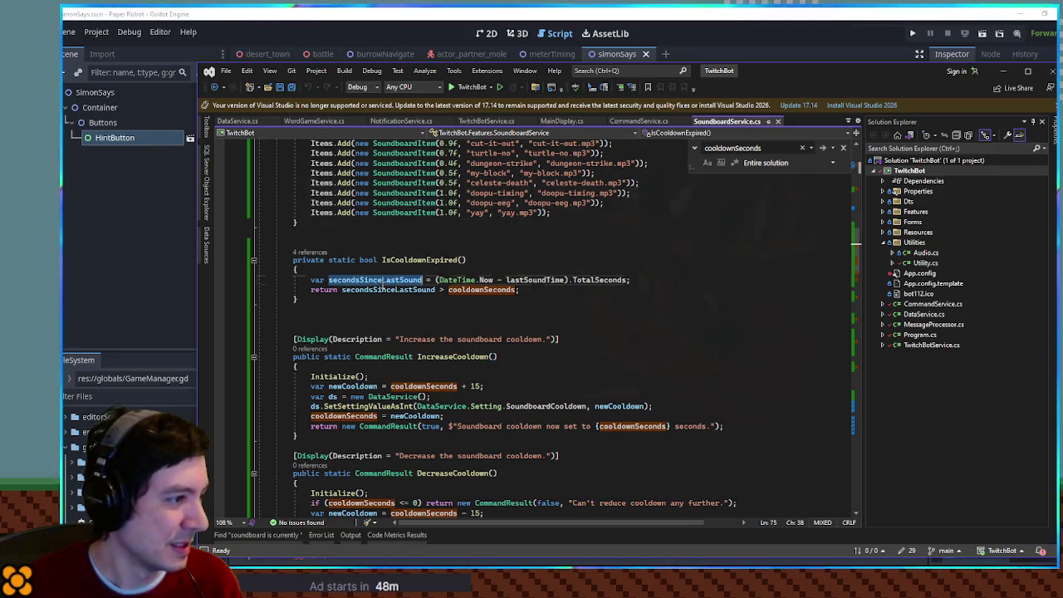
pyautogui.click(557, 282)
pyautogui.scroll(15, 581, 349)
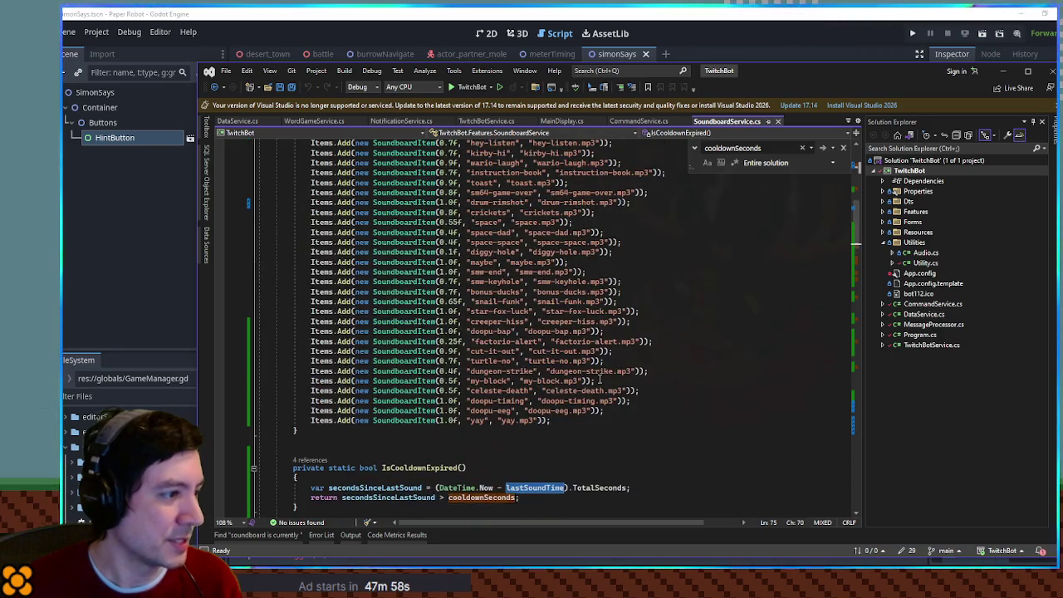
pyautogui.scroll(4, 599, 379)
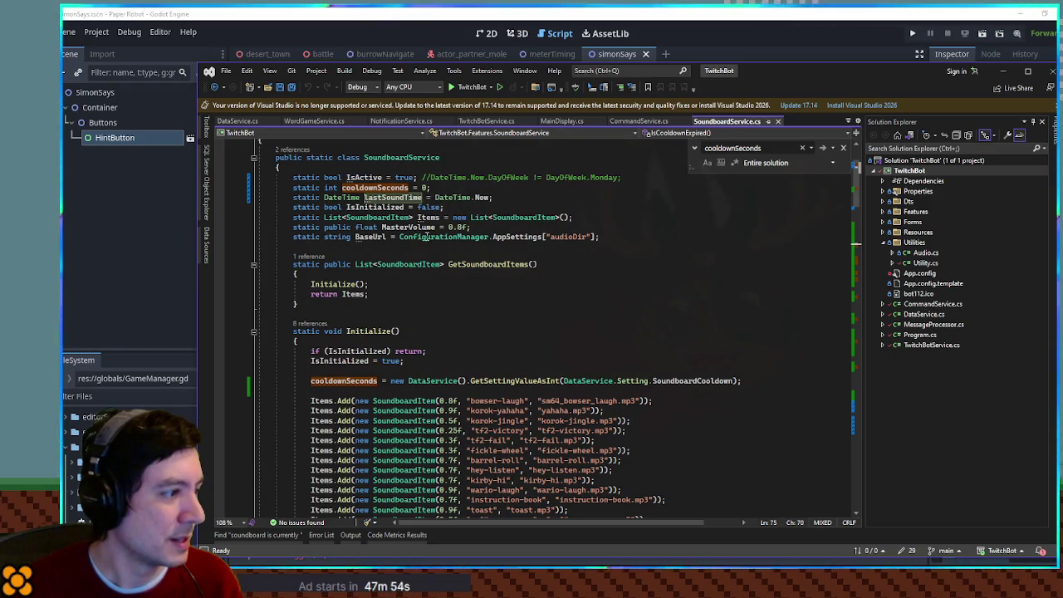
pyautogui.doubleClick(395, 198)
pyautogui.hotkey('ctrl', 'f')
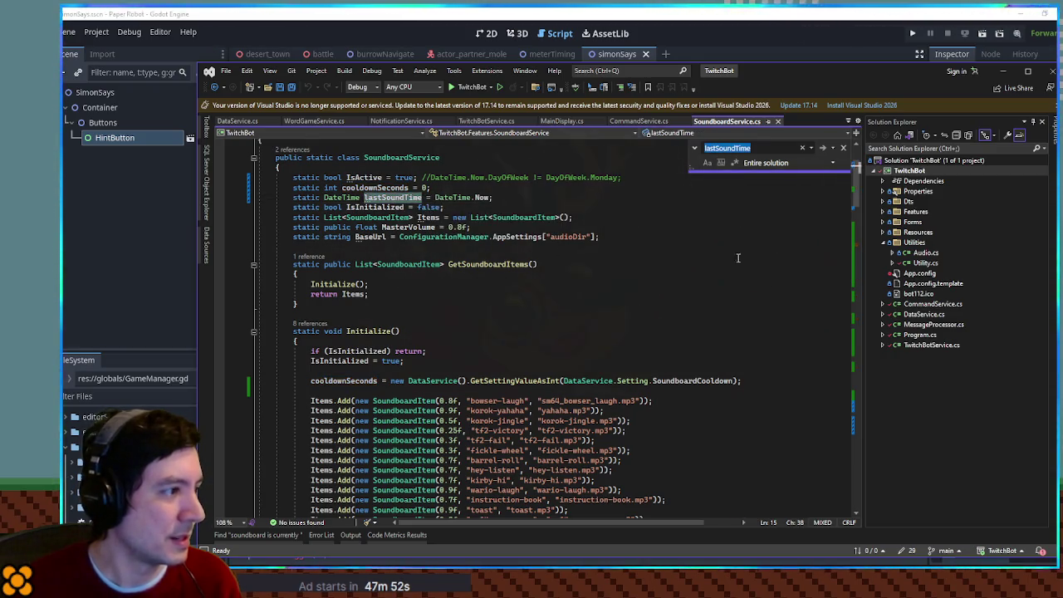
pyautogui.moveTo(857, 184)
pyautogui.mouseDown()
pyautogui.moveTo(857, 418)
pyautogui.moveTo(877, 358)
pyautogui.moveTo(877, 255)
pyautogui.mouseUp()
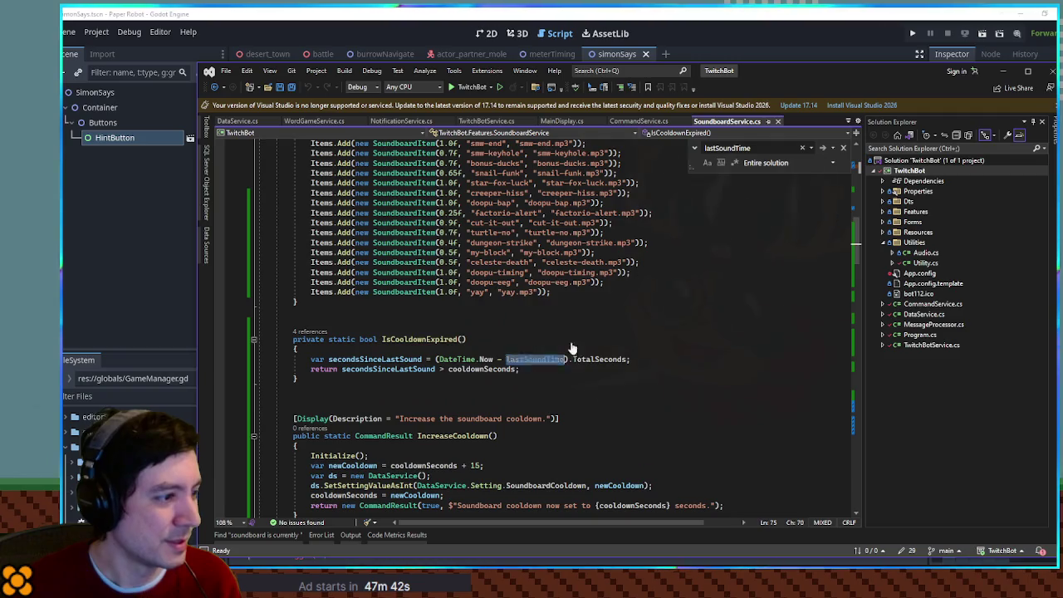
pyautogui.hotkey('alt', 'Tab')
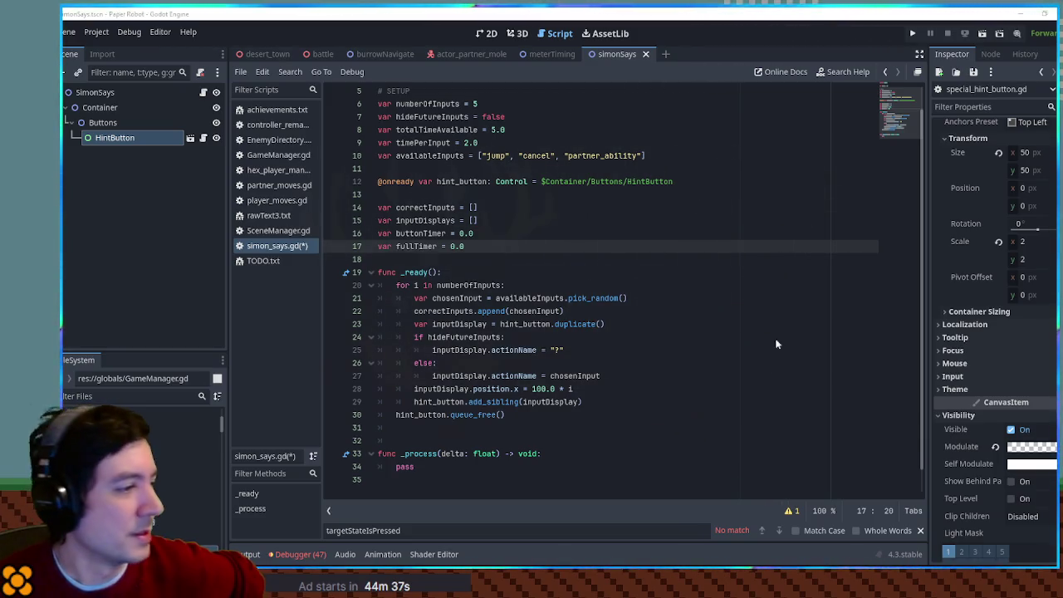
pyautogui.click(585, 283)
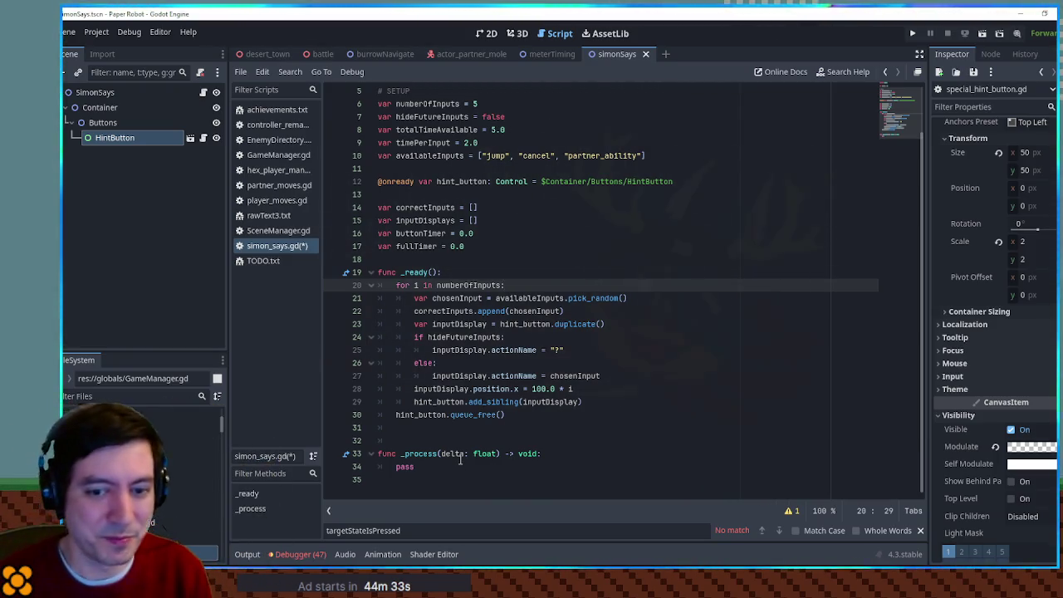
pyautogui.doubleClick(428, 466)
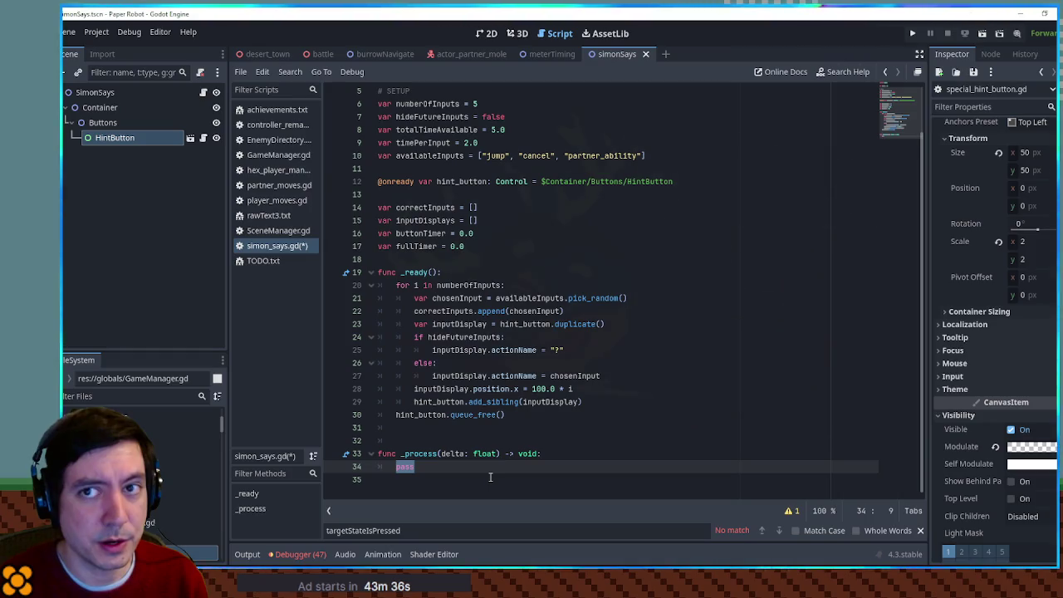
pyautogui.moveTo(487, 156); pyautogui.dragTo(638, 155)
pyautogui.doubleClick(429, 155)
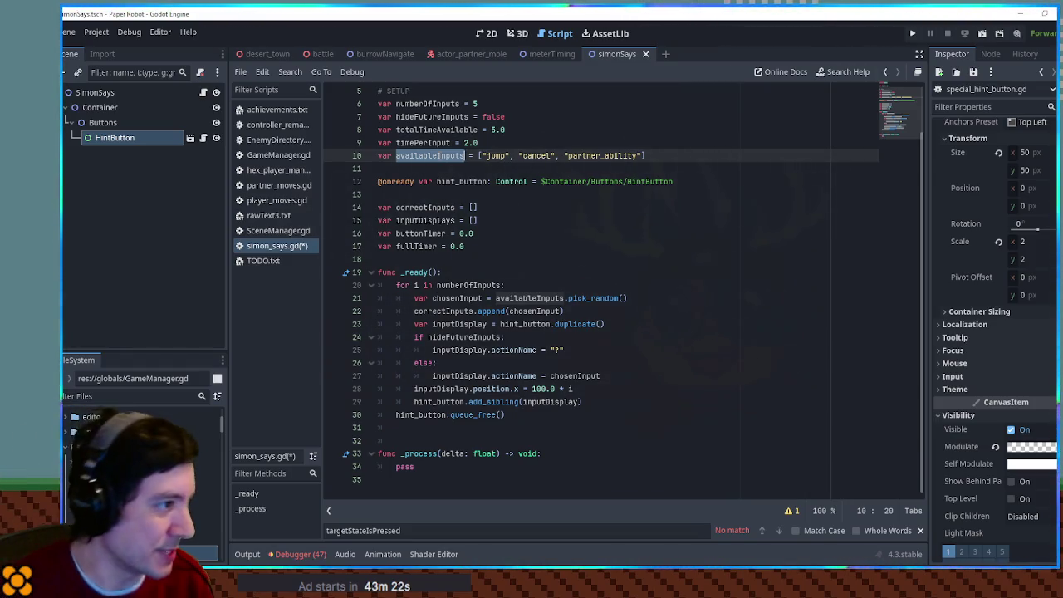
pyautogui.doubleClick(453, 467)
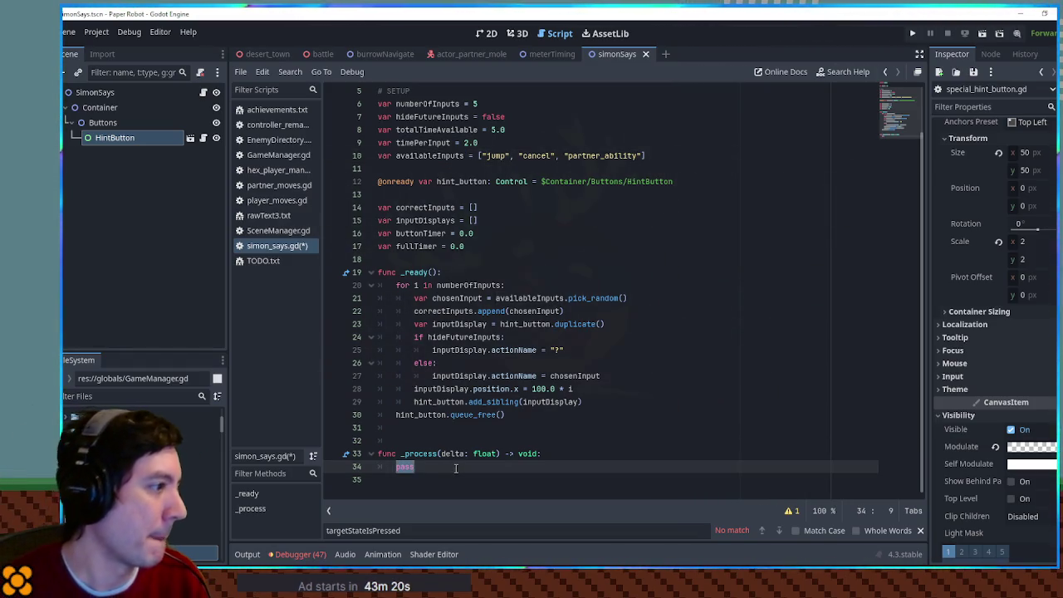
# Declare justPressedInputs as an empty string and start a for loop over availableInputs.
pyautogui.write('var ')
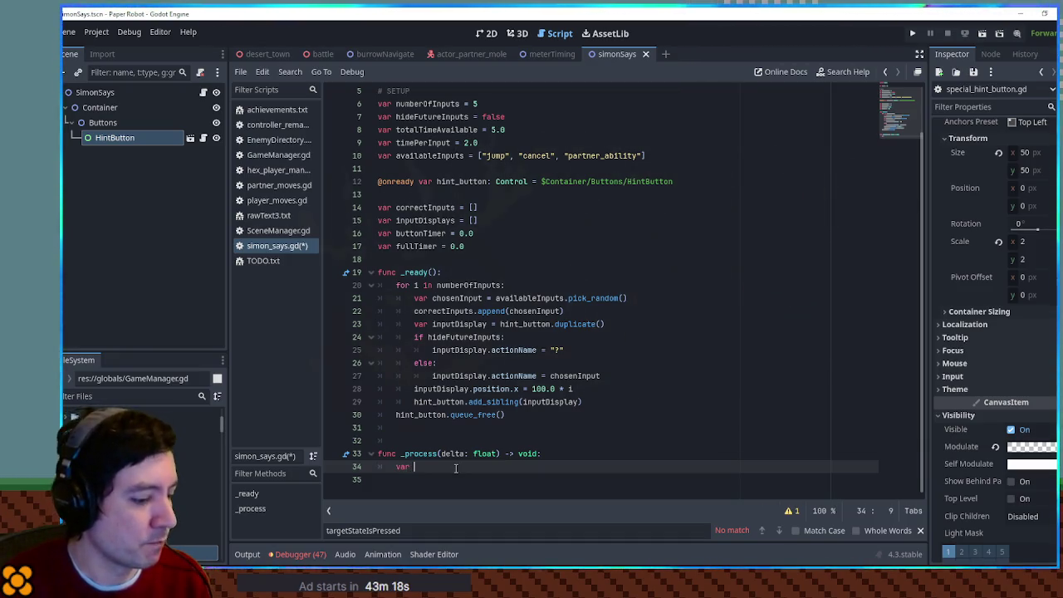
pyautogui.write('justPressedInputs')
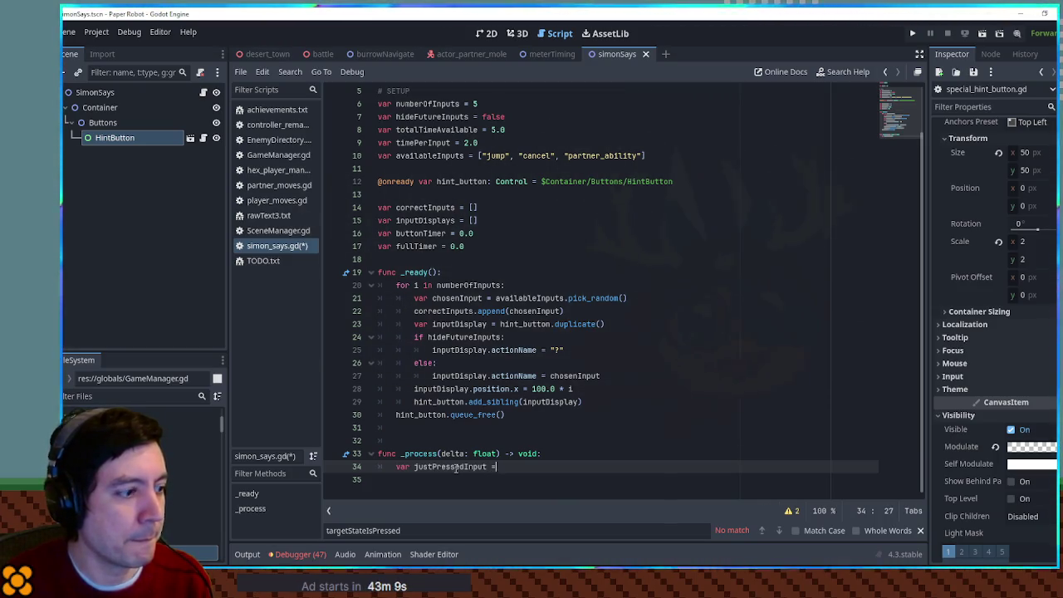
pyautogui.write('""')
pyautogui.press('Return')
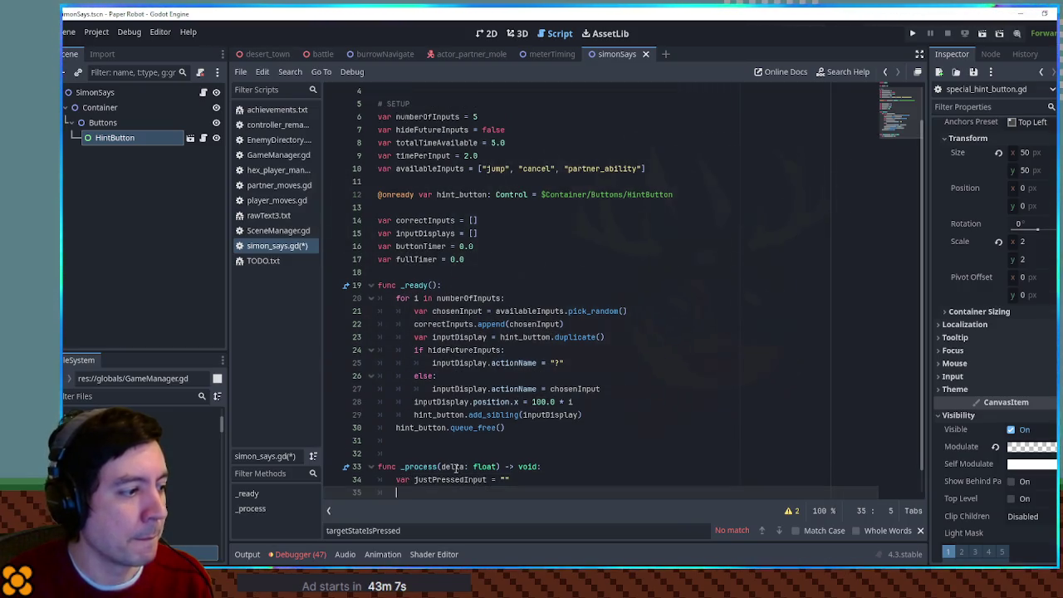
pyautogui.write('for ')
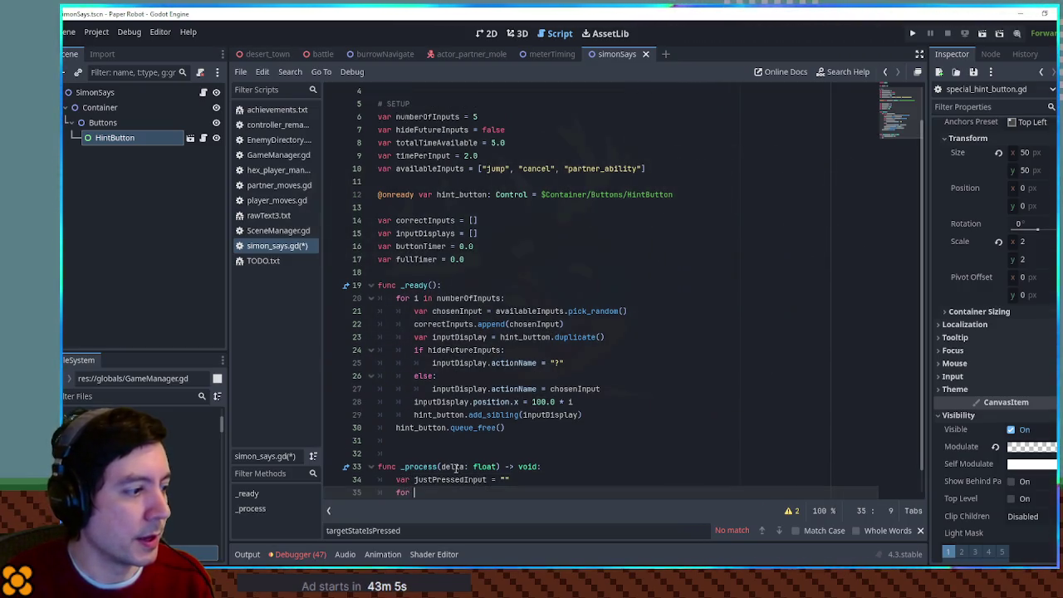
pyautogui.write('input')
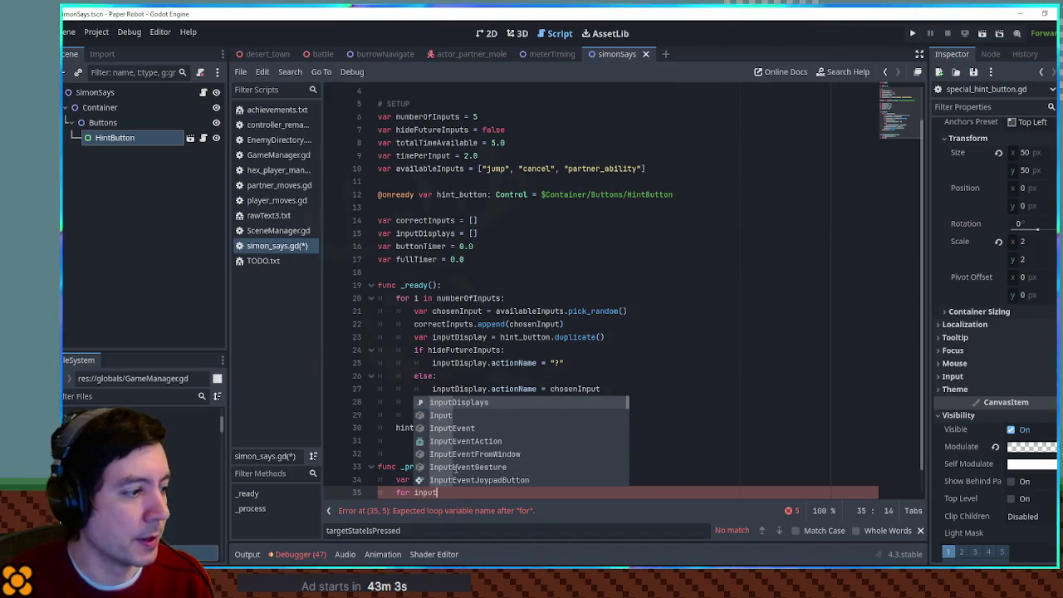
pyautogui.write('B')
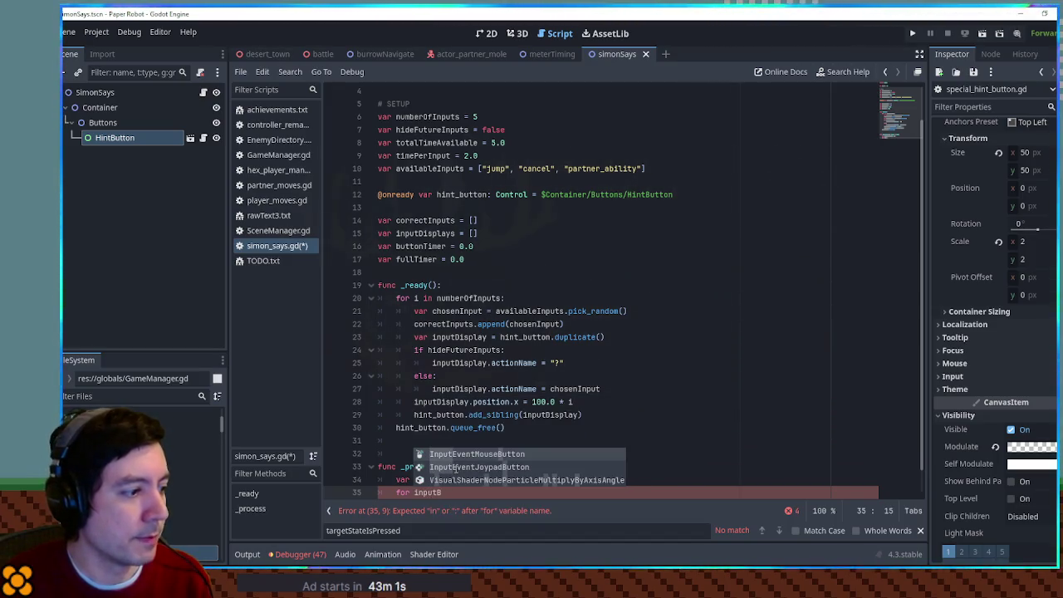
pyautogui.hotkey('ctrl', 'BackSpace')
pyautogui.write('availableInput in ava')
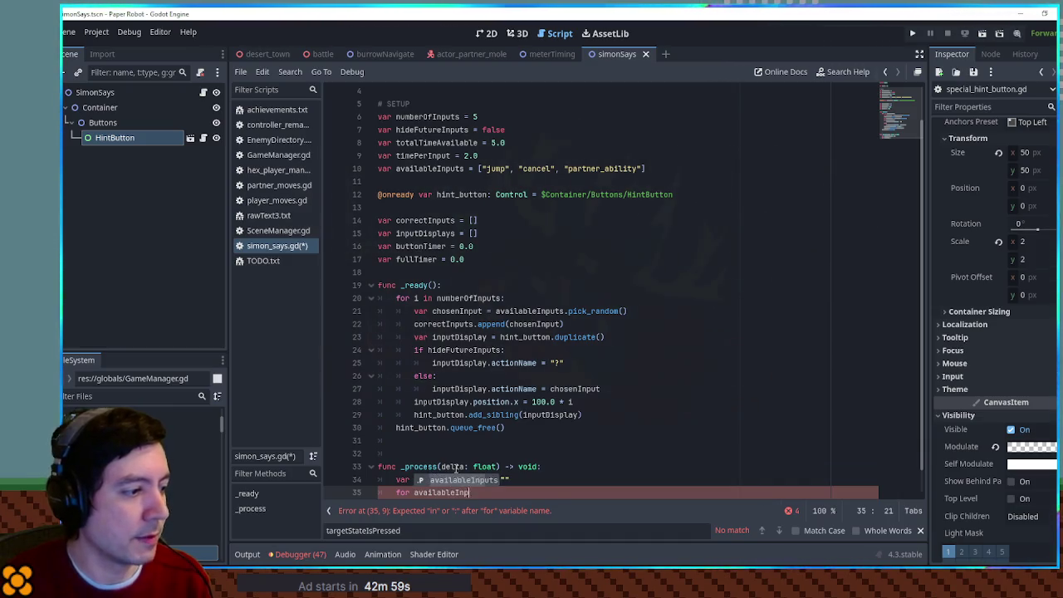
pyautogui.press('Return')
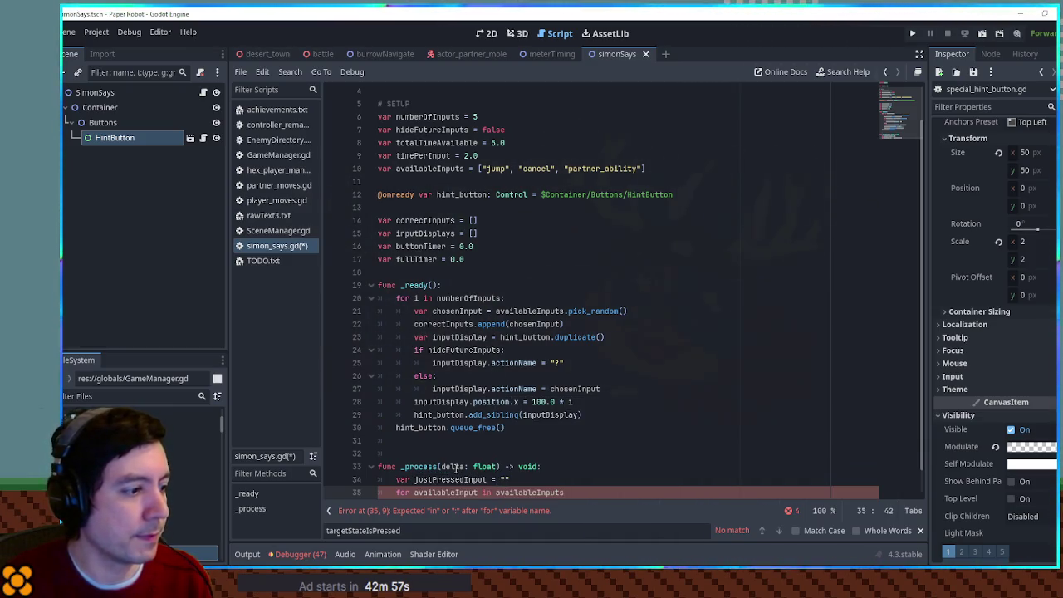
pyautogui.press('Return')
# Inside the loop, set justPressedInput to availableInput when Input.is_action_just_pressed(availableInput).
pyautogui.write('if ')
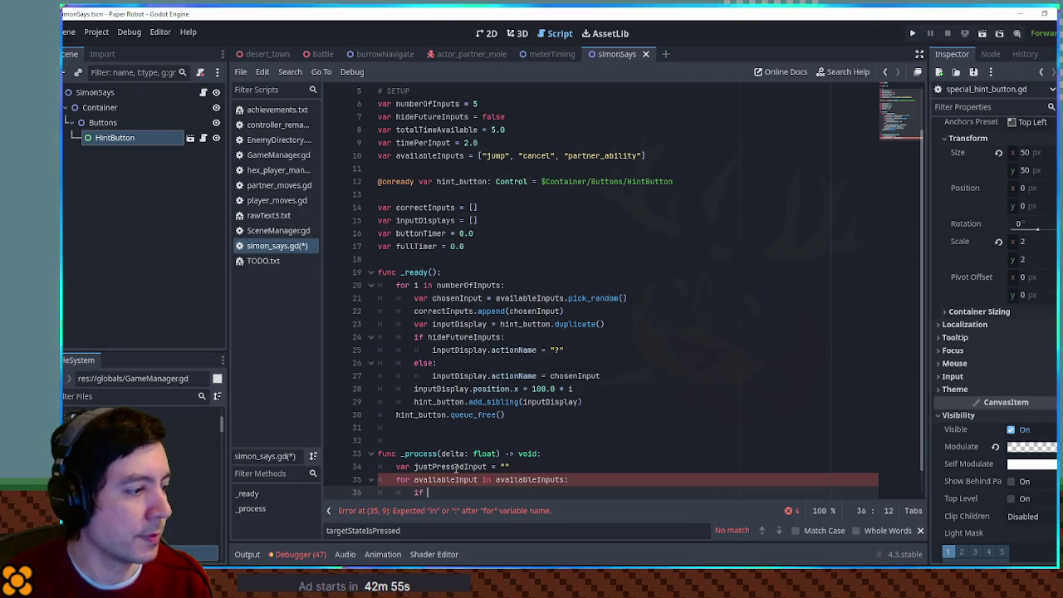
pyautogui.write('Input.is_ac')
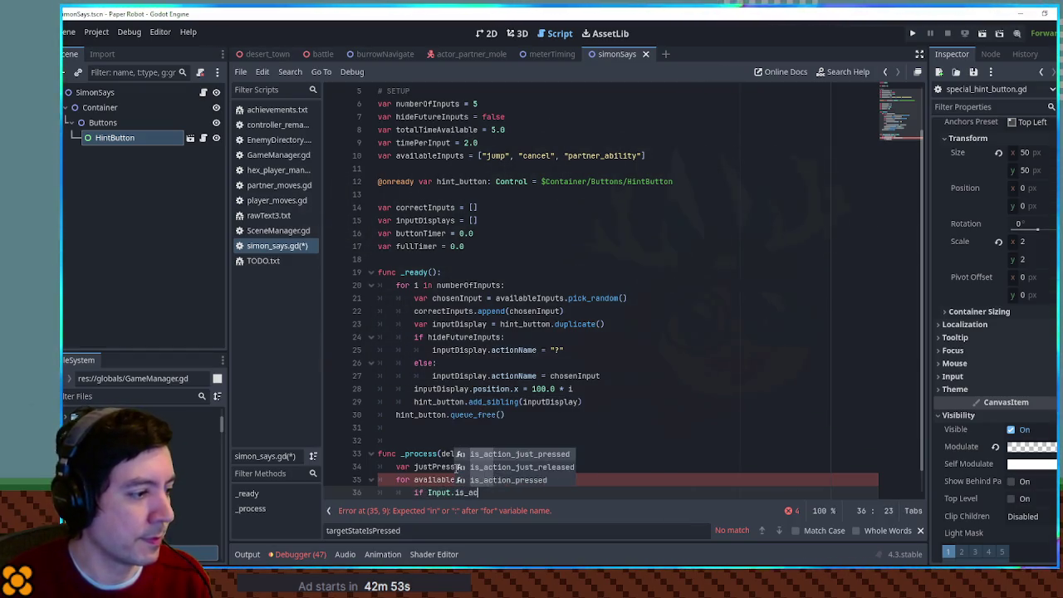
pyautogui.press('Return')
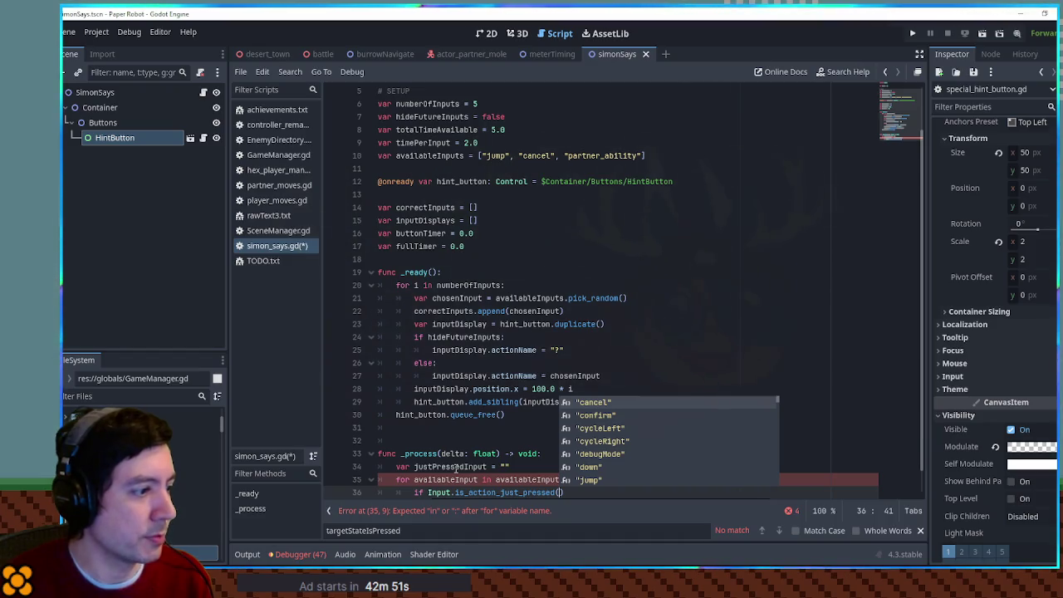
pyautogui.write('avail')
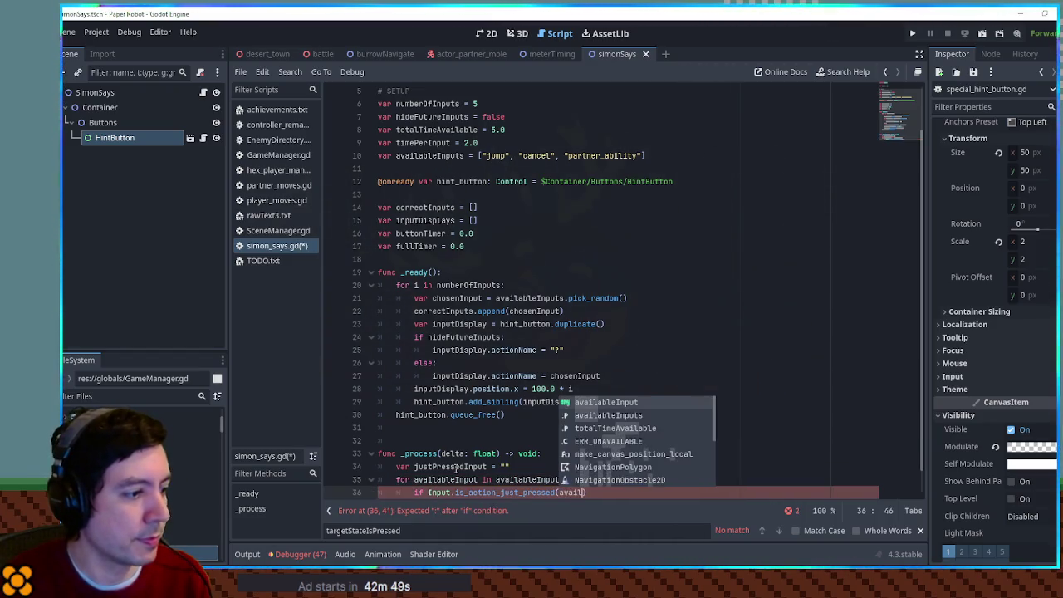
pyautogui.press('Return')
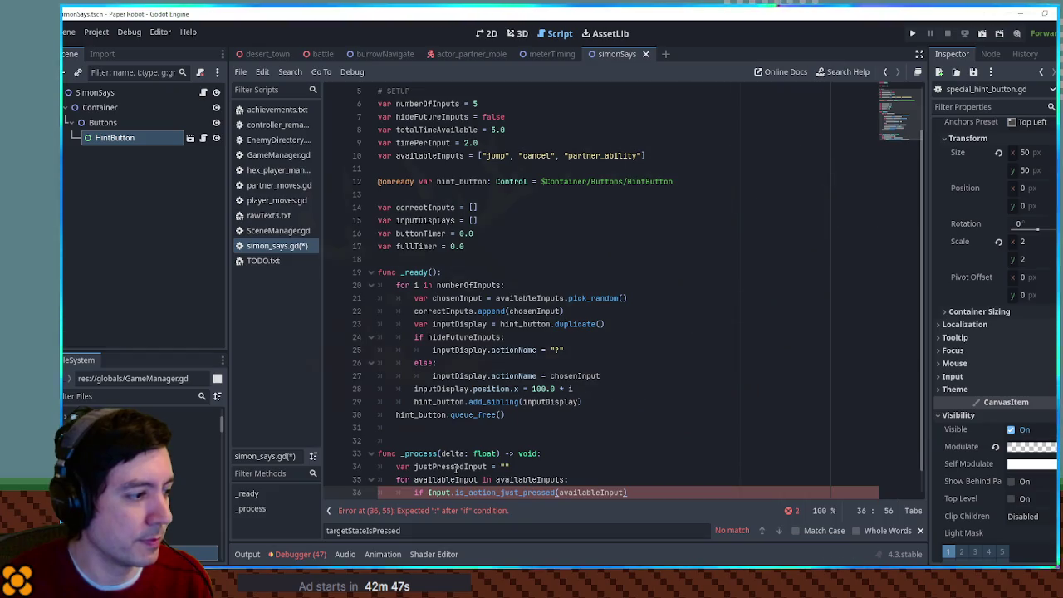
pyautogui.write(':')
pyautogui.press('Return')
pyautogui.write('justP')
pyautogui.press('Return')
pyautogui.write('= av')
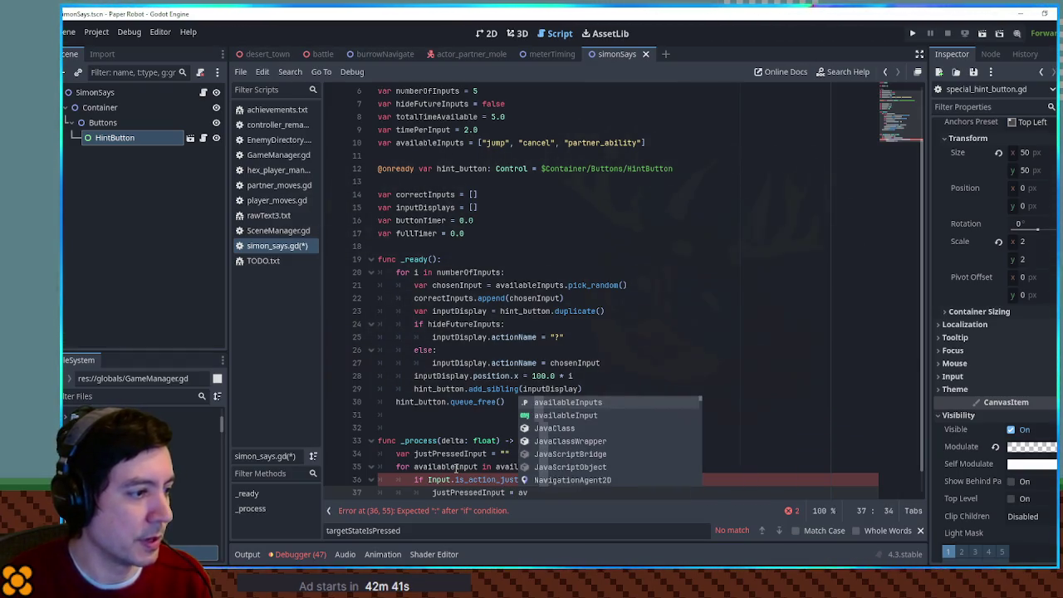
pyautogui.press('Down')
pyautogui.press('Return')
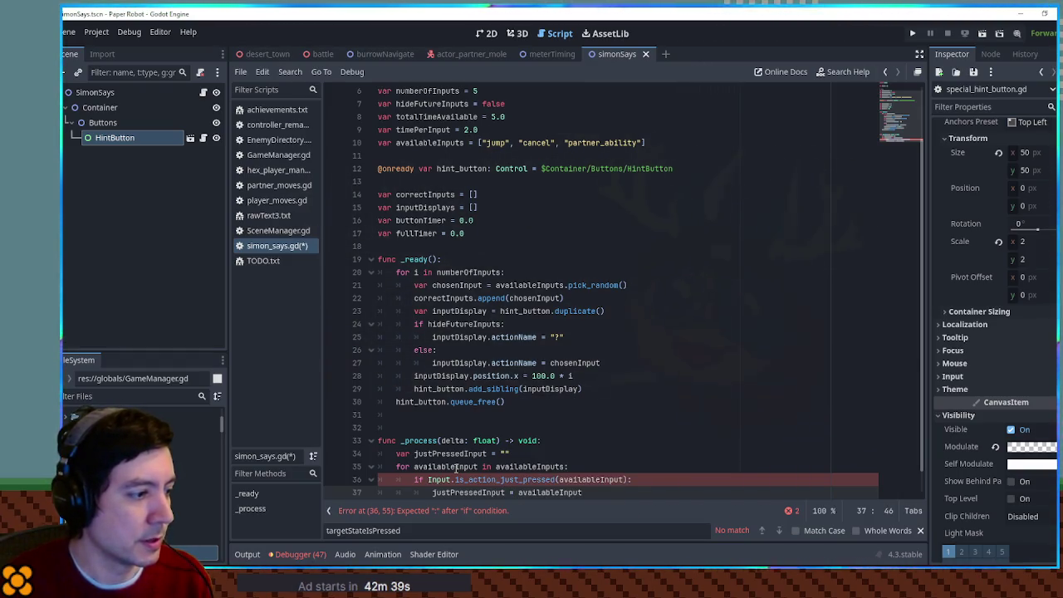
pyautogui.press('Return')
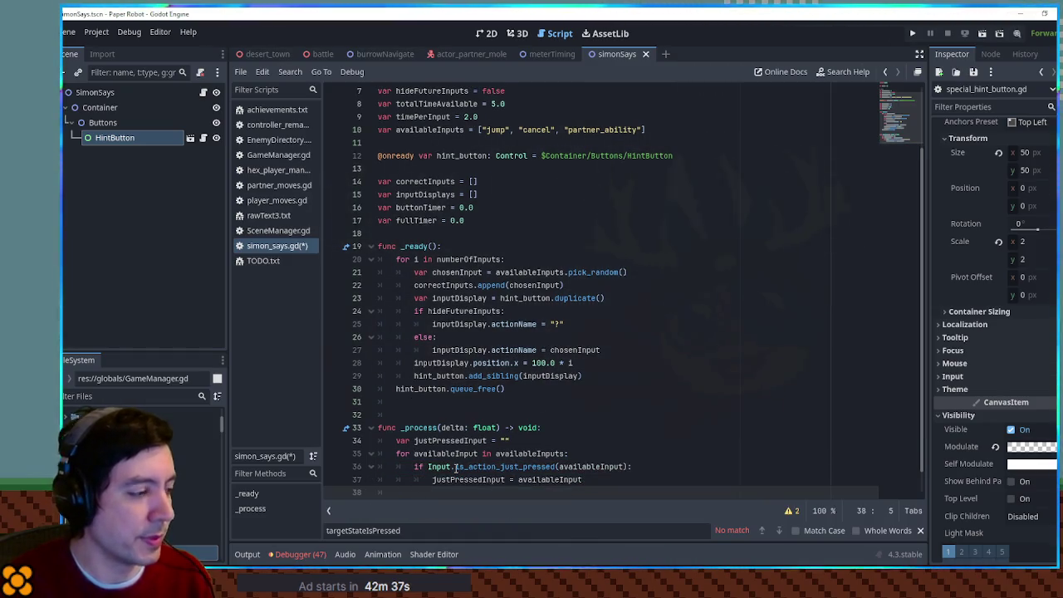
pyautogui.scroll(-1, 465, 462)
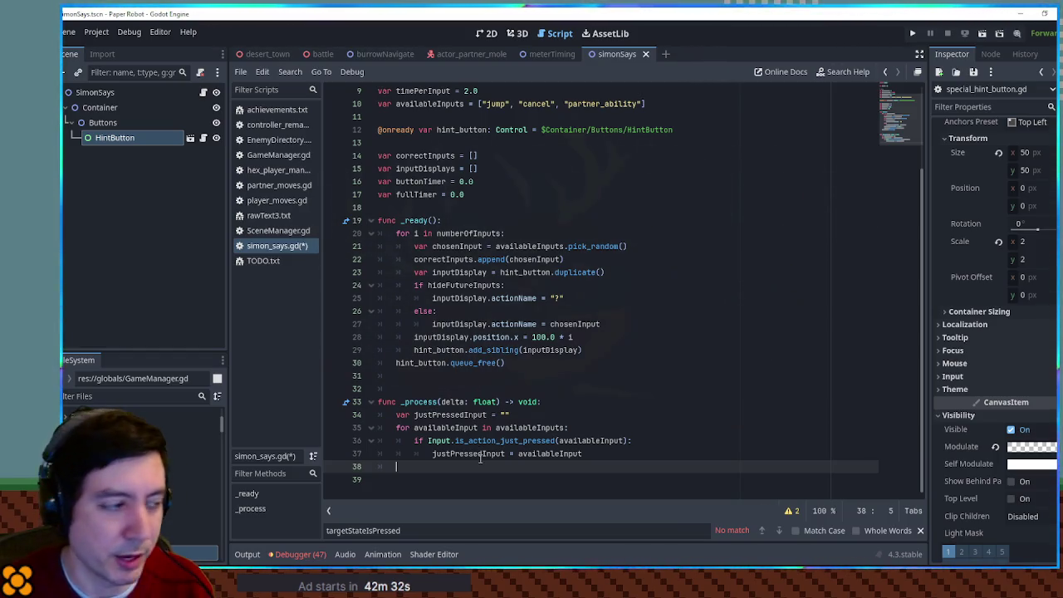
# Add 'if justPressedInput != "":' on the line below the loop.
pyautogui.doubleClick(582, 103)
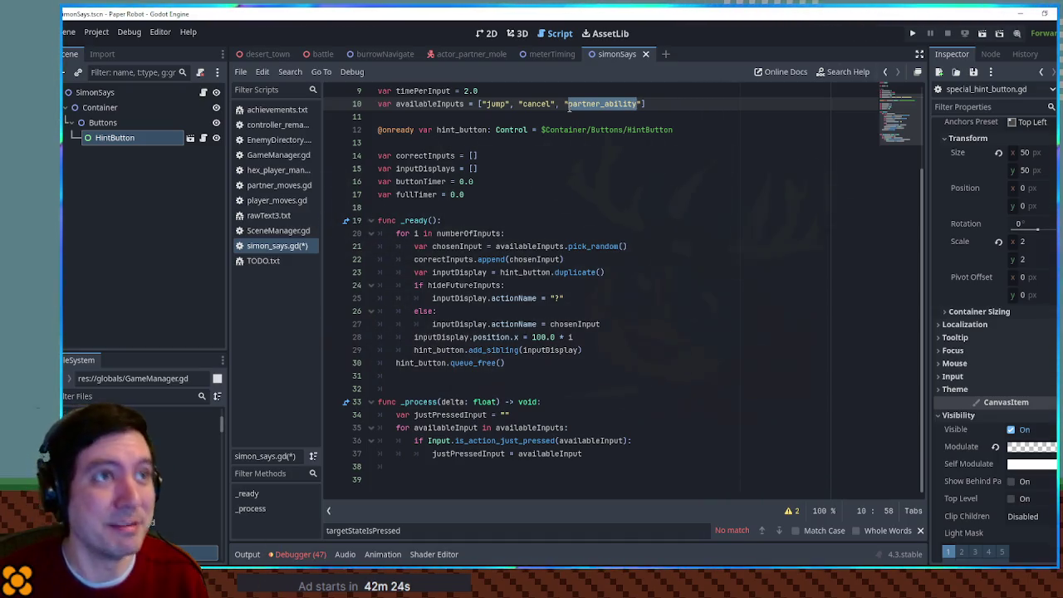
pyautogui.click(523, 468)
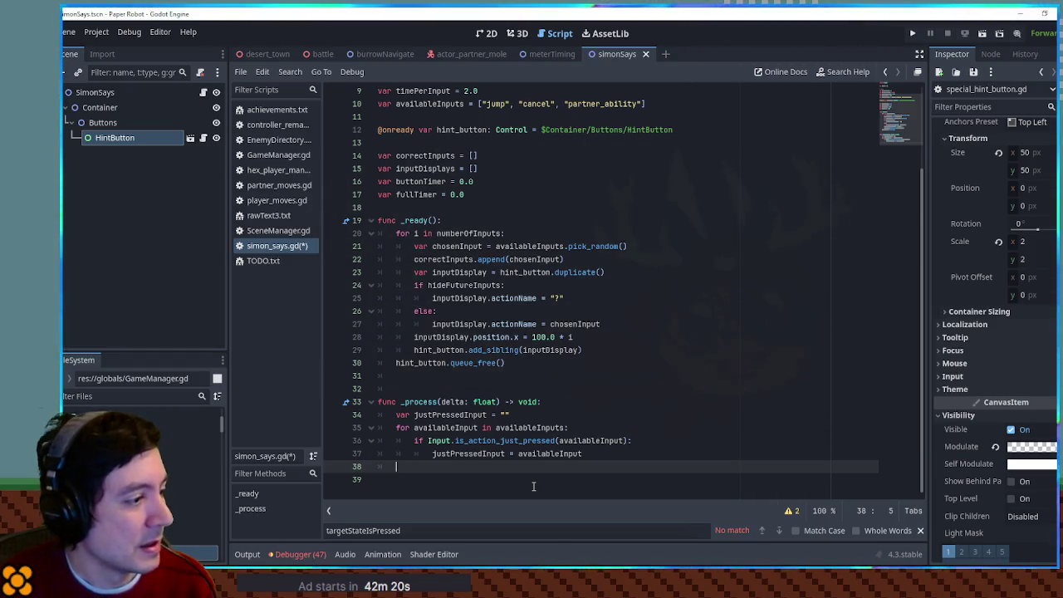
pyautogui.write('if justP')
pyautogui.press('Return')
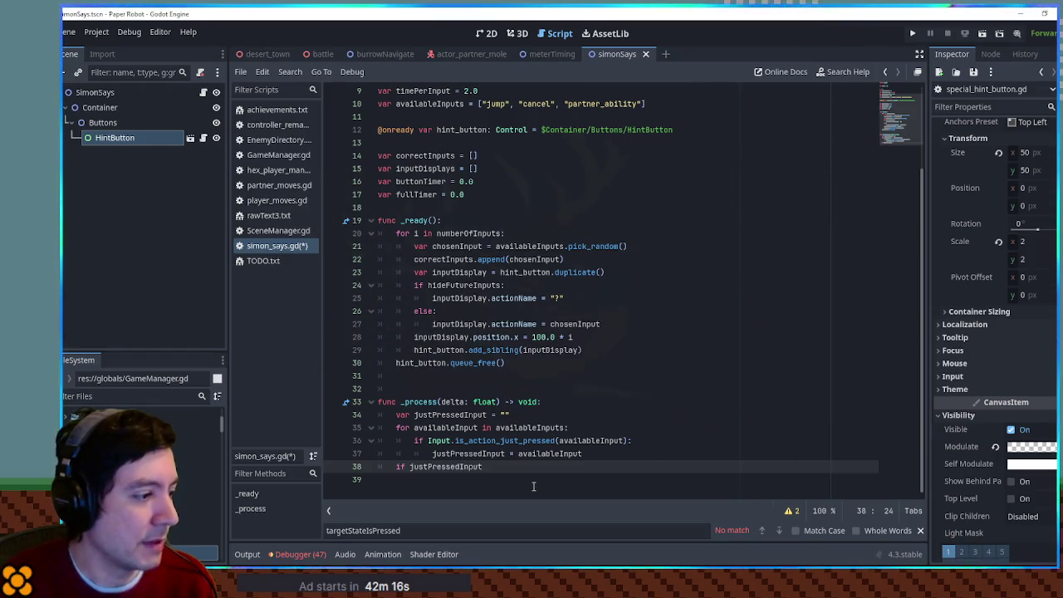
pyautogui.write('!= "":')
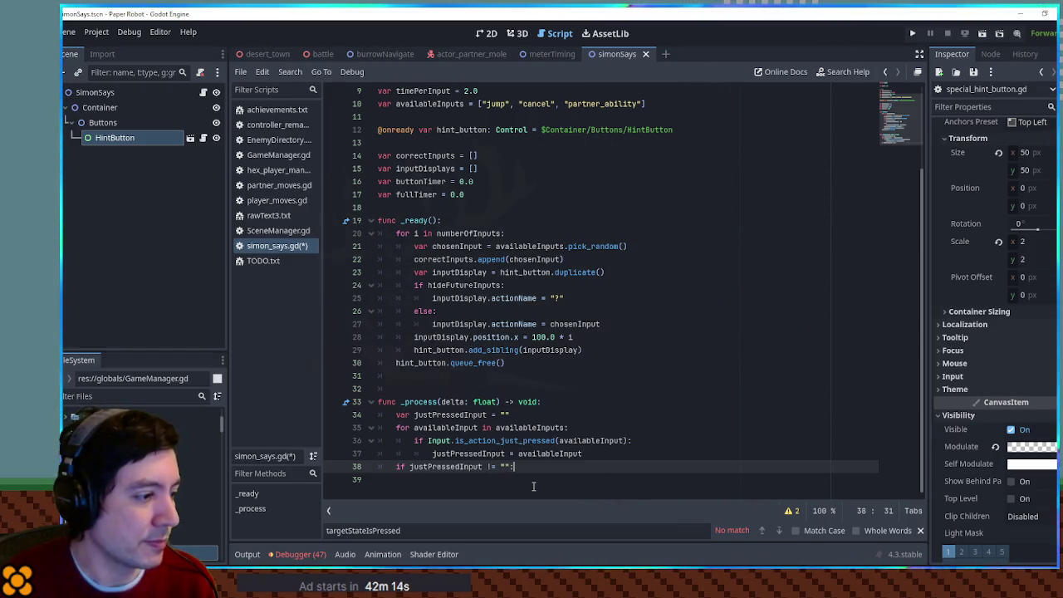
pyautogui.press('Return')
# Declare 'var targetInput' on an indented line inside the new if block.
pyautogui.click(505, 485)
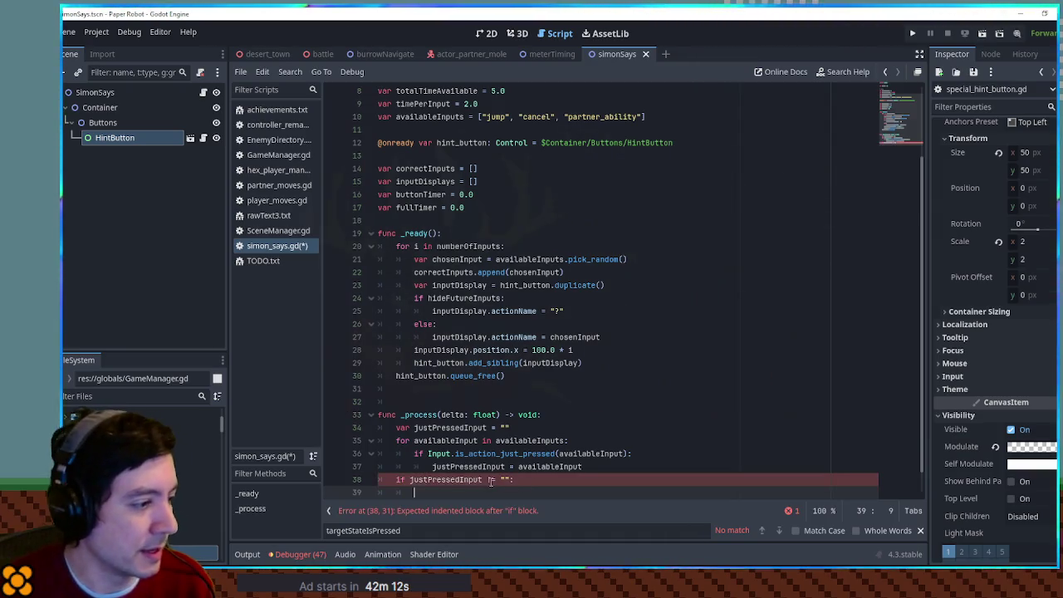
pyautogui.press('Return')
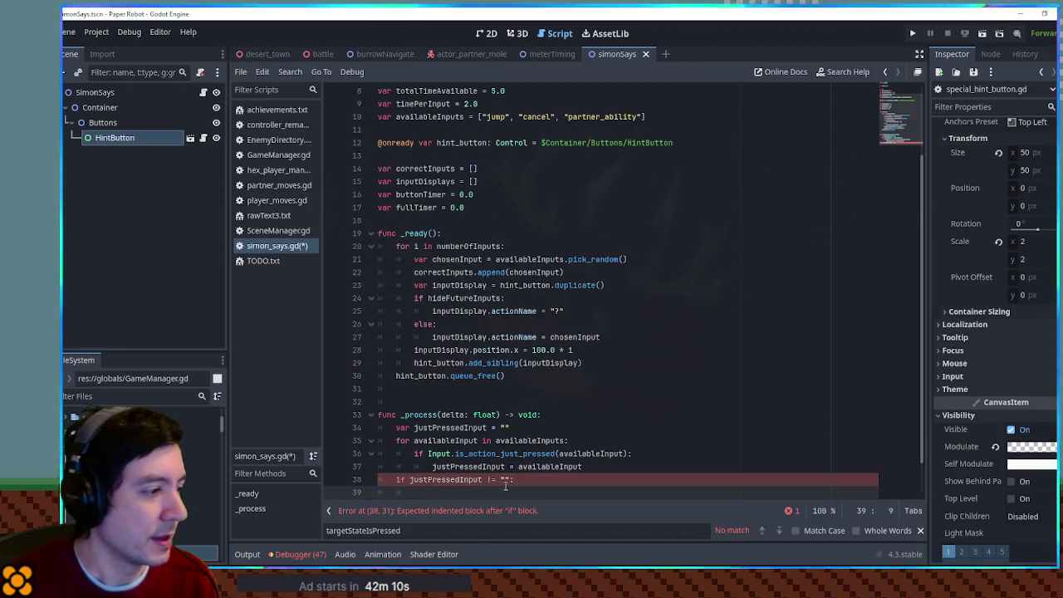
pyautogui.scroll(-1, 505, 482)
pyautogui.click(502, 440)
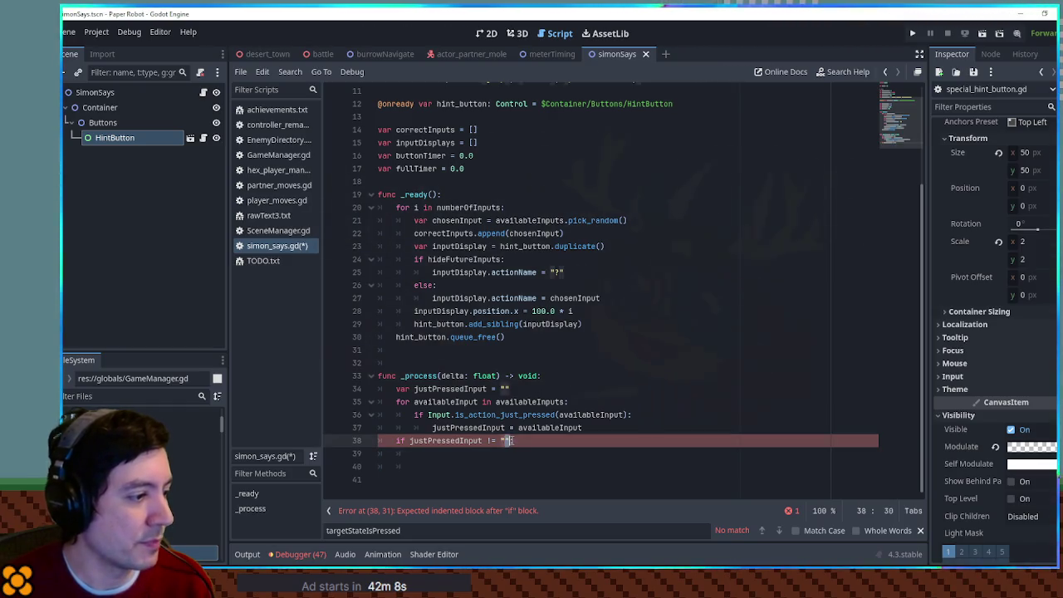
pyautogui.scroll(3, 470, 426)
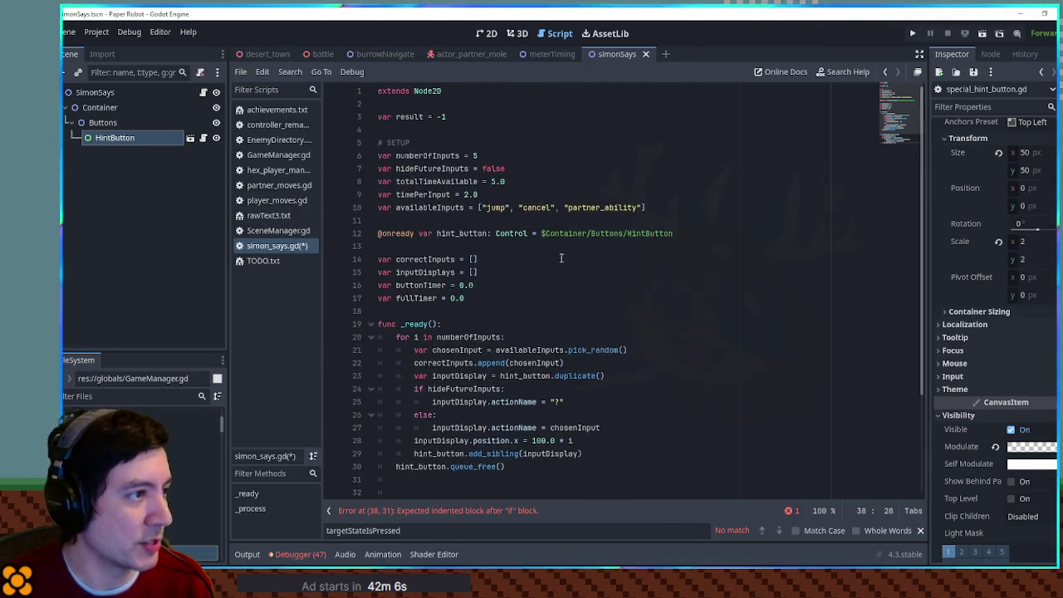
pyautogui.scroll(-3, 430, 250)
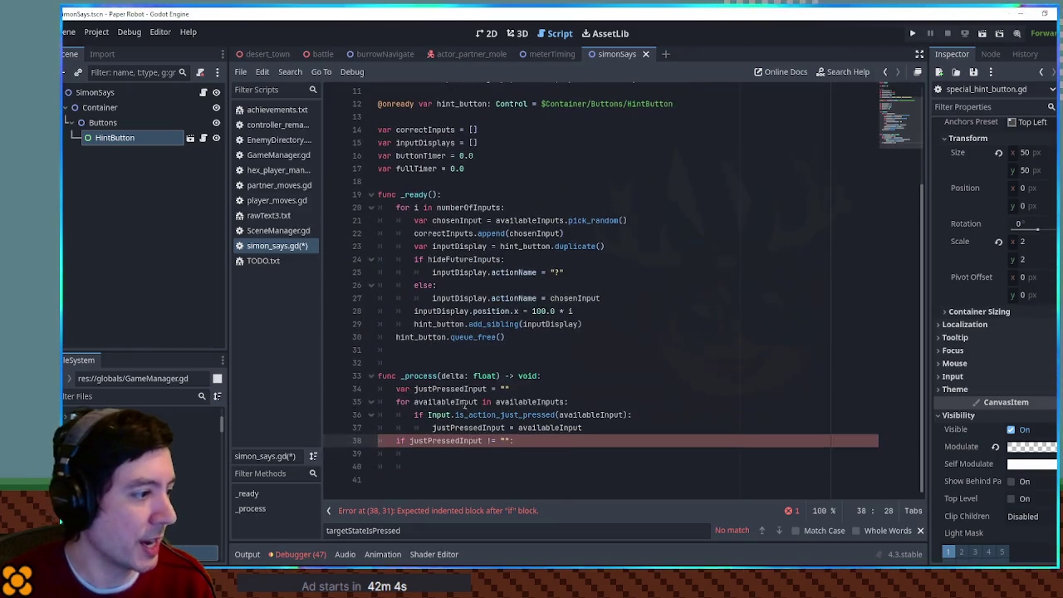
pyautogui.click(465, 455)
pyautogui.write('var targetInput')
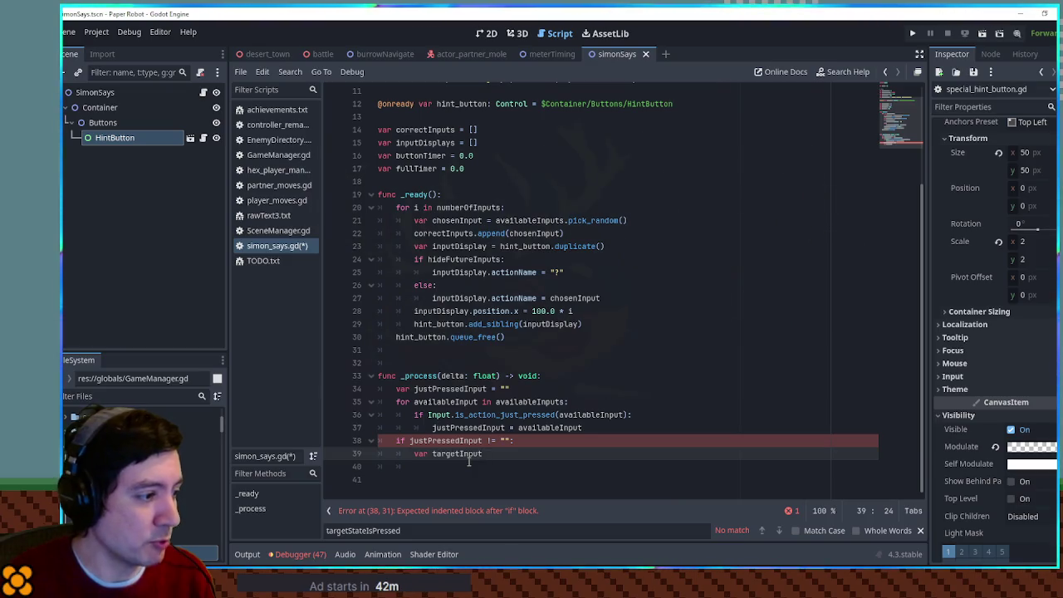
pyautogui.click(486, 180)
pyautogui.click(486, 169)
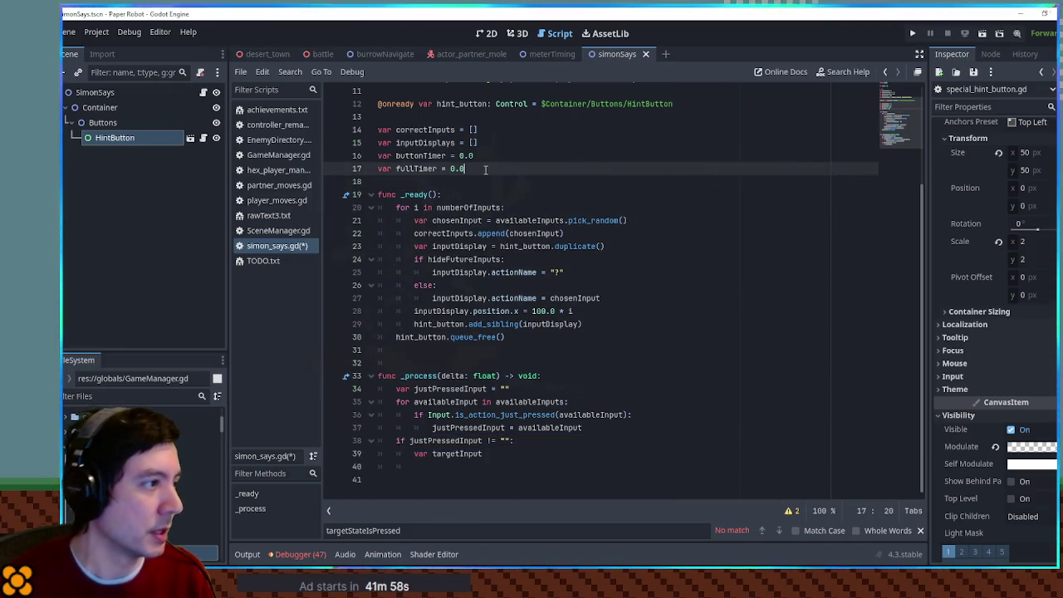
# Add 'var targetIndex = 0' below the fullTimer declaration.
pyautogui.press('Return')
pyautogui.write('var ')
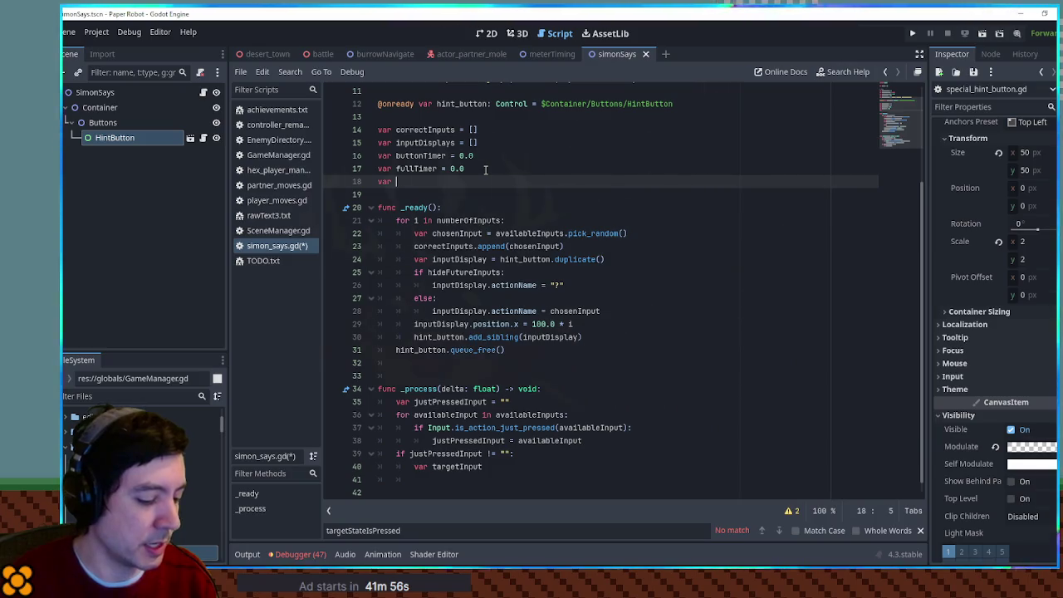
pyautogui.write('targetIndex')
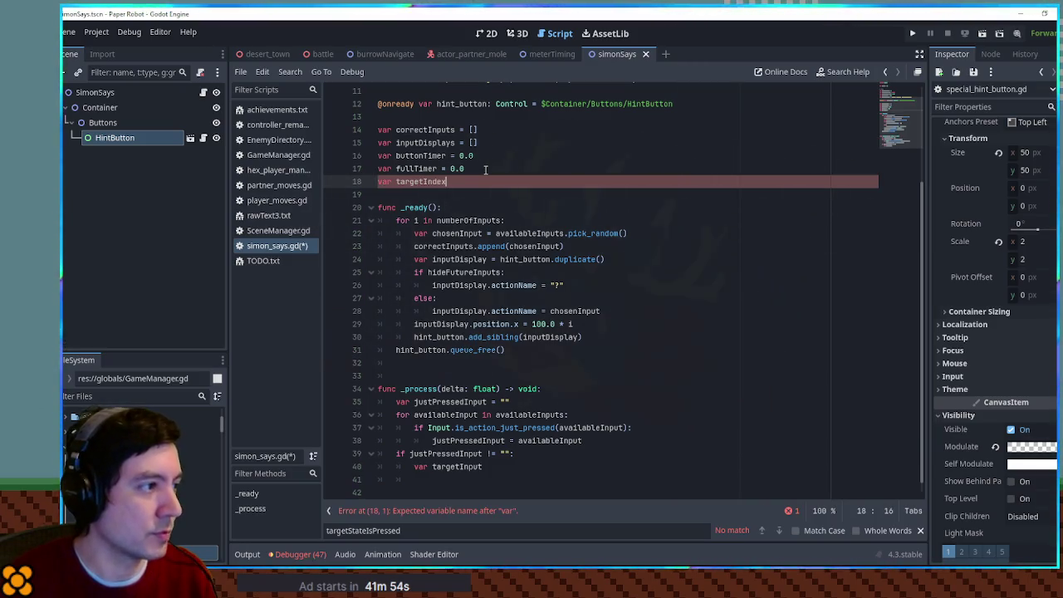
pyautogui.write(' = 0')
pyautogui.doubleClick(421, 182)
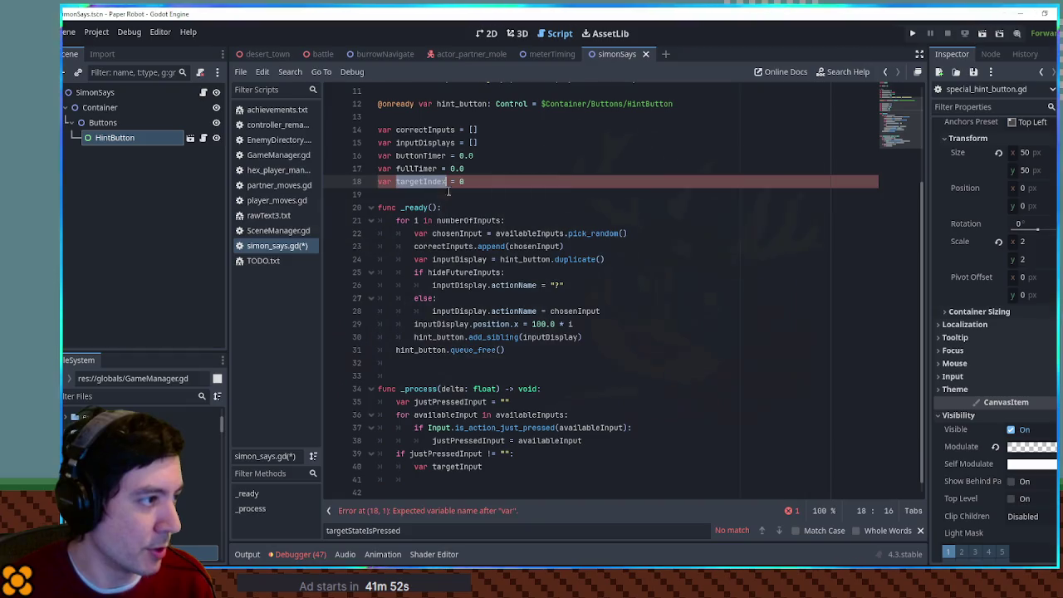
pyautogui.doubleClick(433, 131)
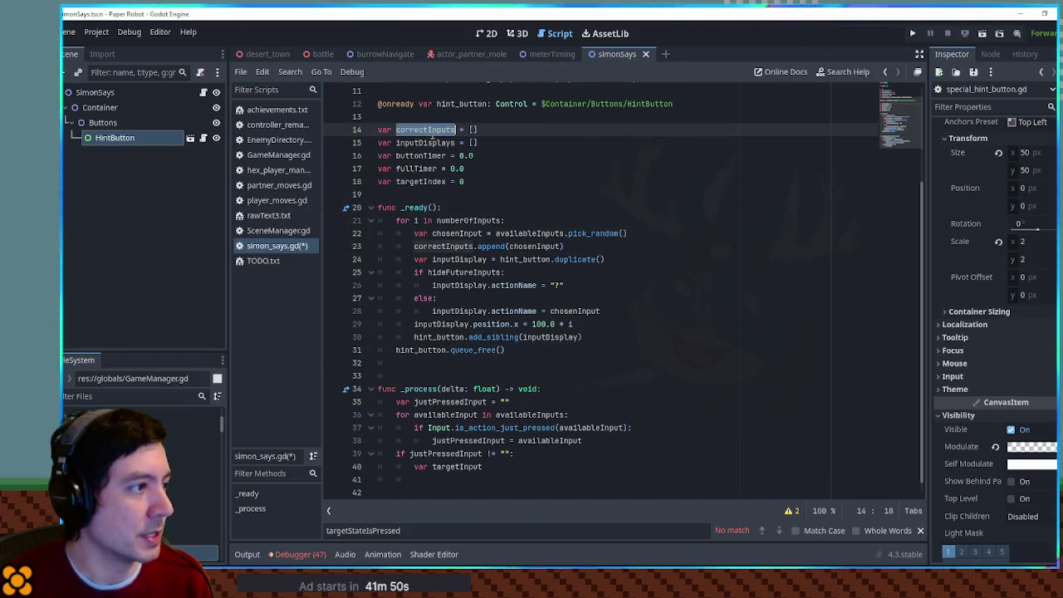
pyautogui.doubleClick(425, 143)
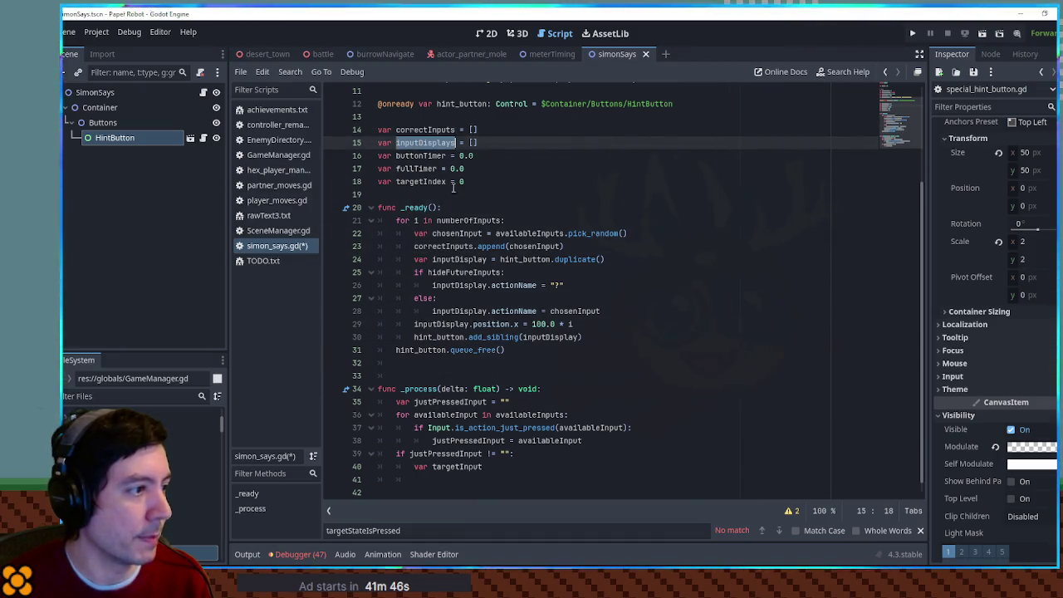
pyautogui.doubleClick(453, 234)
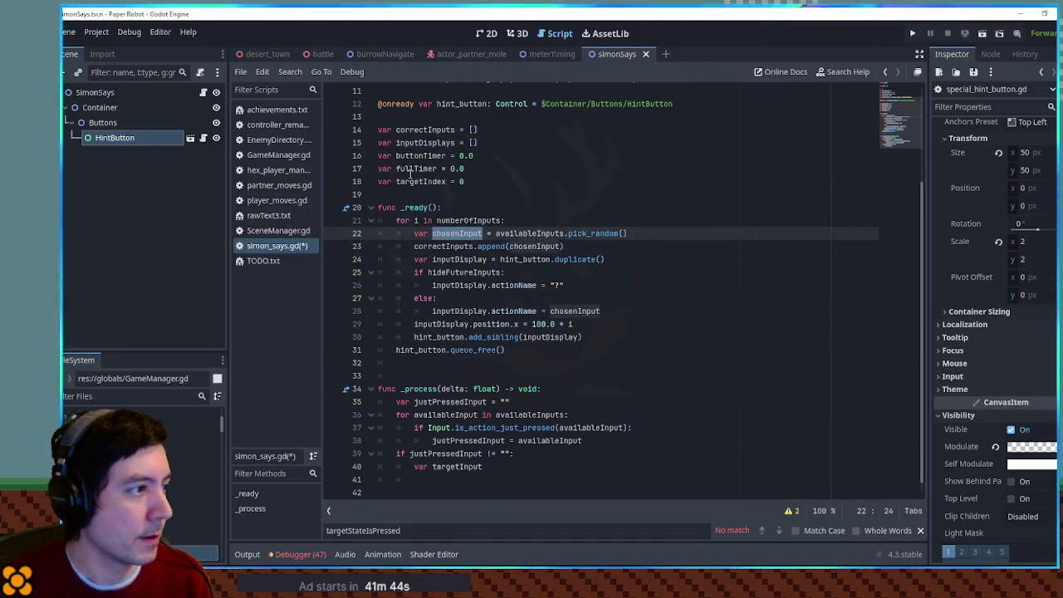
pyautogui.doubleClick(418, 143)
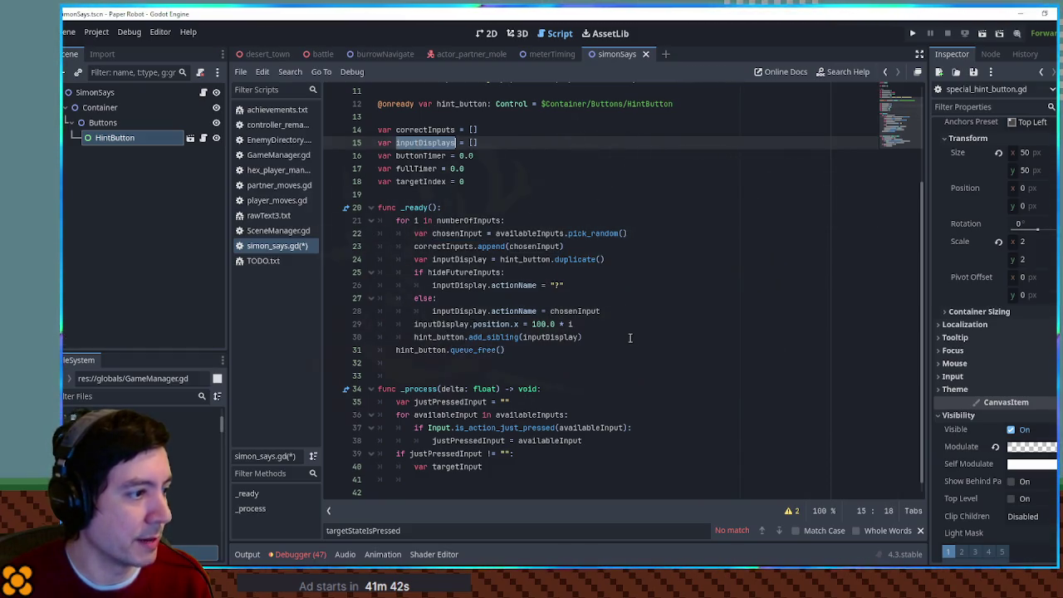
# Append each inputDisplay to inputDisplays after add_sibling in _ready's loop.
pyautogui.click(633, 337)
pyautogui.press('Return')
pyautogui.write('inputDisplays.appe')
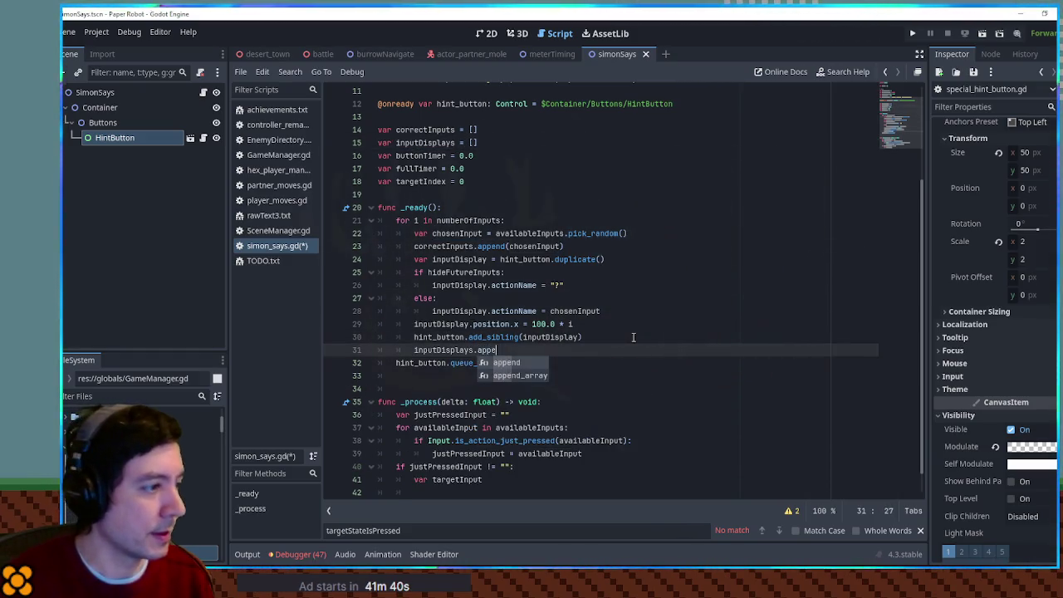
pyautogui.write('nd(inputDi')
pyautogui.press('Return')
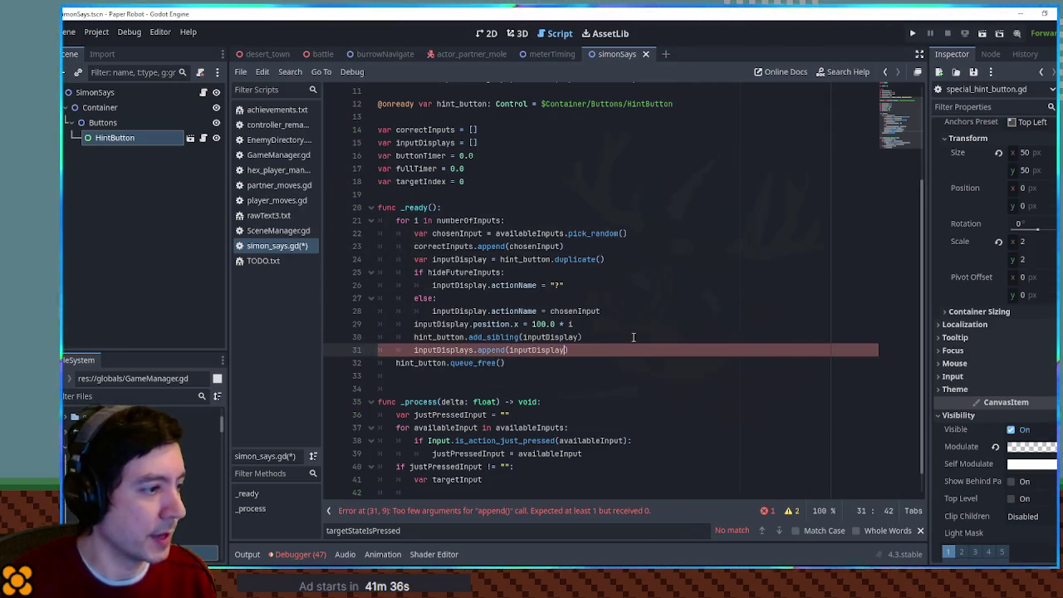
pyautogui.doubleClick(539, 337)
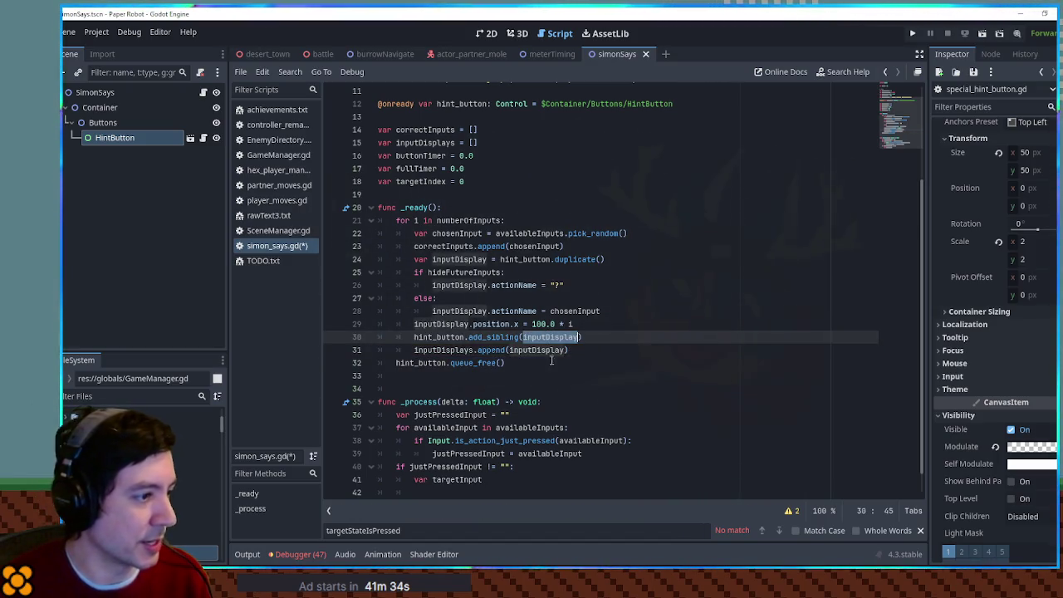
# Start assigning targetInput from correctInputs[ ] and select targetIndex to use as the index.
pyautogui.scroll(-1, 516, 350)
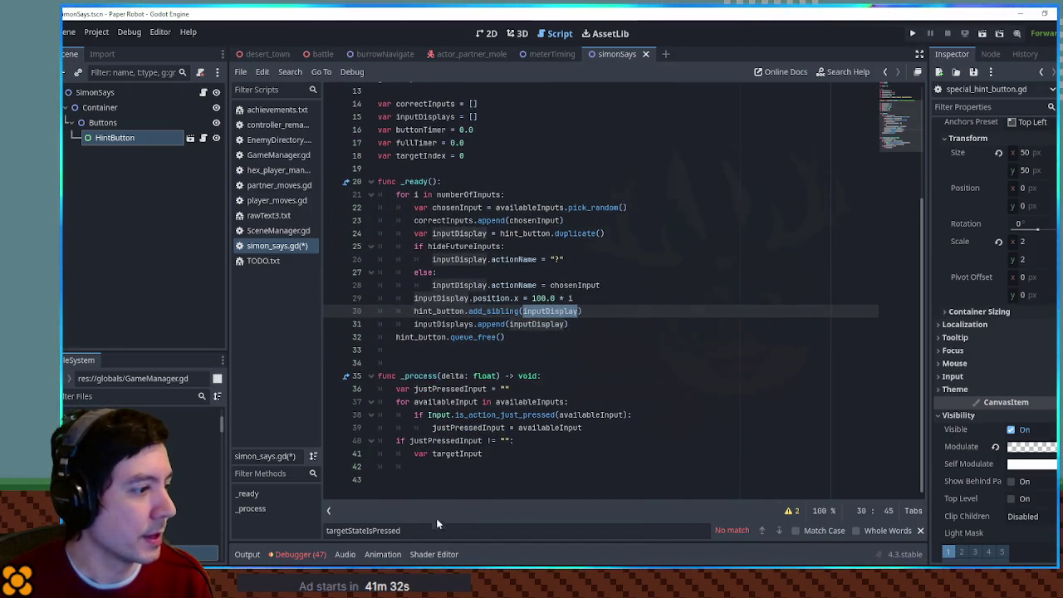
pyautogui.doubleClick(456, 221)
pyautogui.hotkey('ctrl', 'c')
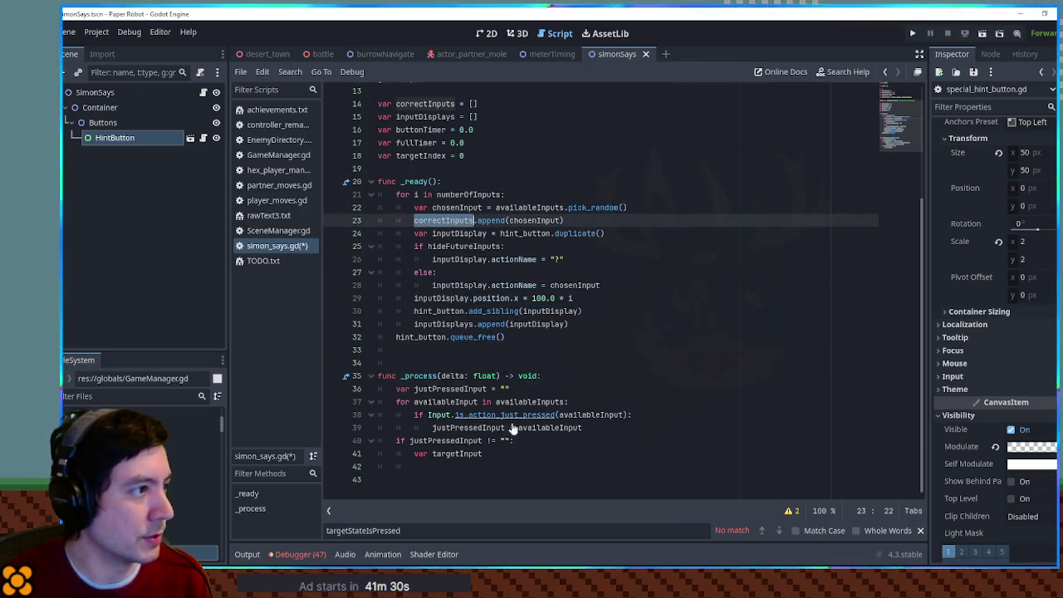
pyautogui.click(510, 455)
pyautogui.hotkey('ctrl', 'v')
pyautogui.write('[')
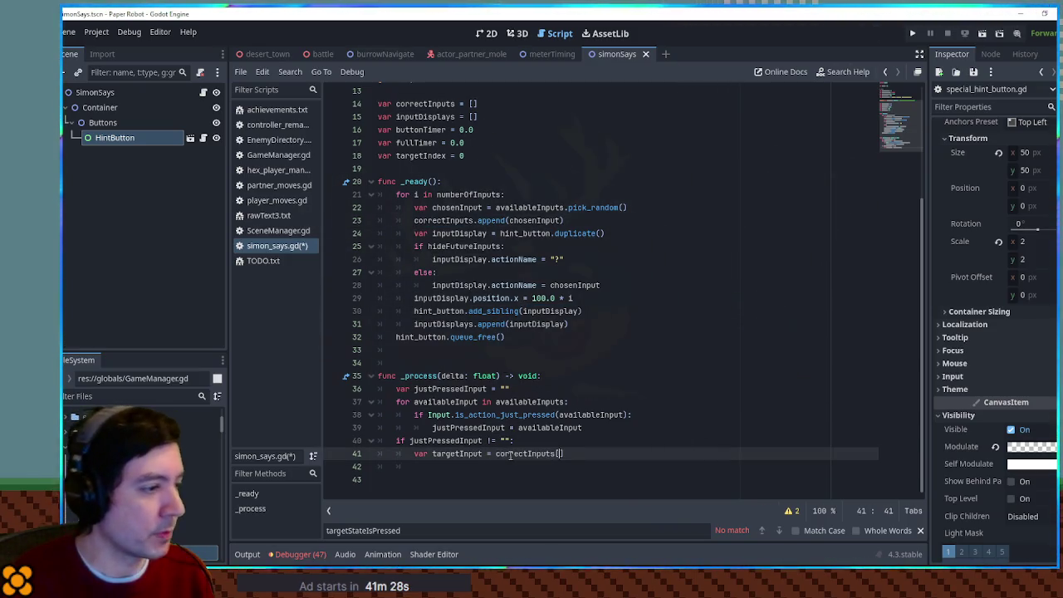
pyautogui.doubleClick(421, 155)
pyautogui.hotkey('ctrl', 'c')
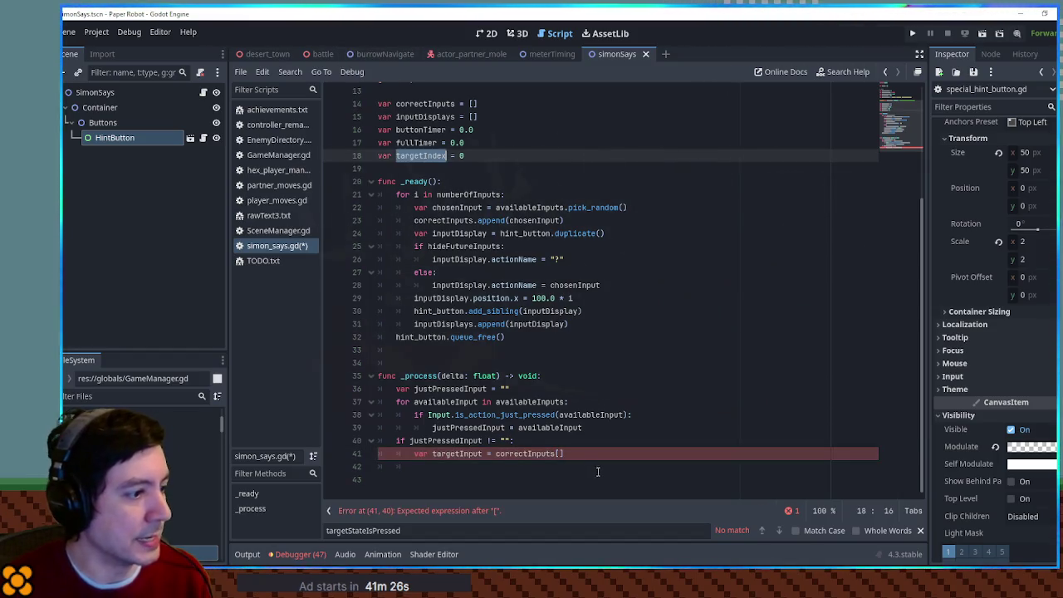
# Paste targetIndex inside the brackets on line 41 so targetInput reads correctInputs[targetIndex].
pyautogui.click(562, 453)
pyautogui.hotkey('ctrl', 'v')
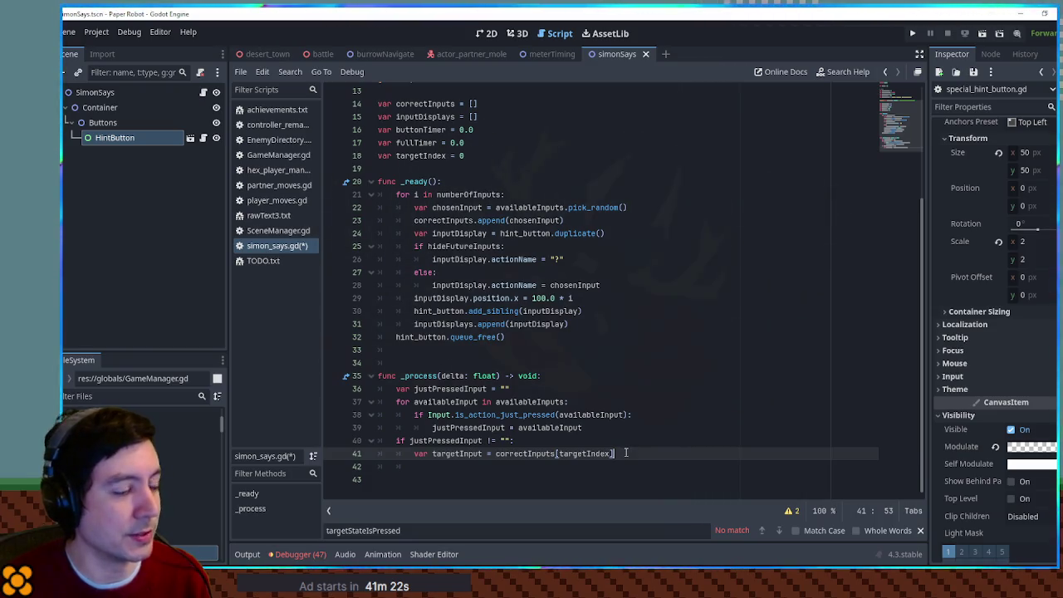
pyautogui.scroll(4, 631, 349)
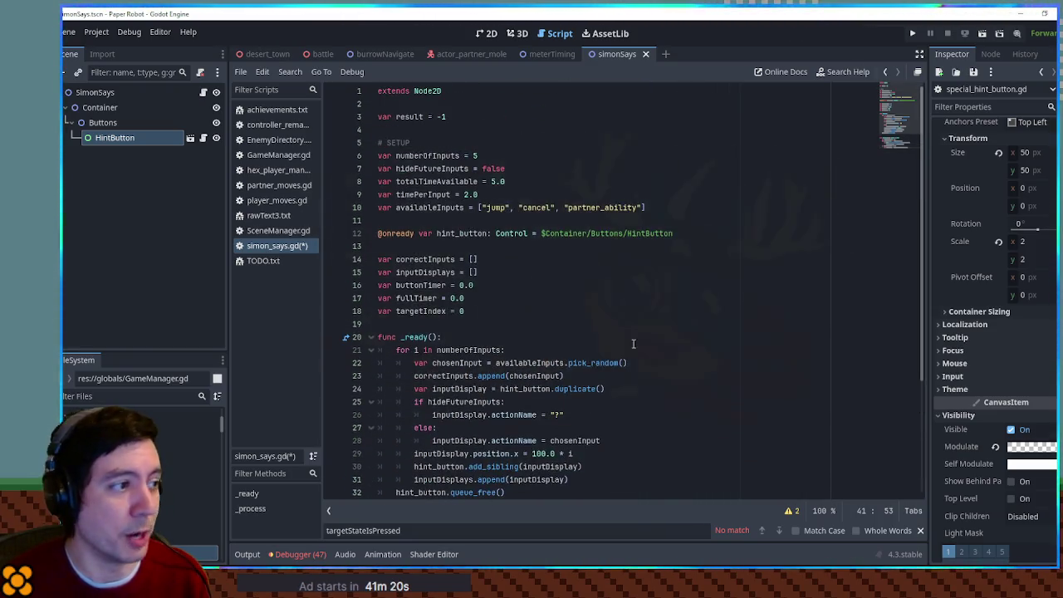
pyautogui.scroll(-4, 632, 339)
pyautogui.doubleClick(448, 455)
pyautogui.click(636, 466)
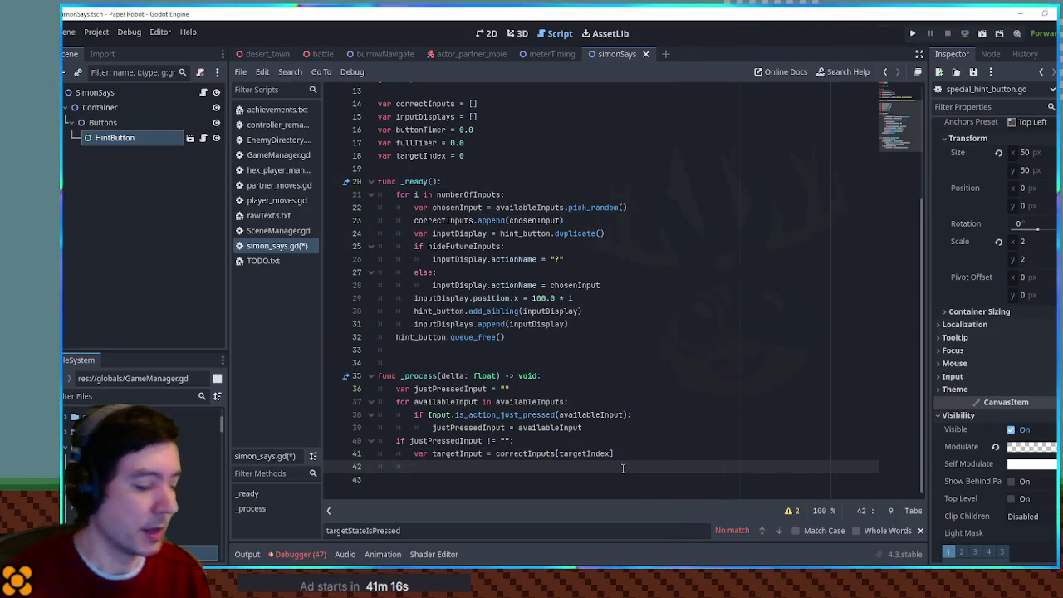
# Add 'var isCorrect = (targetInput == justPressedInput)' on line 42.
pyautogui.write('var isCorrect')
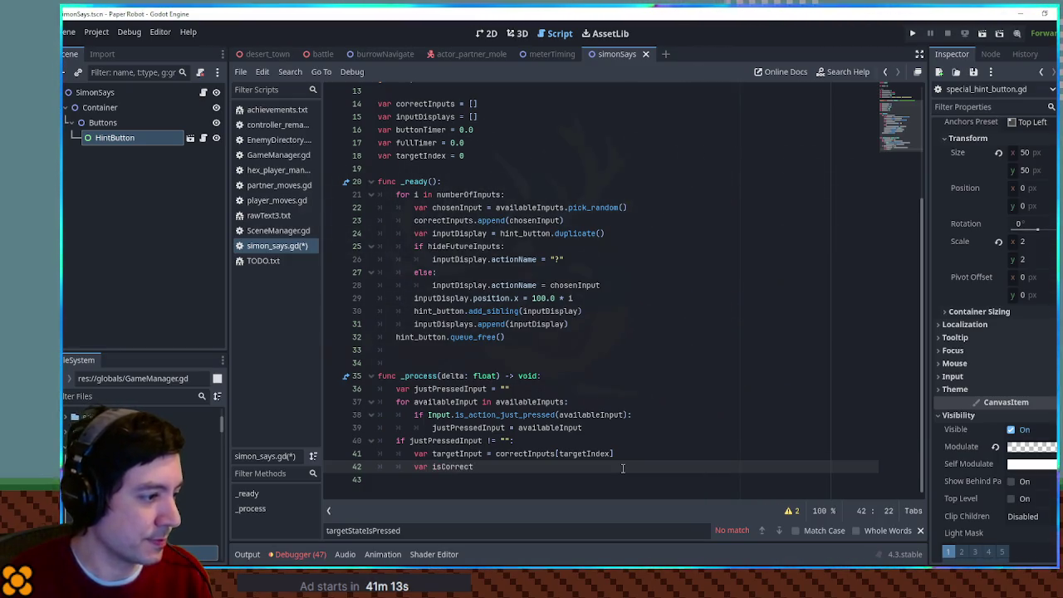
pyautogui.write(' = (gat')
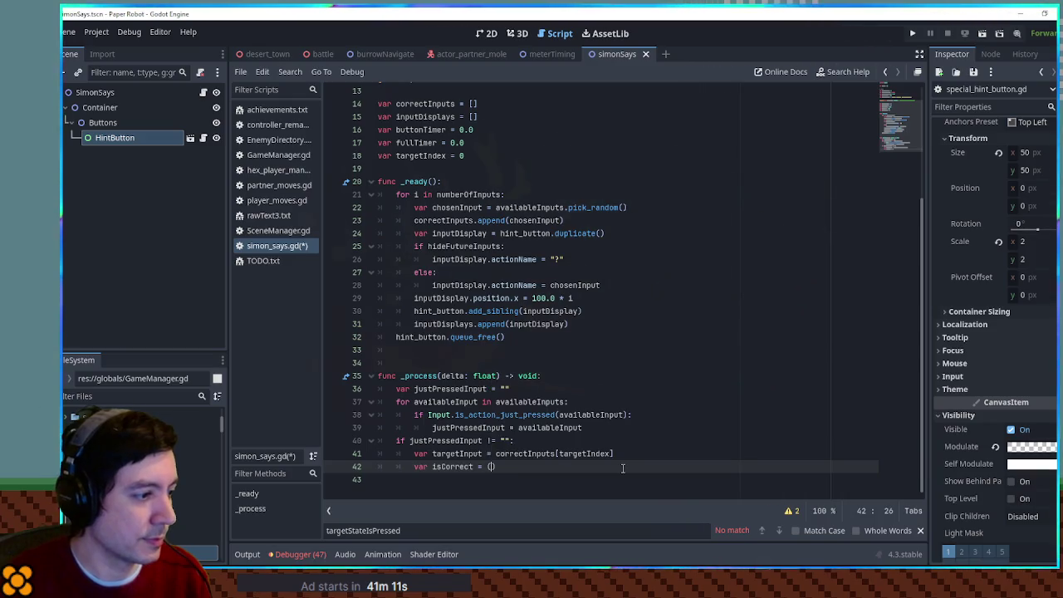
pyautogui.press('BackSpace')
pyautogui.press('BackSpace')
pyautogui.press('BackSpace')
pyautogui.write('target')
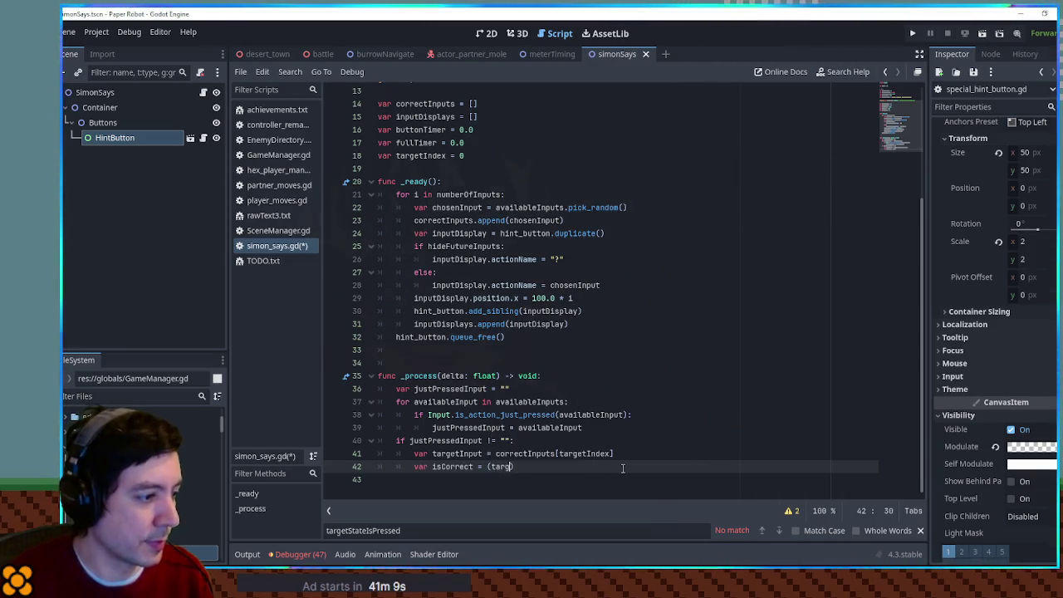
pyautogui.write('Input ==')
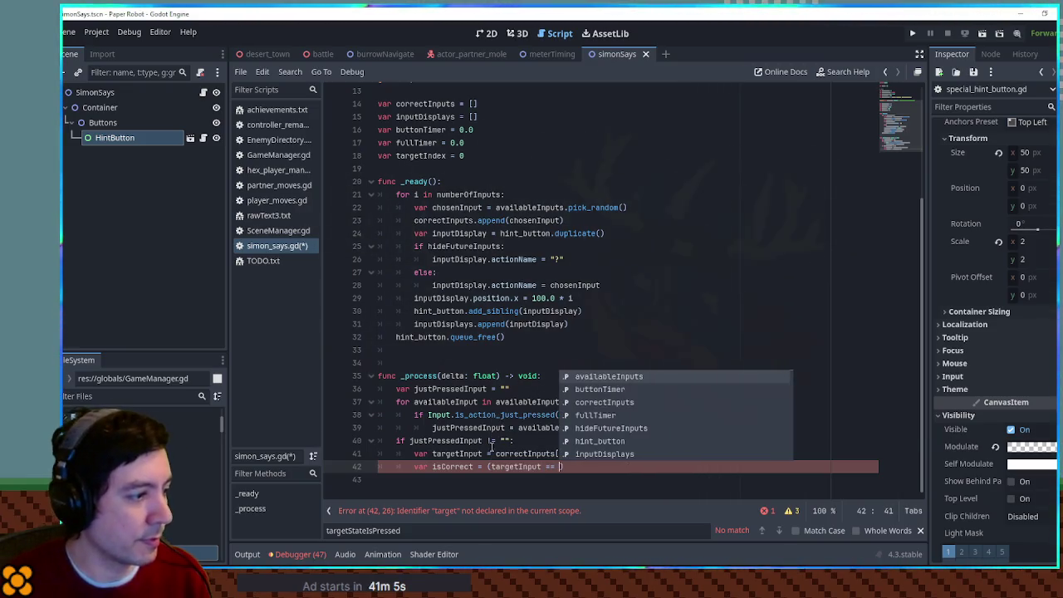
pyautogui.doubleClick(452, 441)
pyautogui.hotkey('ctrl', 'c')
pyautogui.click(565, 466)
pyautogui.hotkey('ctrl', 'v')
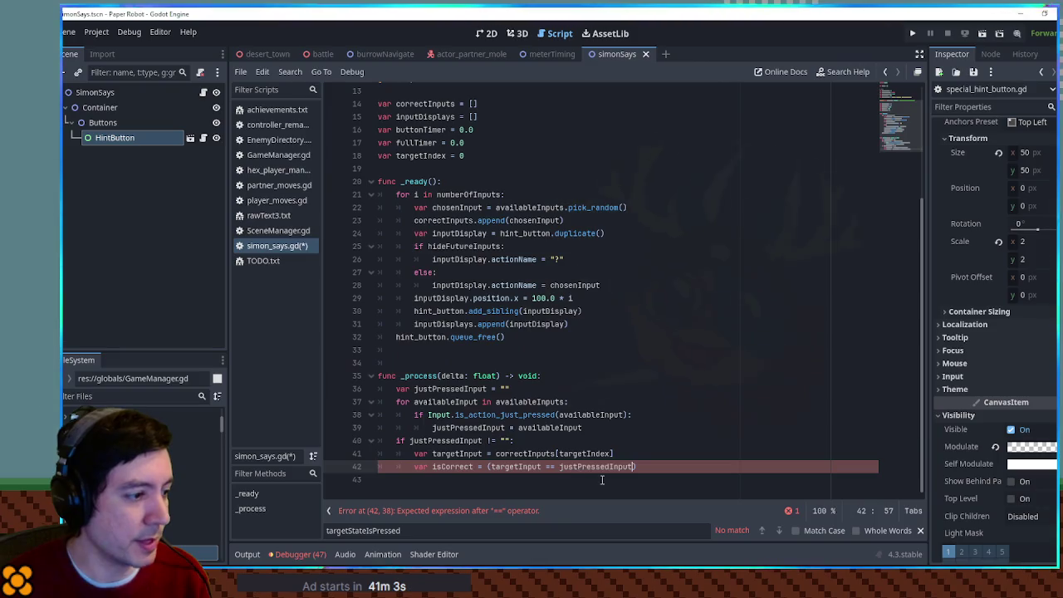
pyautogui.doubleClick(453, 466)
pyautogui.click(666, 470)
pyautogui.press('Return')
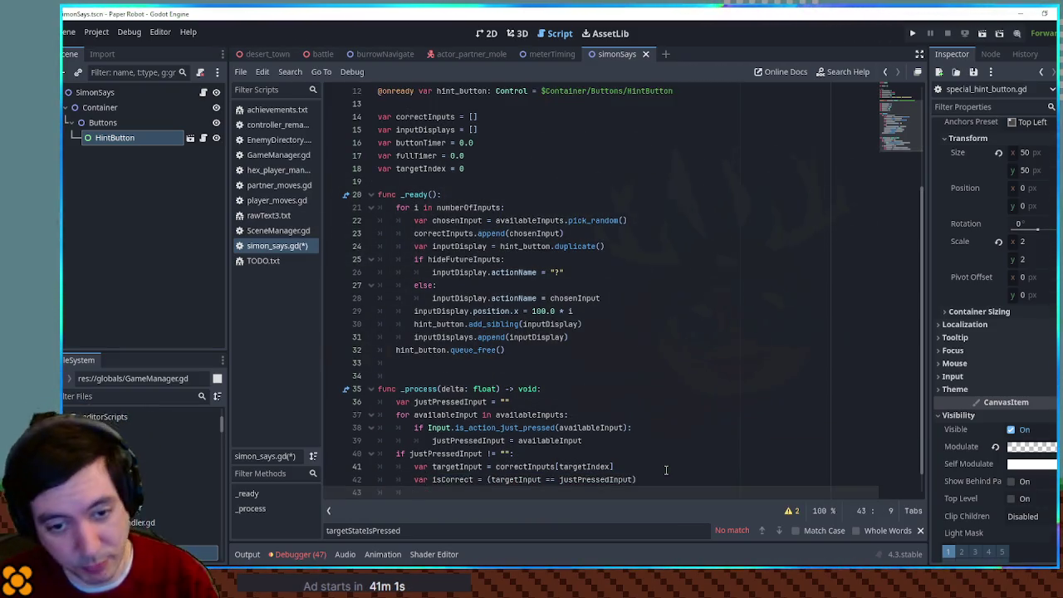
pyautogui.press('Return')
# Add 'if isCorrect:' containing a '# play sfx' comment and 'targetIndex += 1'.
pyautogui.click(462, 476)
pyautogui.scroll(-1, 462, 475)
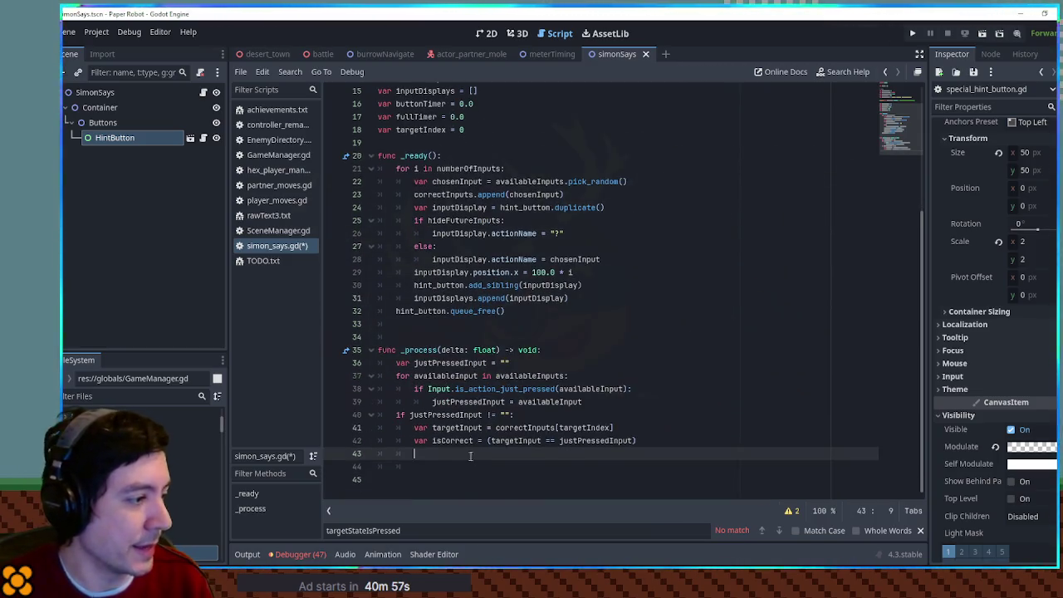
pyautogui.write('if isCorrect')
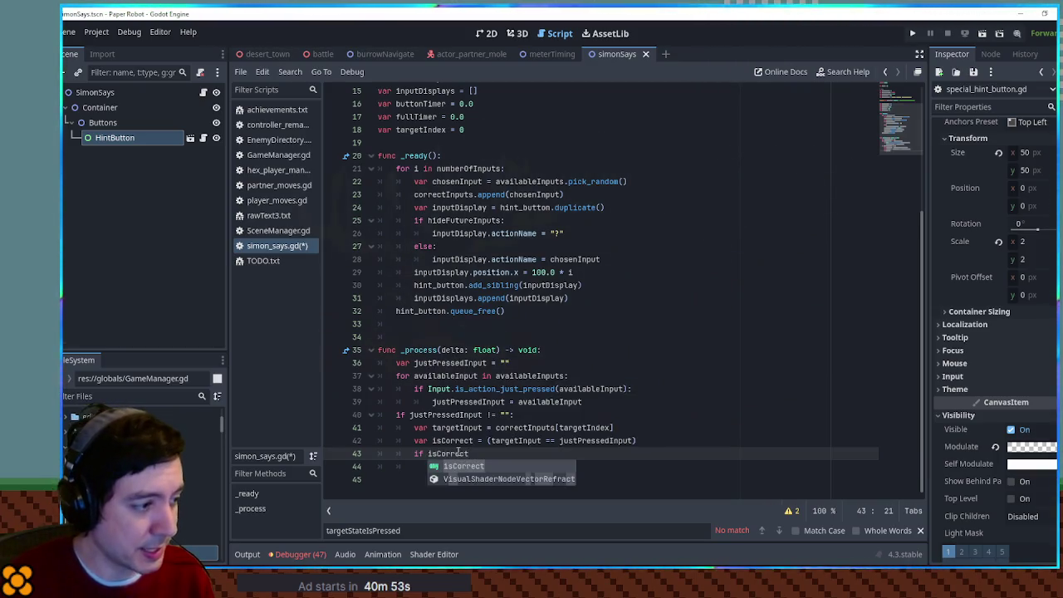
pyautogui.write(':')
pyautogui.press('Return')
pyautogui.write('play sfx')
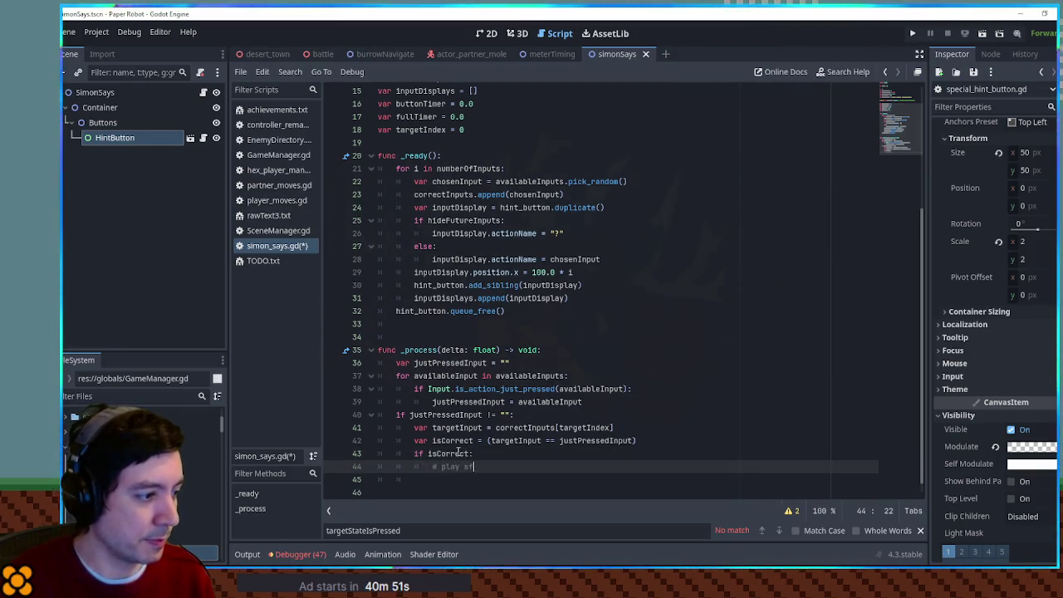
pyautogui.press('Return')
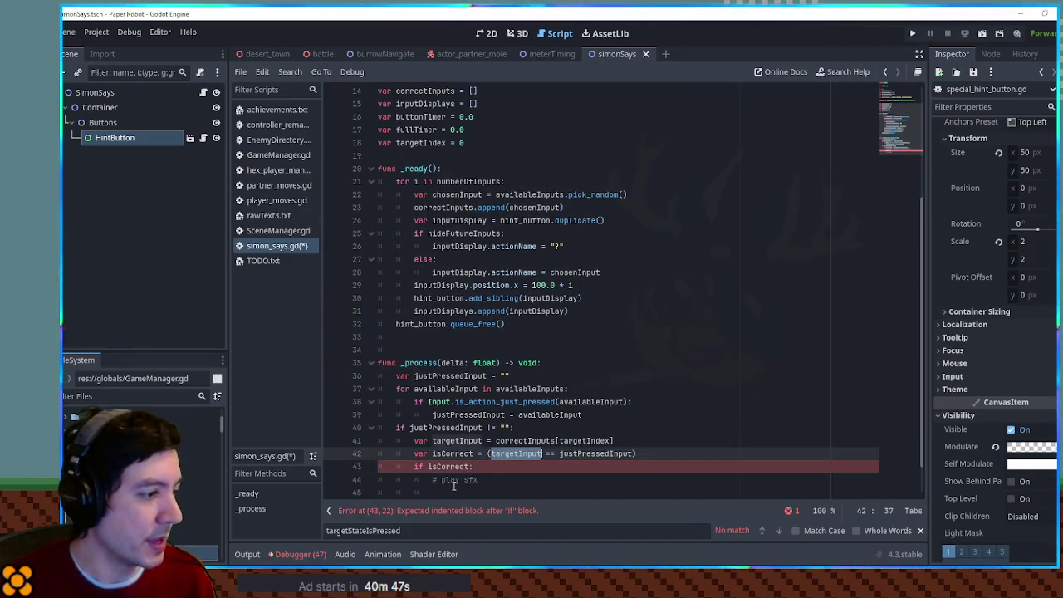
pyautogui.write('targetIndex')
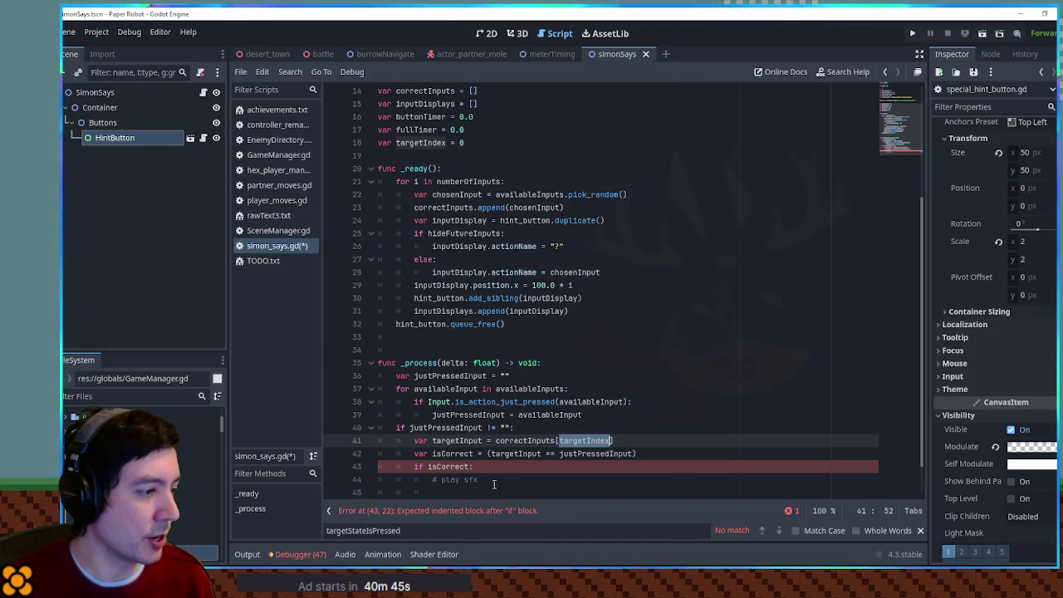
pyautogui.write(' += 1')
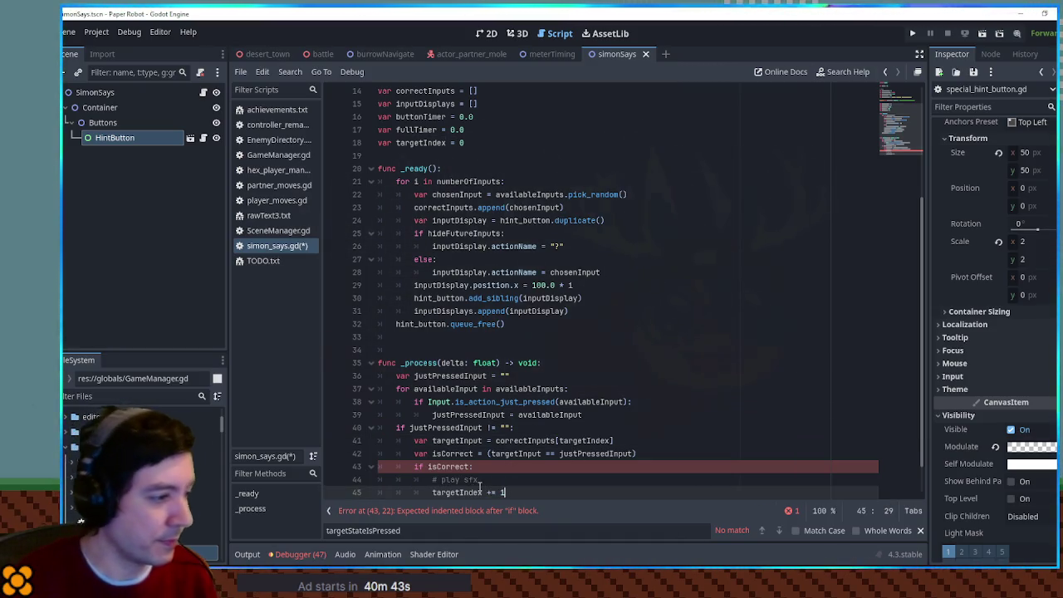
pyautogui.scroll(-1, 475, 478)
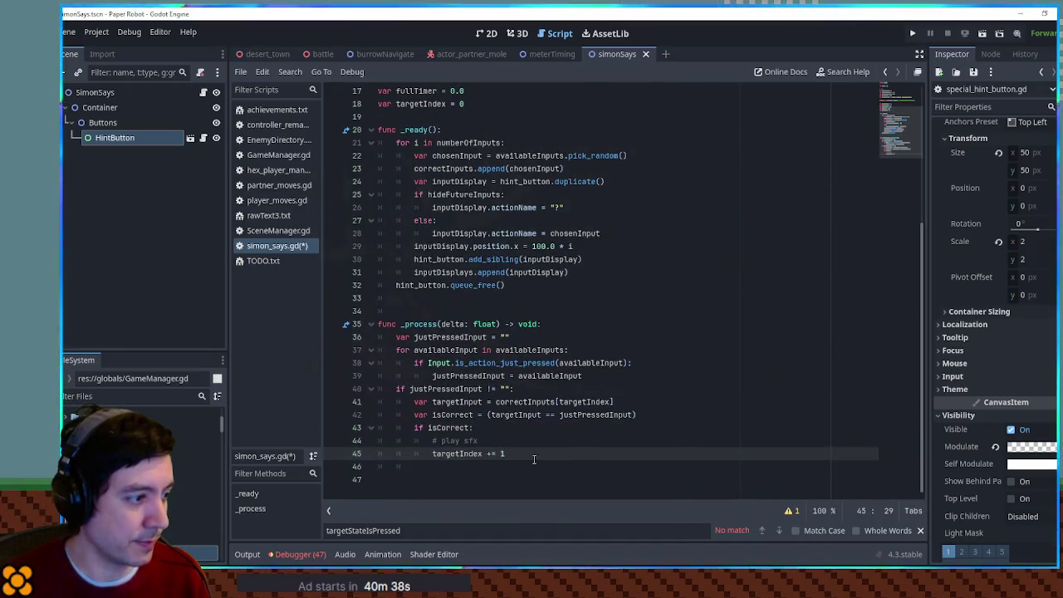
# Write 'if targetIndex == numberOfInputs:', copying numberOfInputs from the declarations.
pyautogui.press('Return')
pyautogui.write('if ')
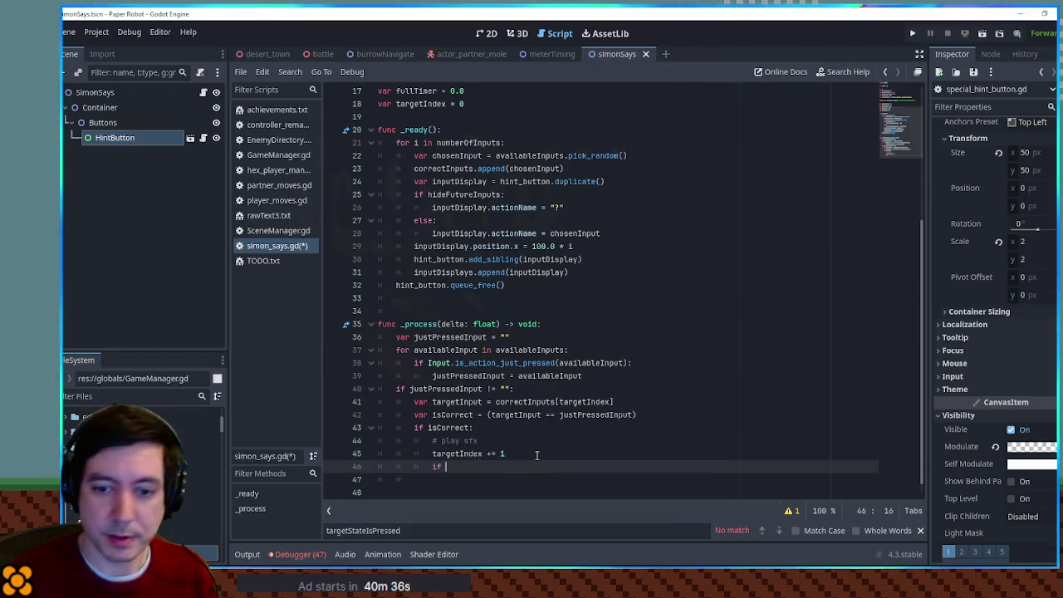
pyautogui.write('targetI')
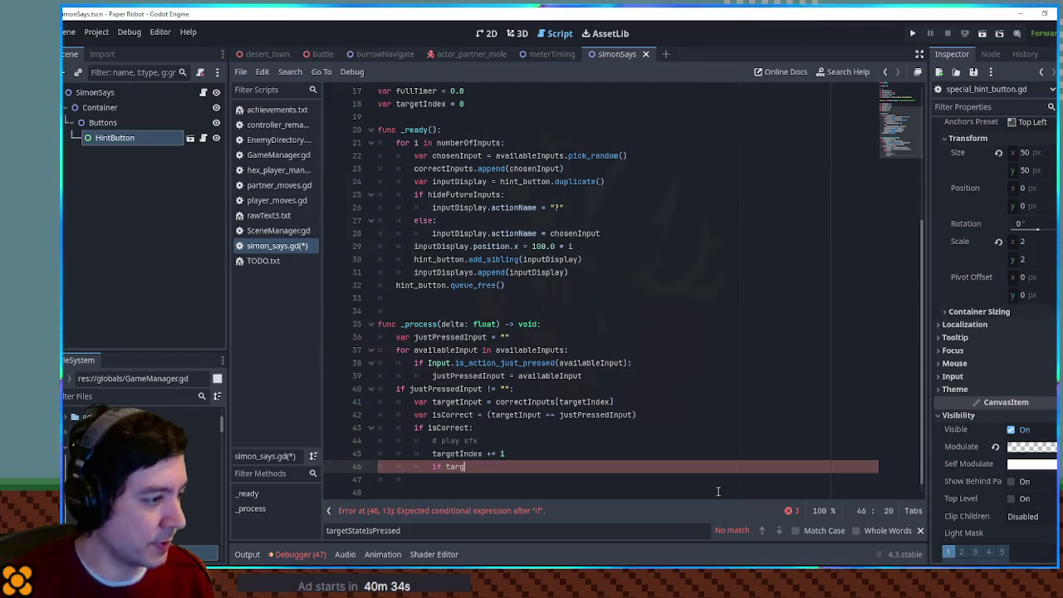
pyautogui.press('Return')
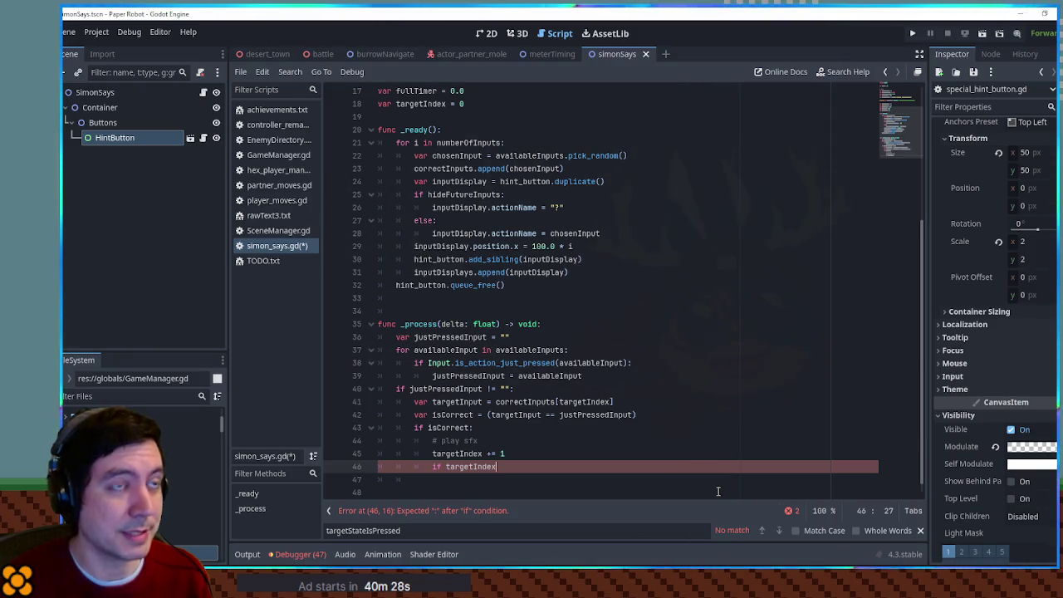
pyautogui.write(' ==')
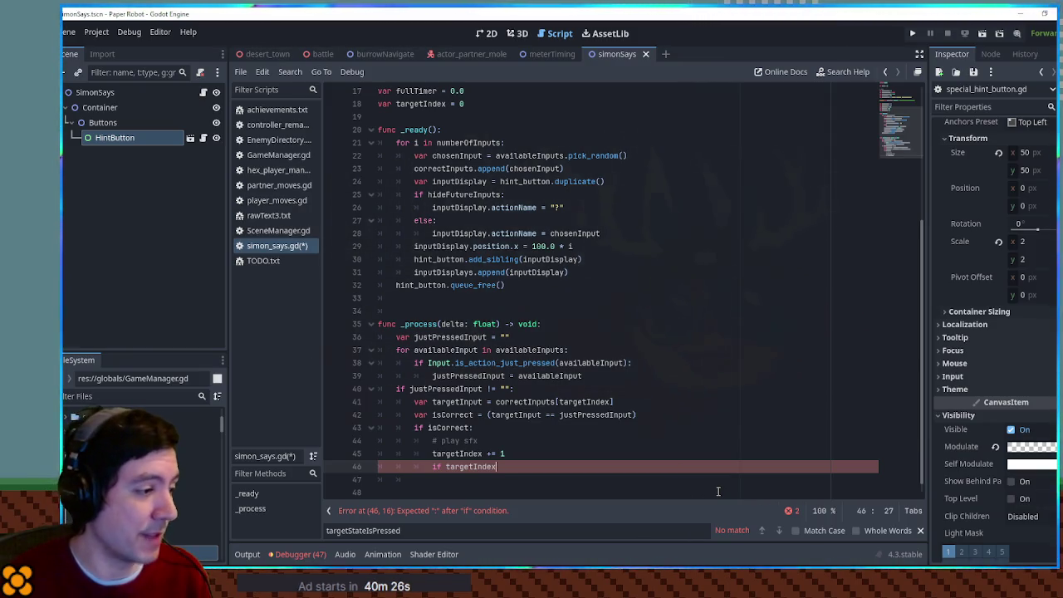
pyautogui.scroll(2, 717, 491)
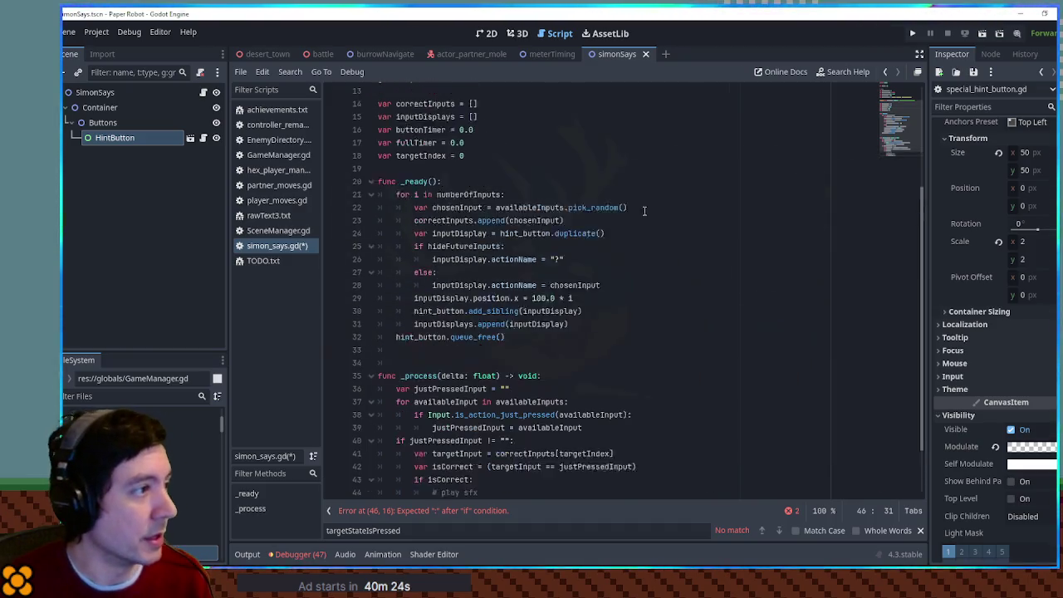
pyautogui.doubleClick(426, 130)
pyautogui.hotkey('alt', 'Left')
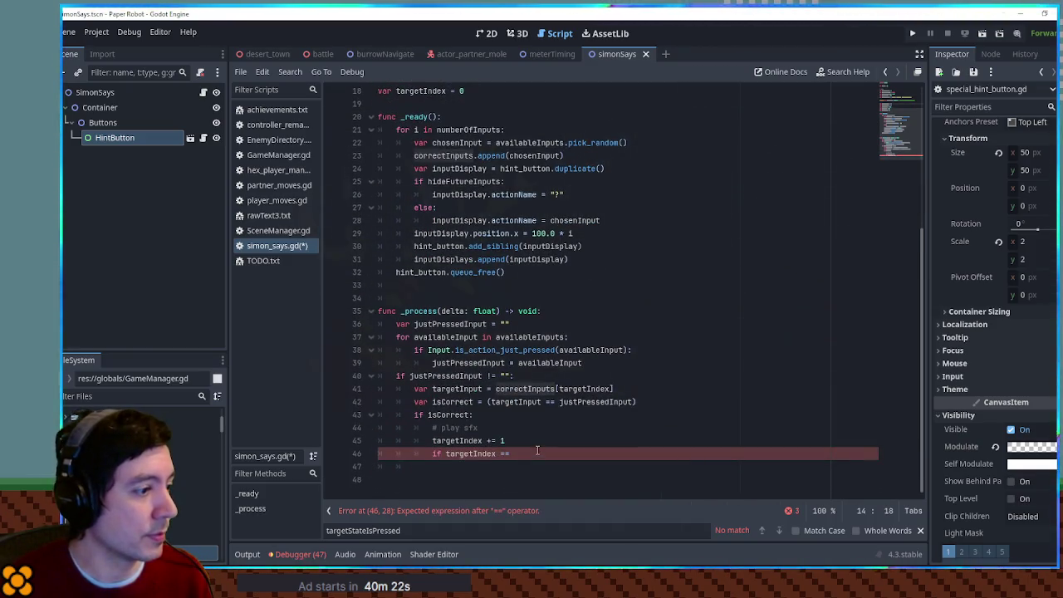
pyautogui.scroll(5, 445, 162)
pyautogui.doubleClick(426, 156)
pyautogui.hotkey('ctrl', 'c')
pyautogui.scroll(-6, 505, 458)
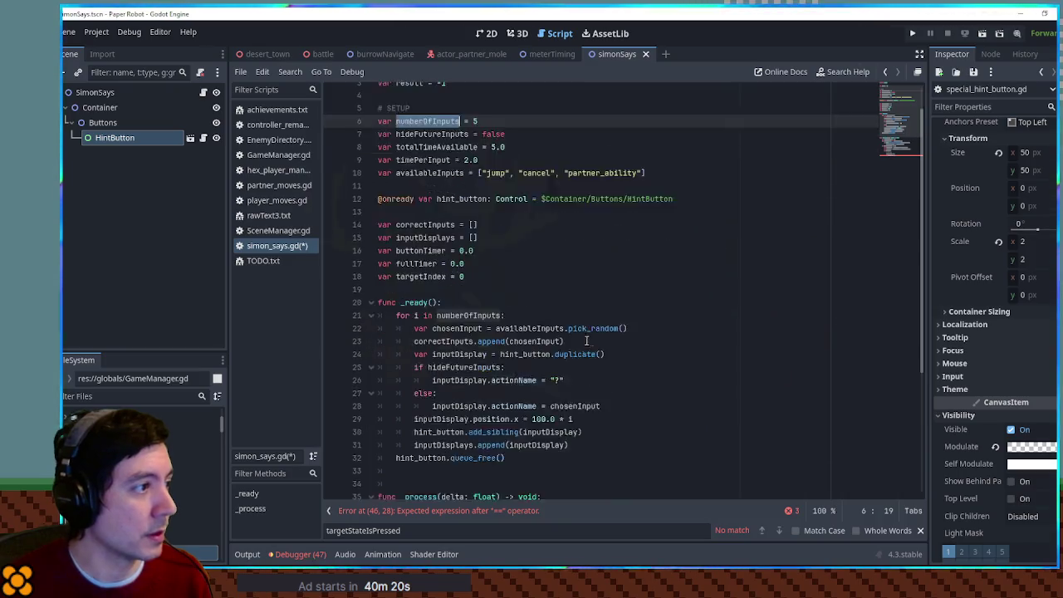
pyautogui.click(710, 455)
pyautogui.hotkey('ctrl', 'v')
pyautogui.write(':')
pyautogui.press('Return')
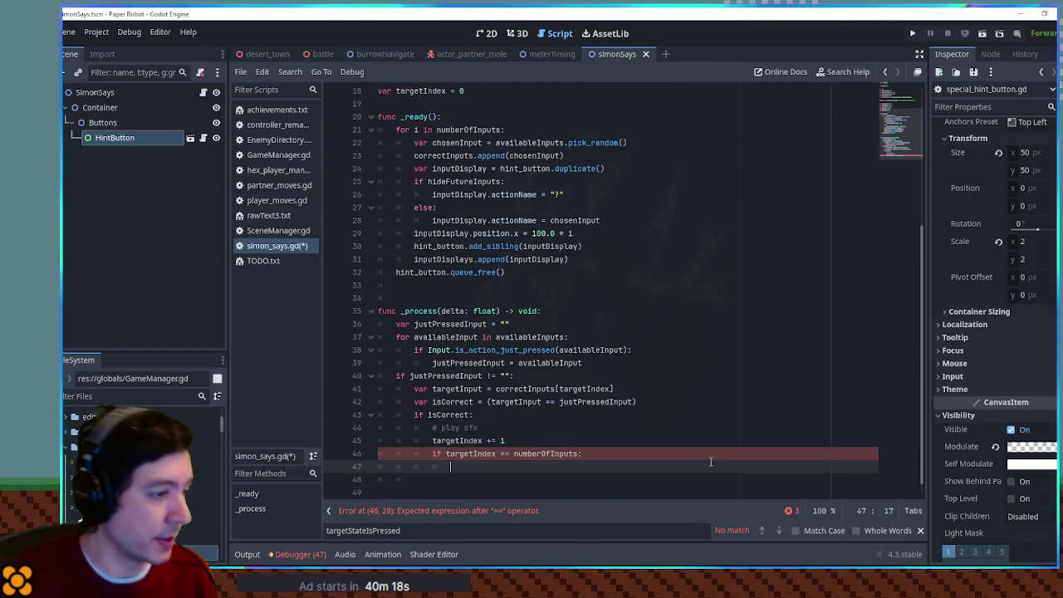
# Fill the block with 'pass' under a '# TODO all correct!' comment, then open a new line.
pyautogui.write('pass')
pyautogui.press('Up')
pyautogui.press('End')
pyautogui.press('Return')
pyautogui.write('# TODO ')
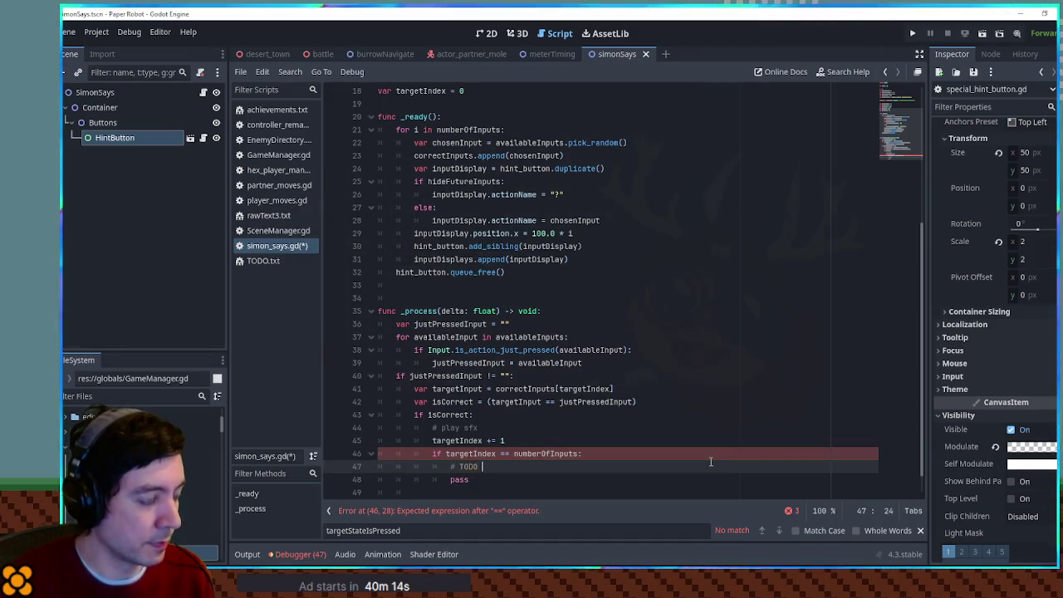
pyautogui.write('all corre')
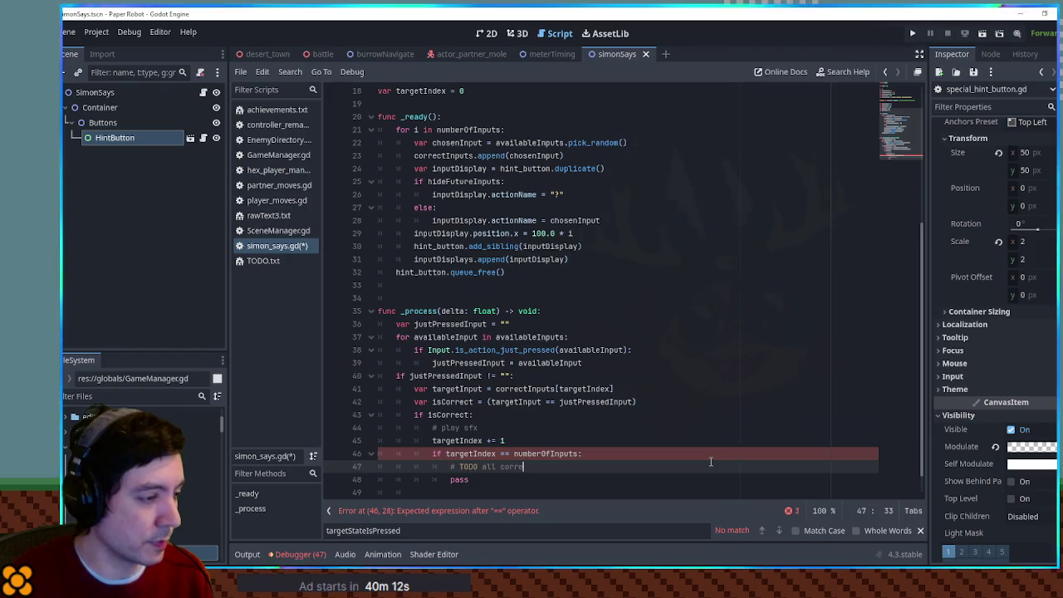
pyautogui.click(508, 480)
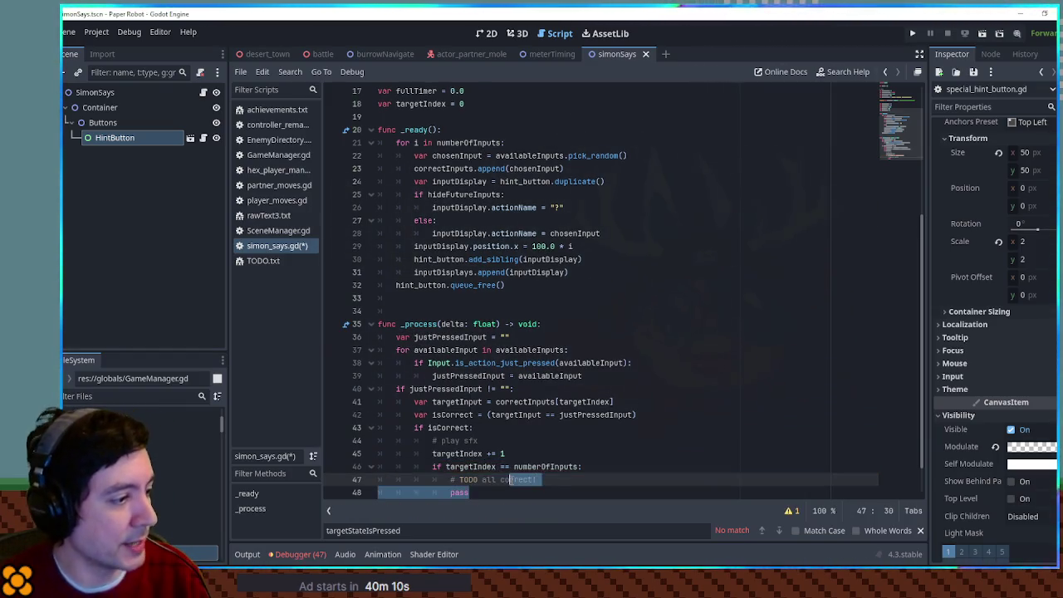
pyautogui.press('Return')
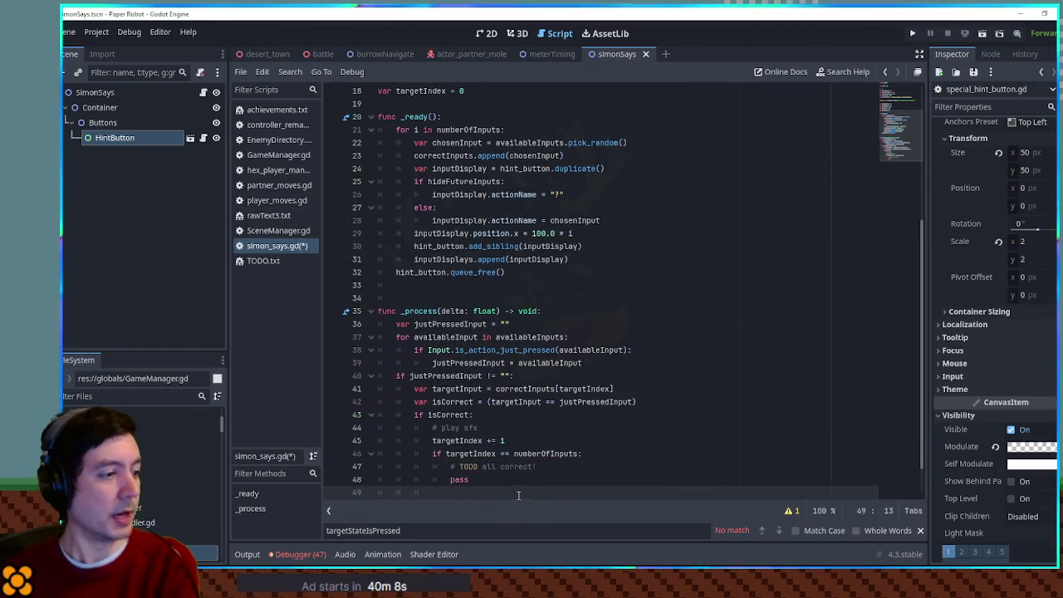
# Add an 'else:' branch below the targetIndex check.
pyautogui.write('else:')
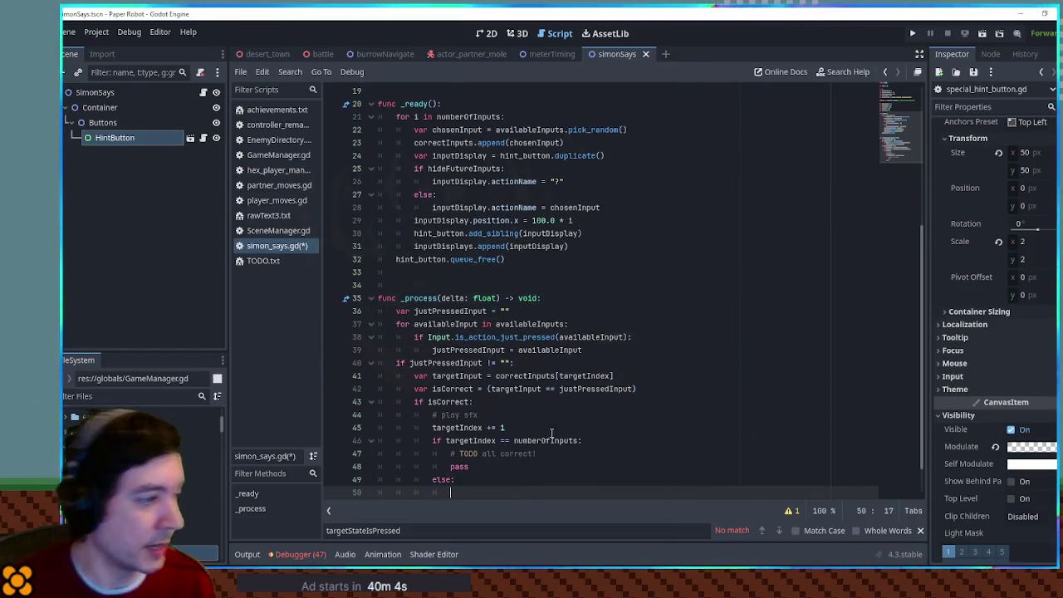
pyautogui.press('Return')
pyautogui.scroll(2, 537, 262)
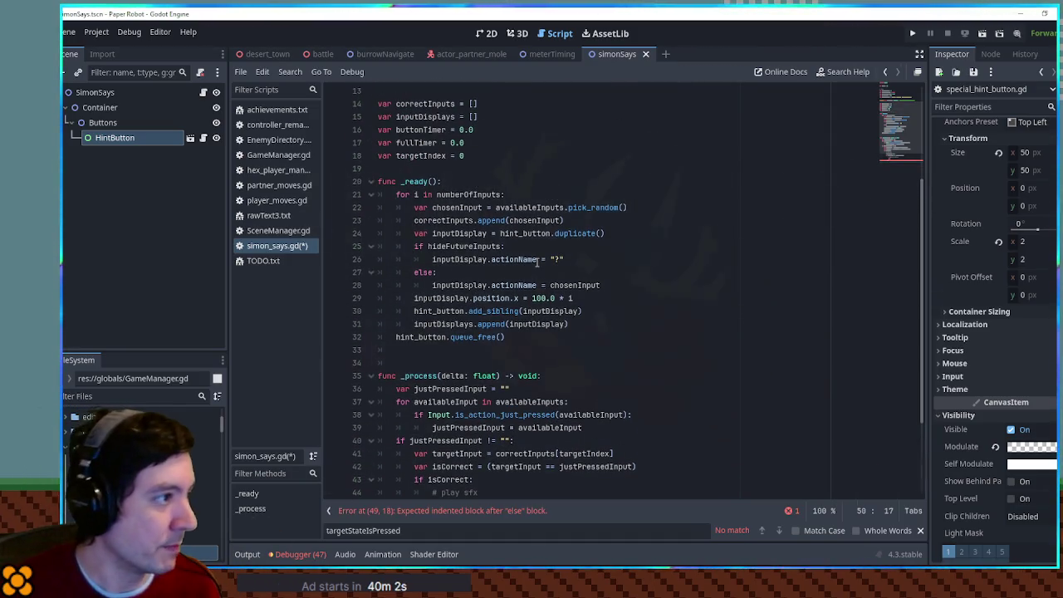
pyautogui.scroll(-2, 538, 262)
pyautogui.scroll(3, 537, 260)
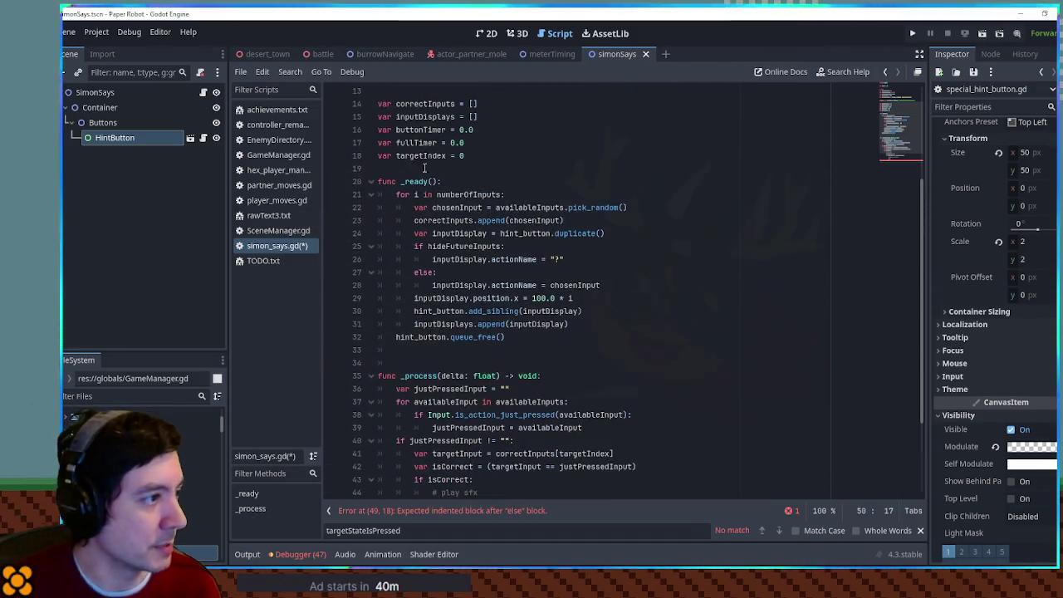
pyautogui.scroll(-3, 536, 425)
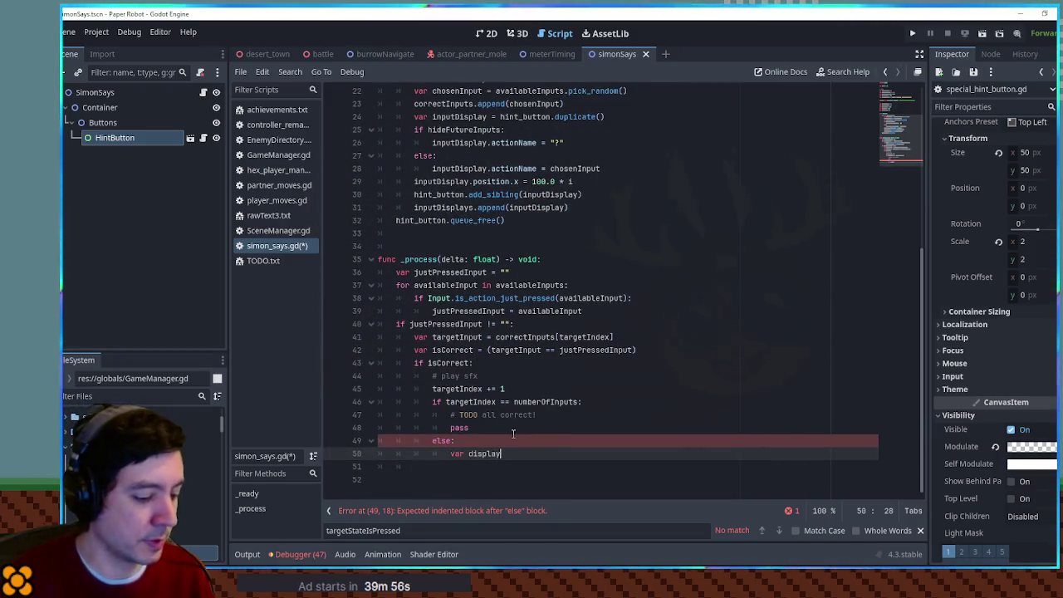
pyautogui.scroll(5, 440, 264)
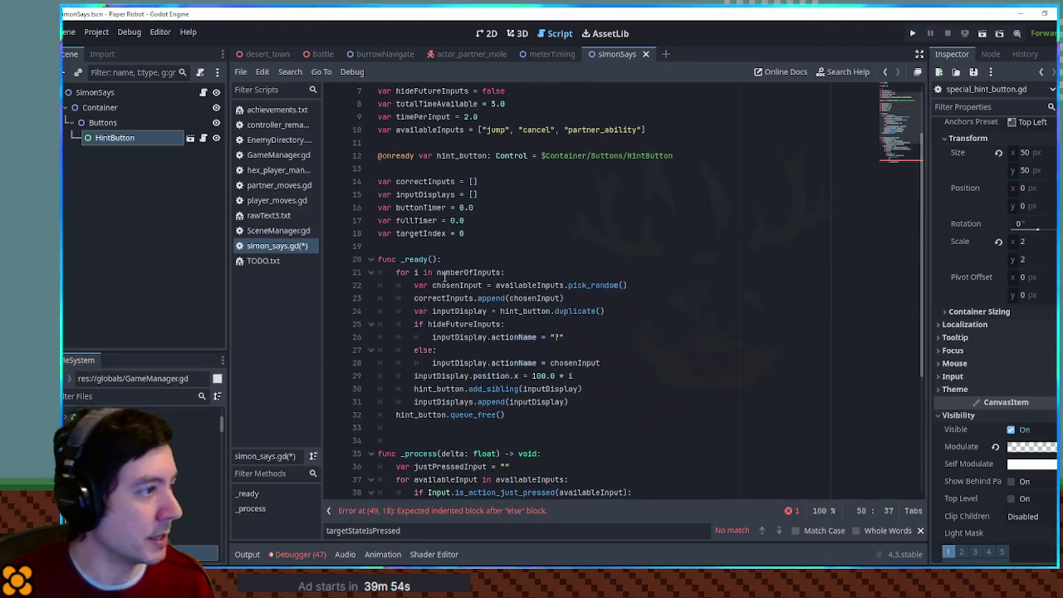
pyautogui.click(496, 401)
pyautogui.scroll(-5, 531, 399)
pyautogui.click(568, 465)
# In the else branch, set displayButton to inputDisplays[targetIndex] and its modulate to Color.WHITE.
pyautogui.click(602, 456)
pyautogui.write('inputDisplays[')
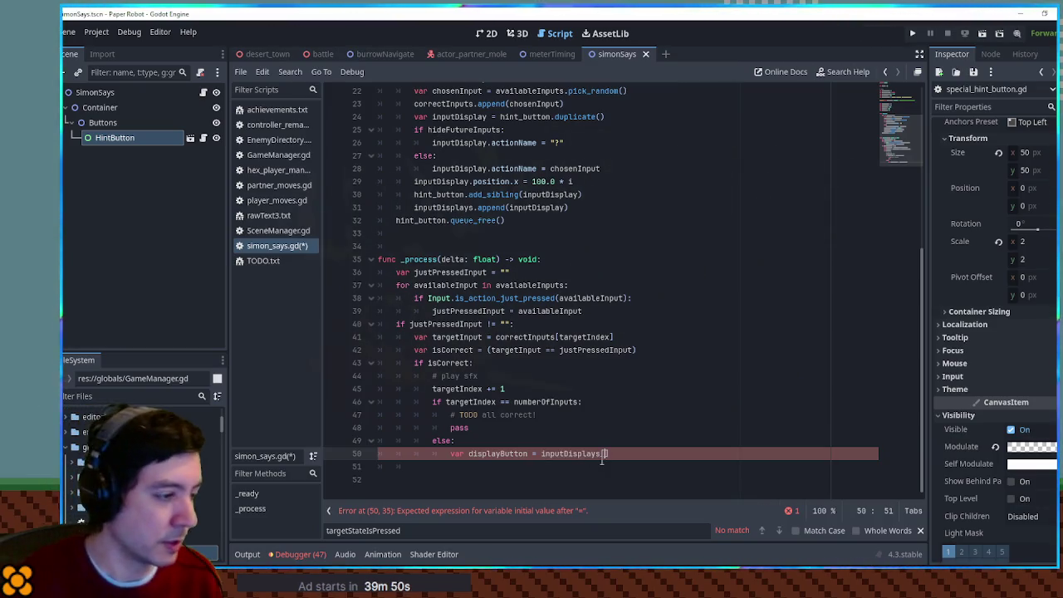
pyautogui.doubleClick(486, 403)
pyautogui.hotkey('ctrl', 'c')
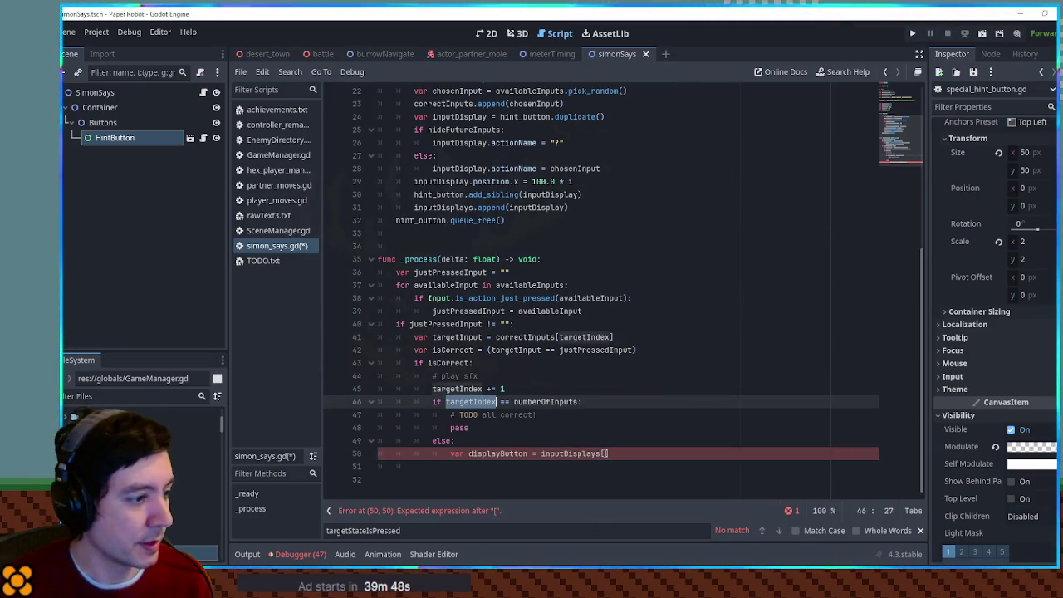
pyautogui.click(606, 455)
pyautogui.hotkey('ctrl', 'v')
pyautogui.press('Return')
pyautogui.write('isplay')
pyautogui.press('Return')
pyautogui.write('.')
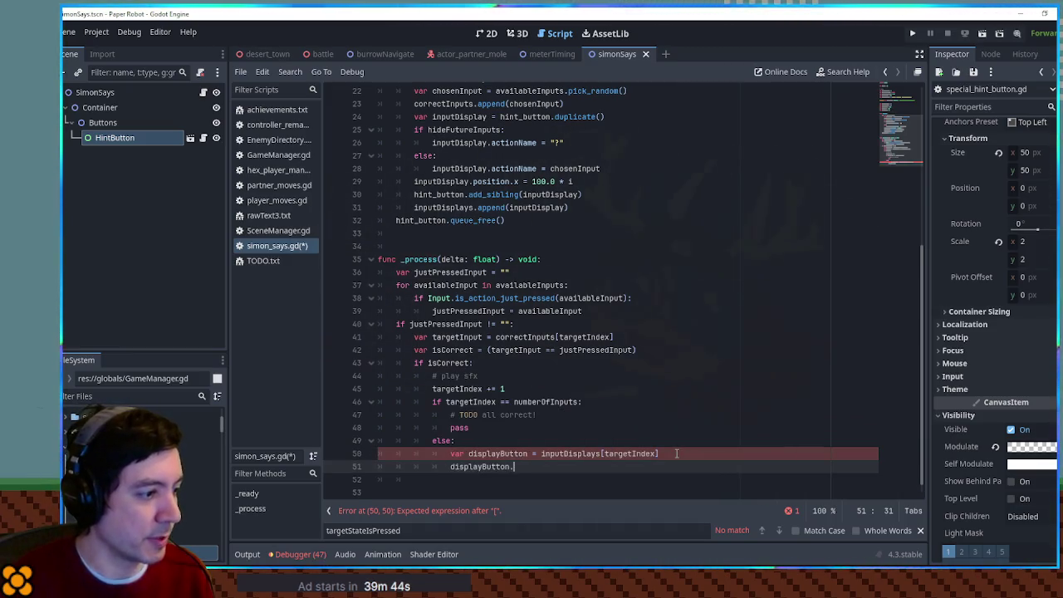
pyautogui.write('modulate = Color.WHITE')
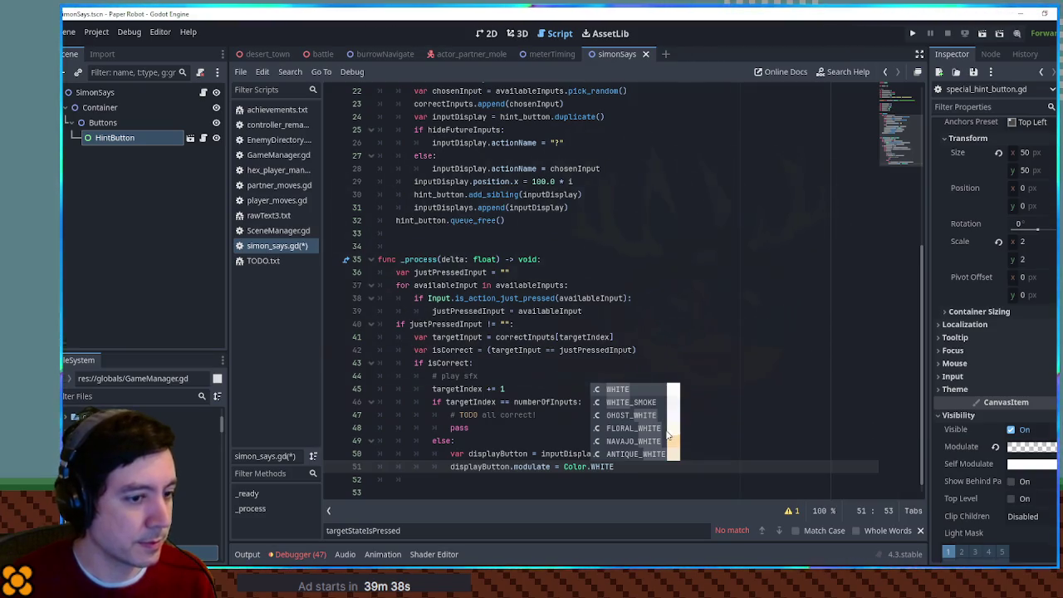
pyautogui.press('Escape')
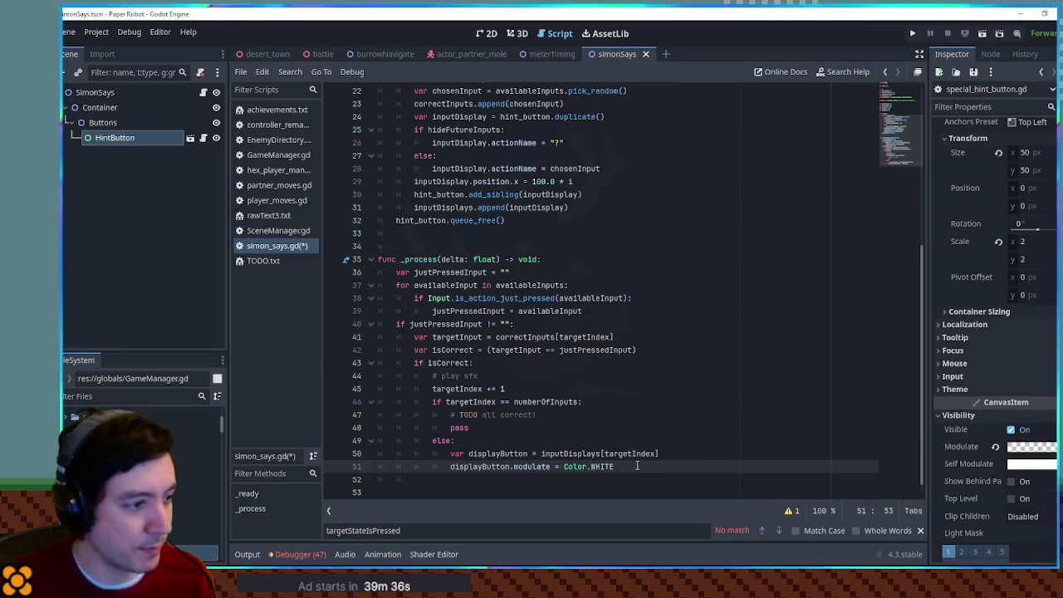
# Tint the HintButton's Modulate a darker opaque grey in the Inspector and save.
pyautogui.click(1019, 448)
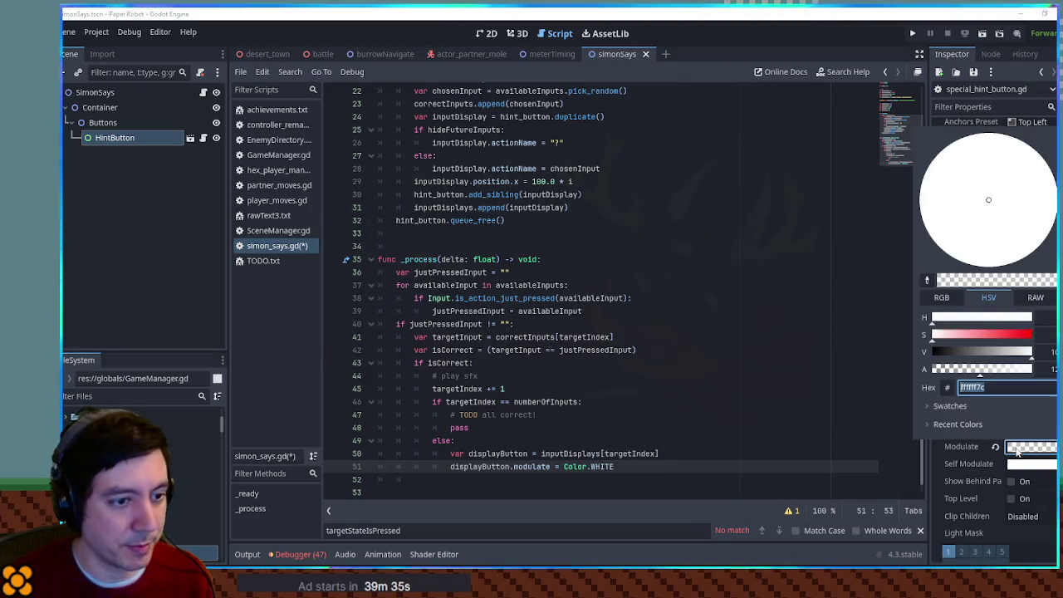
pyautogui.moveTo(995, 370); pyautogui.dragTo(1032, 369)
pyautogui.click(984, 352)
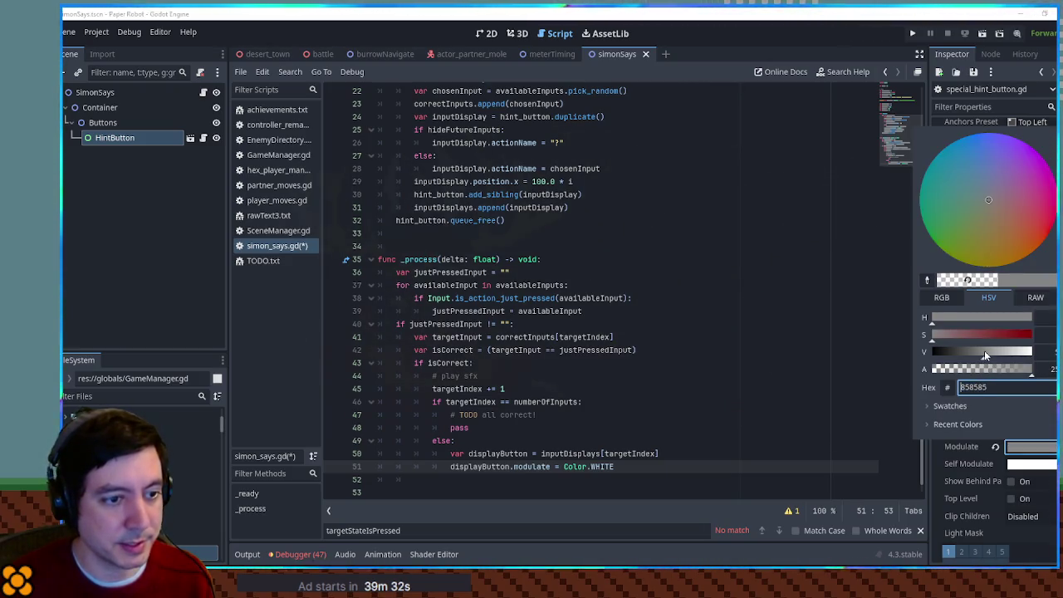
pyautogui.press('Escape')
pyautogui.click(1045, 448)
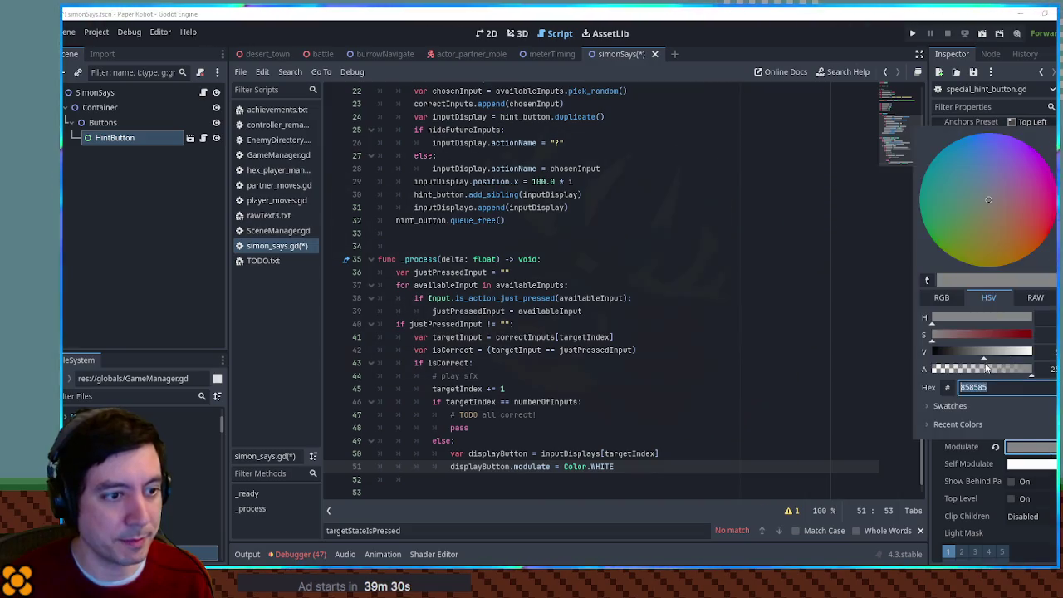
pyautogui.click(976, 352)
pyautogui.hotkey('ctrl', 's')
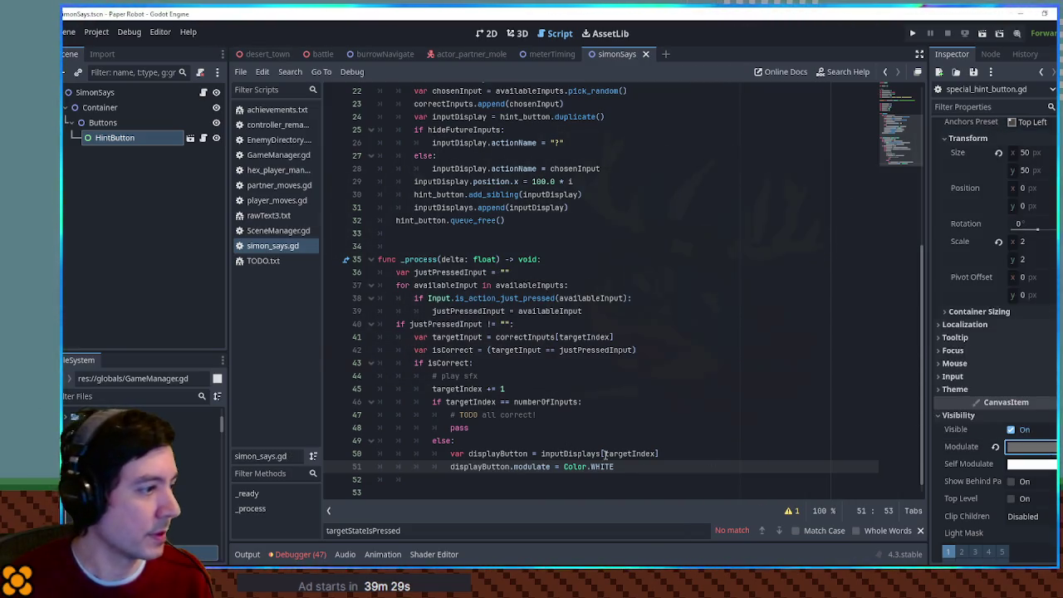
# Test-run the current scene with F6, then stop the game with F8.
pyautogui.click(652, 453)
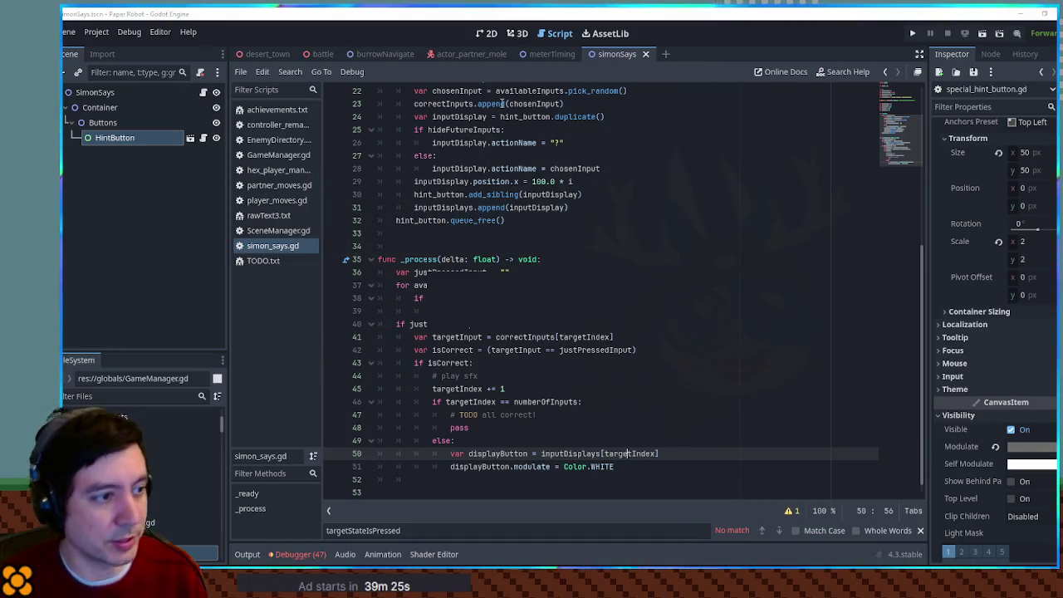
pyautogui.press('F6')
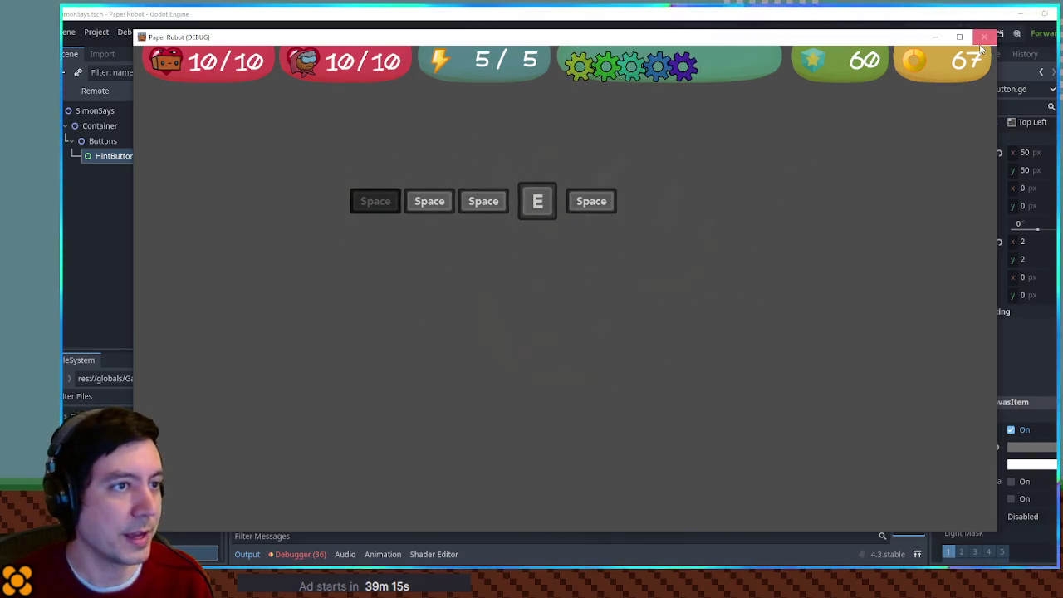
pyautogui.press('F8')
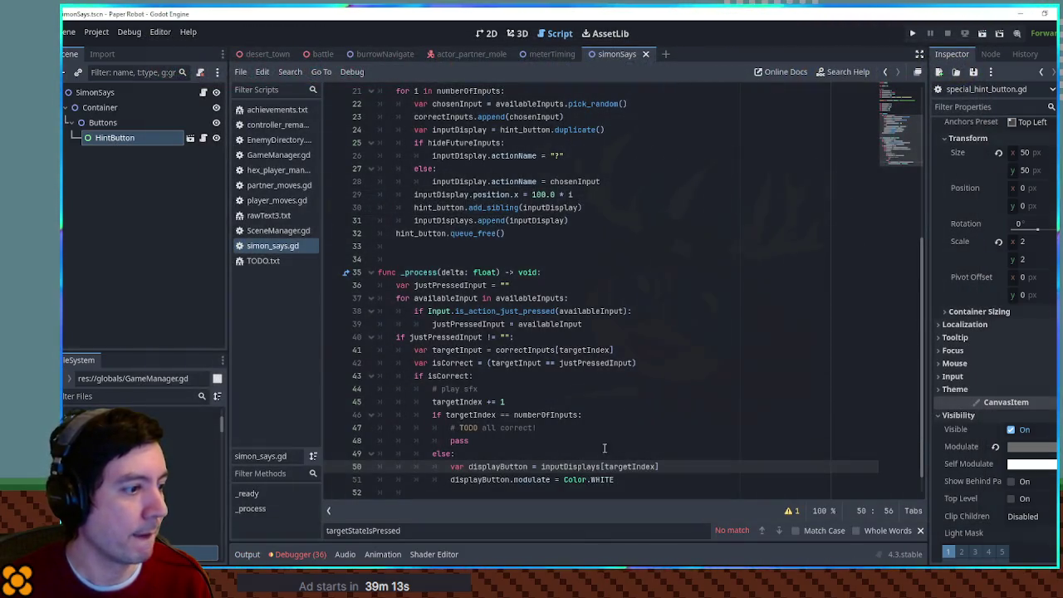
# In _ready's loop add 'if i == 0:' setting inputDisplay.modulate = Color.WHITE.
pyautogui.scroll(2, 585, 474)
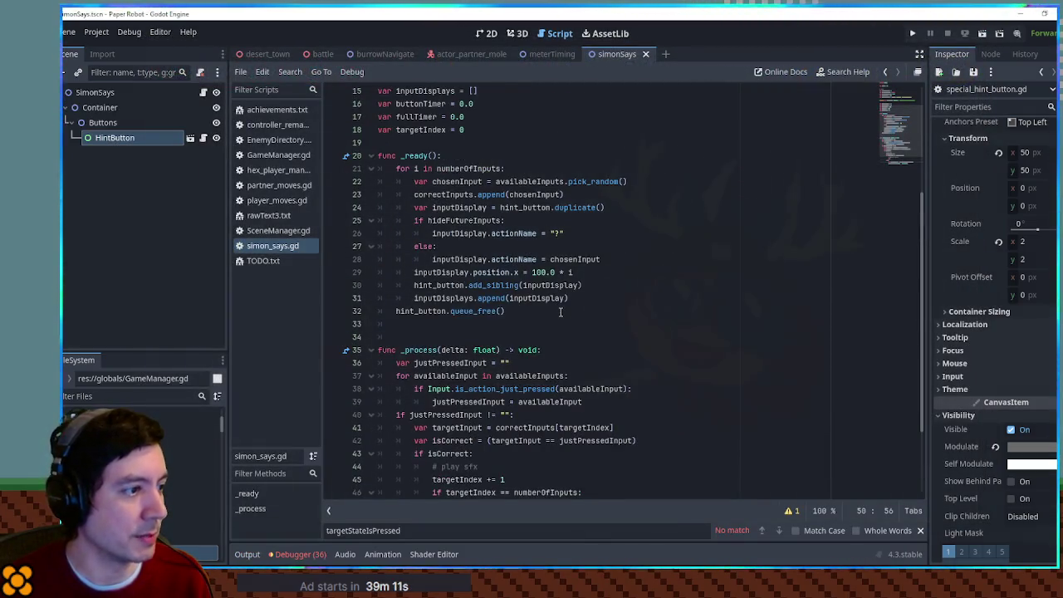
pyautogui.click(586, 293)
pyautogui.press('Return')
pyautogui.write('if i == 0:')
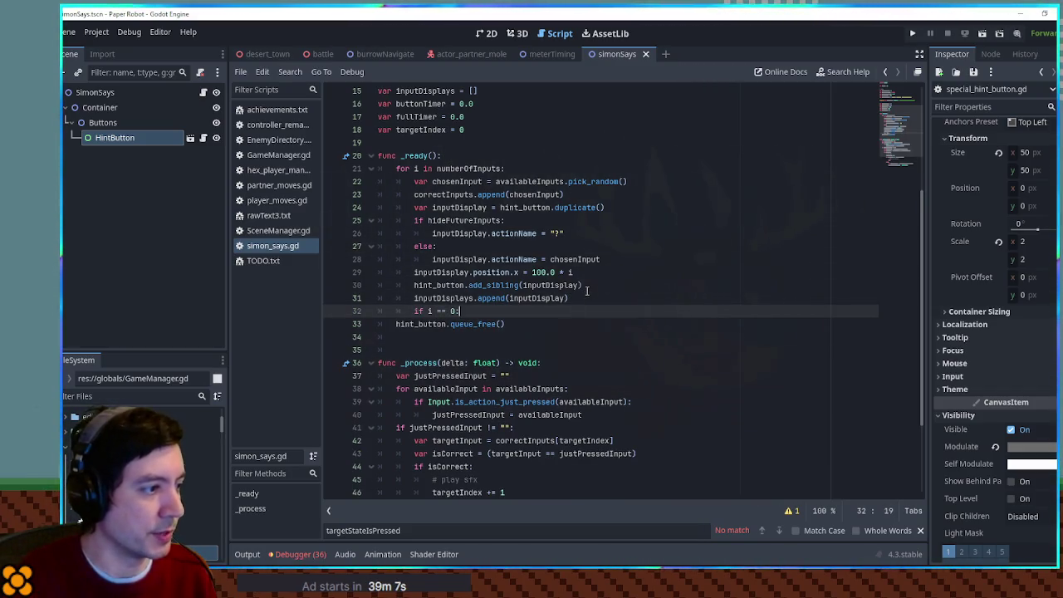
pyautogui.press('Return')
pyautogui.scroll(-3, 592, 312)
pyautogui.moveTo(450, 453); pyautogui.dragTo(624, 456)
pyautogui.hotkey('ctrl', 'c')
pyautogui.click(465, 194)
pyautogui.hotkey('ctrl', 'v')
pyautogui.doubleClick(535, 168)
pyautogui.hotkey('ctrl', 'c')
pyautogui.doubleClick(462, 194)
pyautogui.hotkey('ctrl', 'v')
# Save the script, run the game to check the highlighted first button, then close it.
pyautogui.hotkey('ctrl', 's')
pyautogui.click(634, 197)
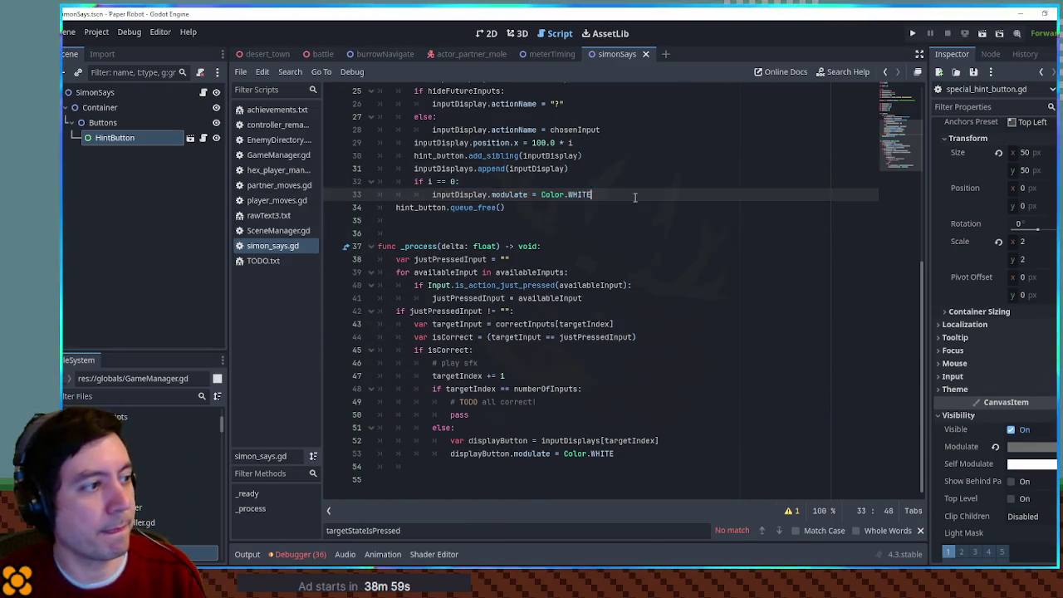
pyautogui.press('F5')
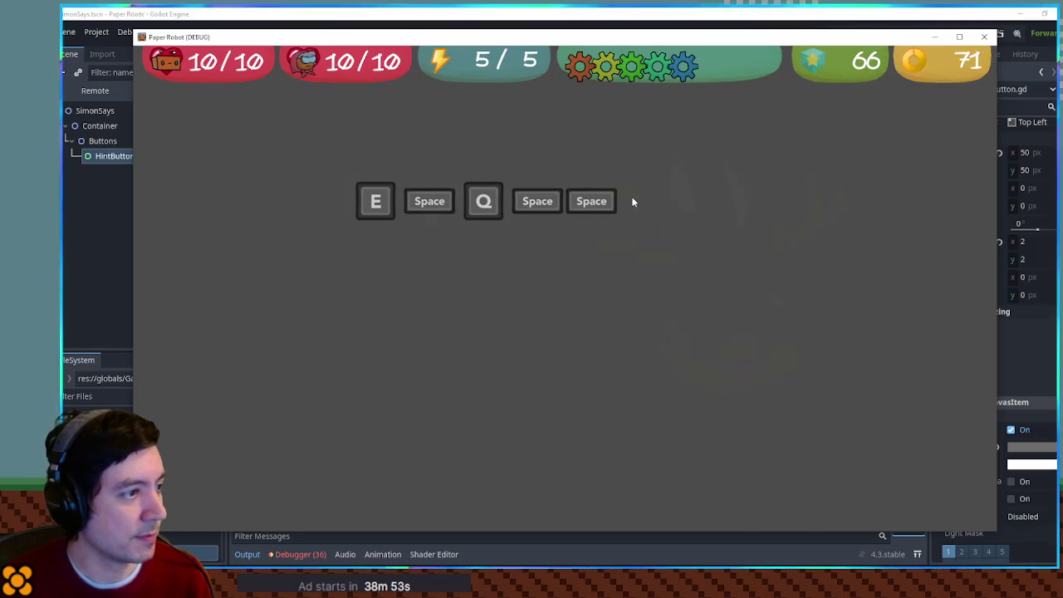
pyautogui.click(984, 37)
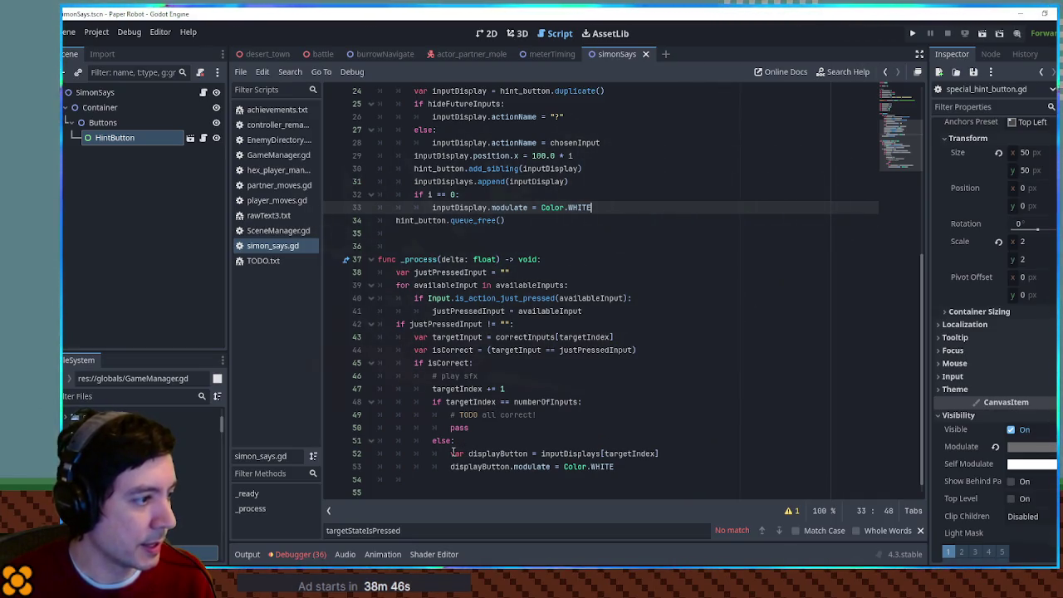
# Add an empty 'else: pass' branch at the end of the script.
pyautogui.click(467, 479)
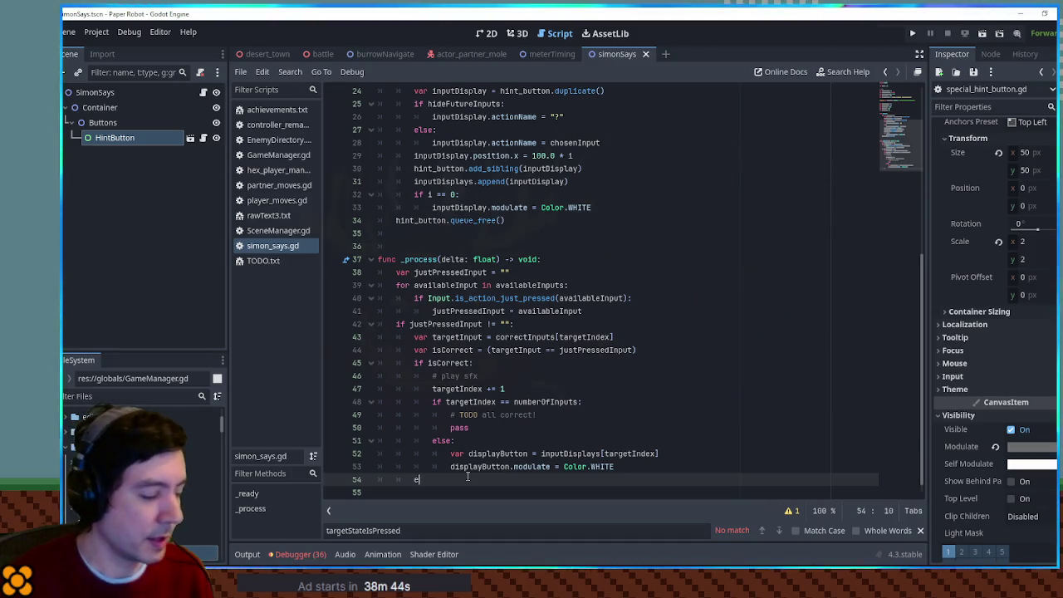
pyautogui.write('lse:')
pyautogui.press('Return')
pyautogui.write('pass')
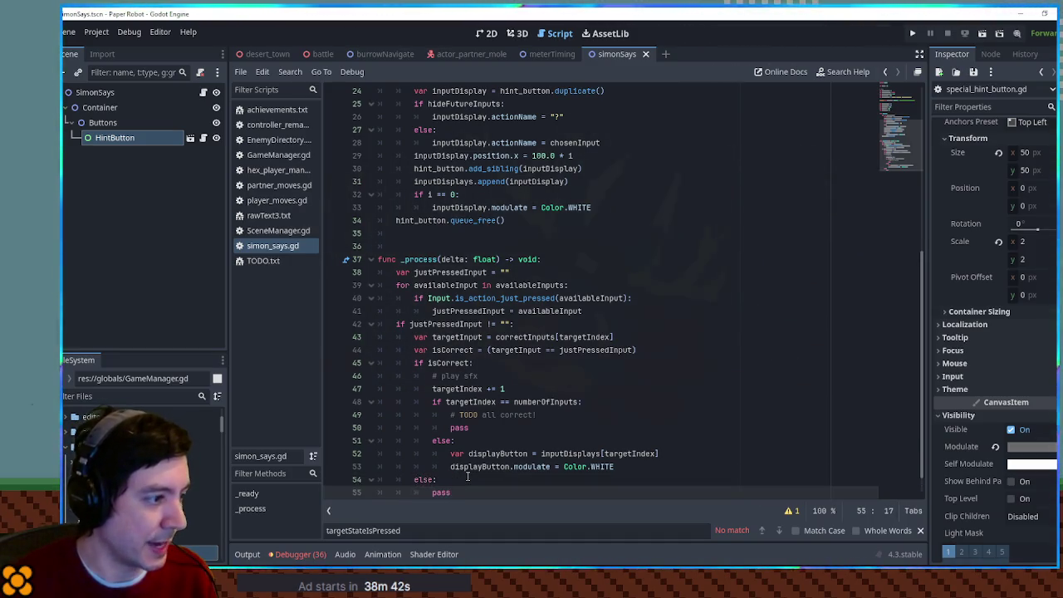
# Add 'fullTimer += delta' and 'buttonTimer += delta' at the top of _process.
pyautogui.scroll(-1, 546, 478)
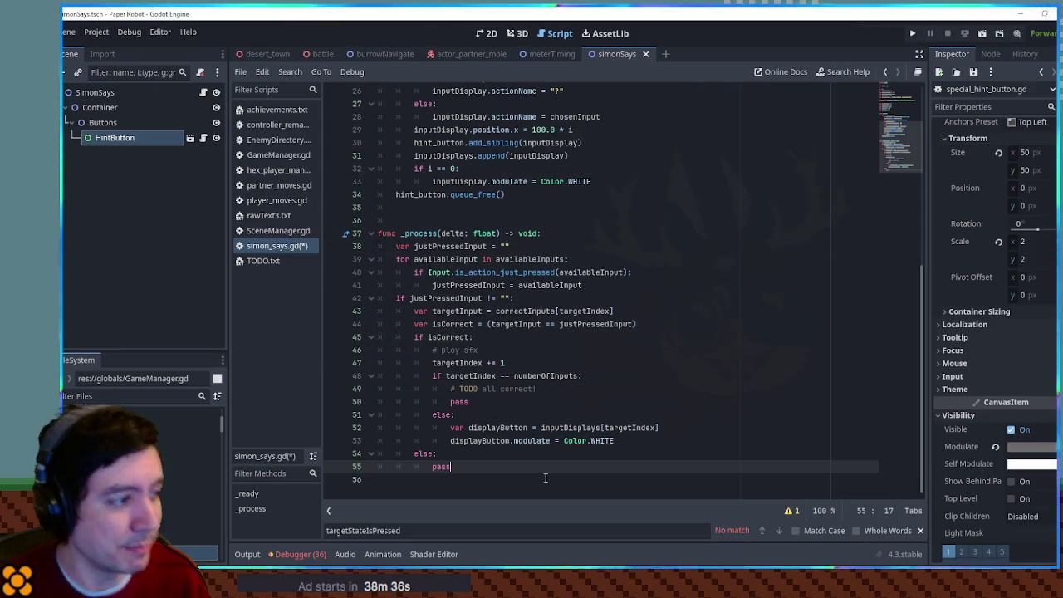
pyautogui.scroll(1, 495, 402)
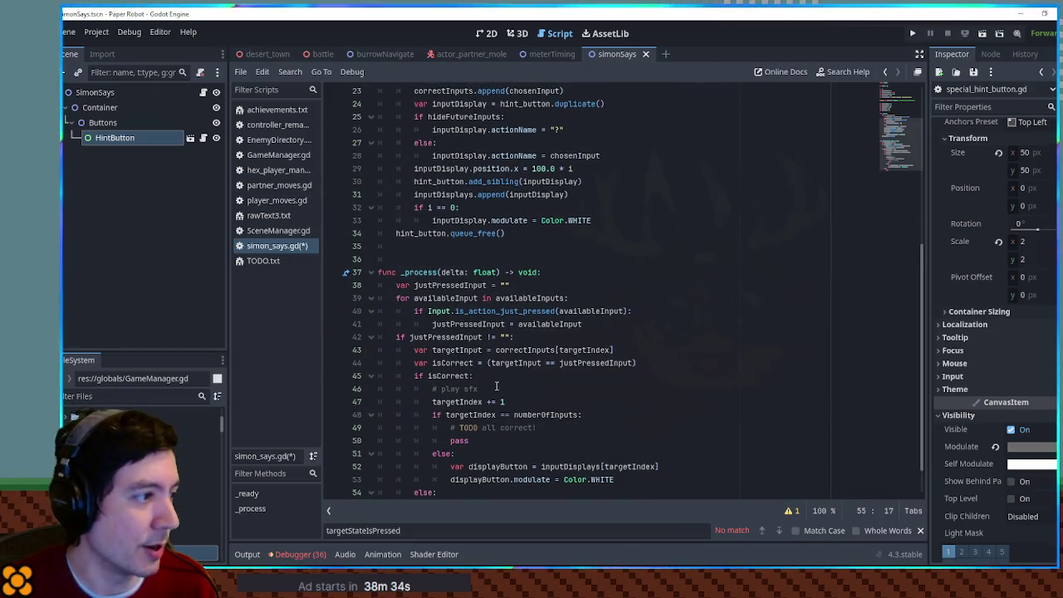
pyautogui.scroll(4, 501, 327)
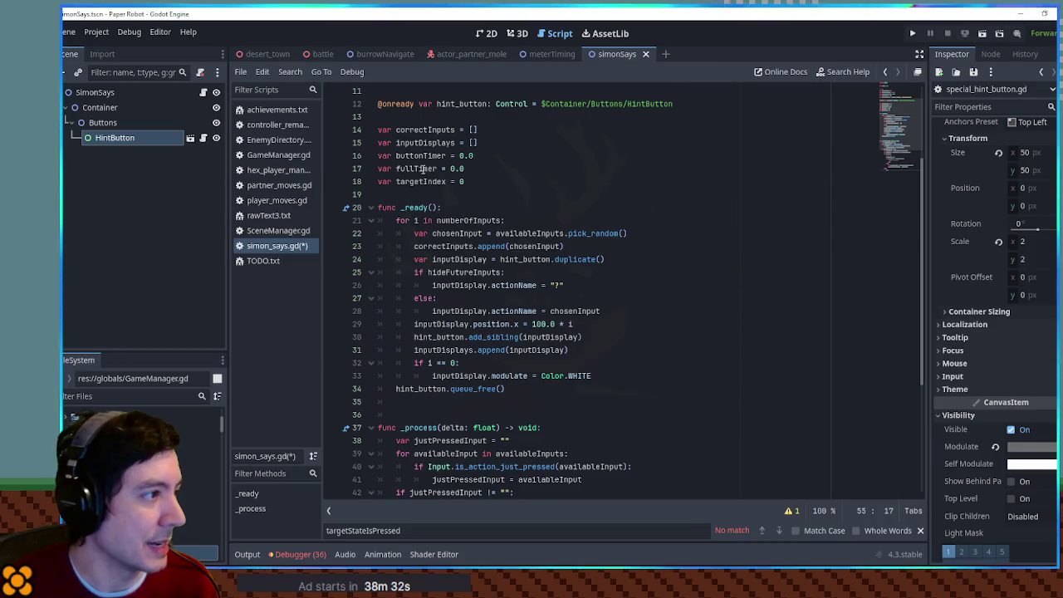
pyautogui.doubleClick(420, 169)
pyautogui.scroll(-5, 515, 216)
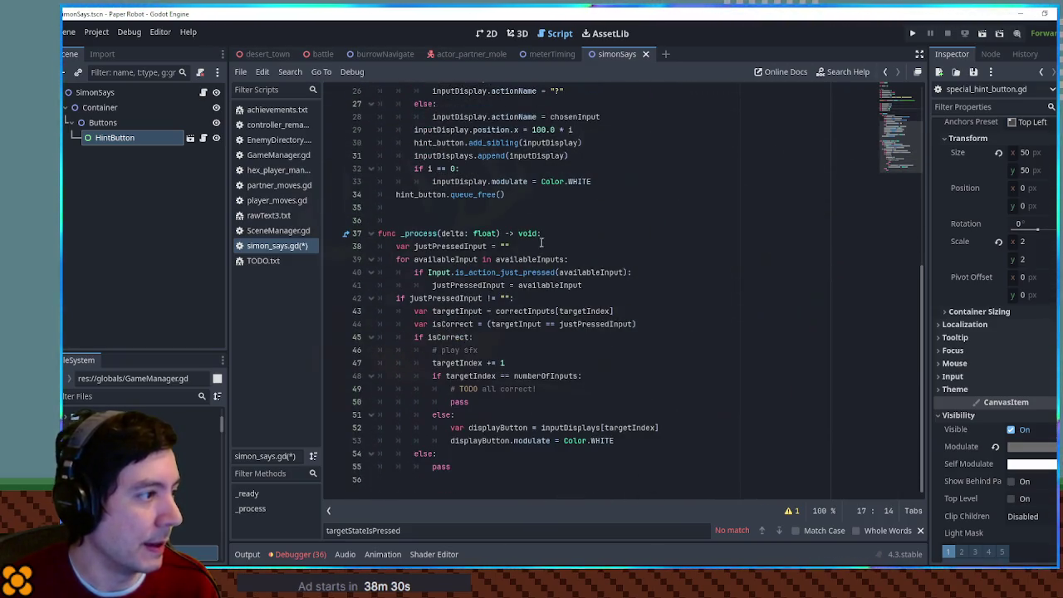
pyautogui.click(591, 235)
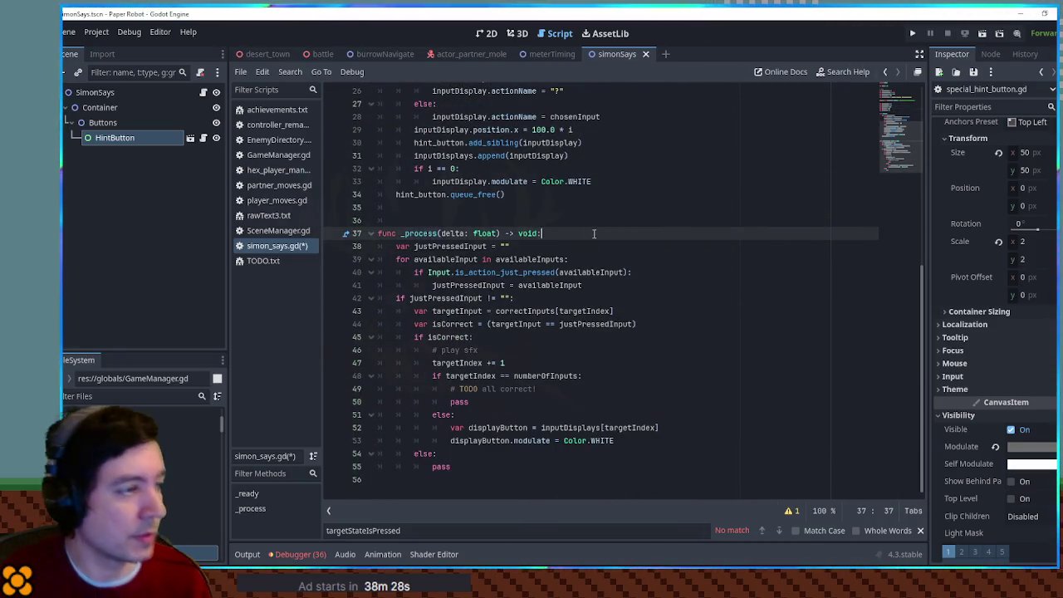
pyautogui.press('Return')
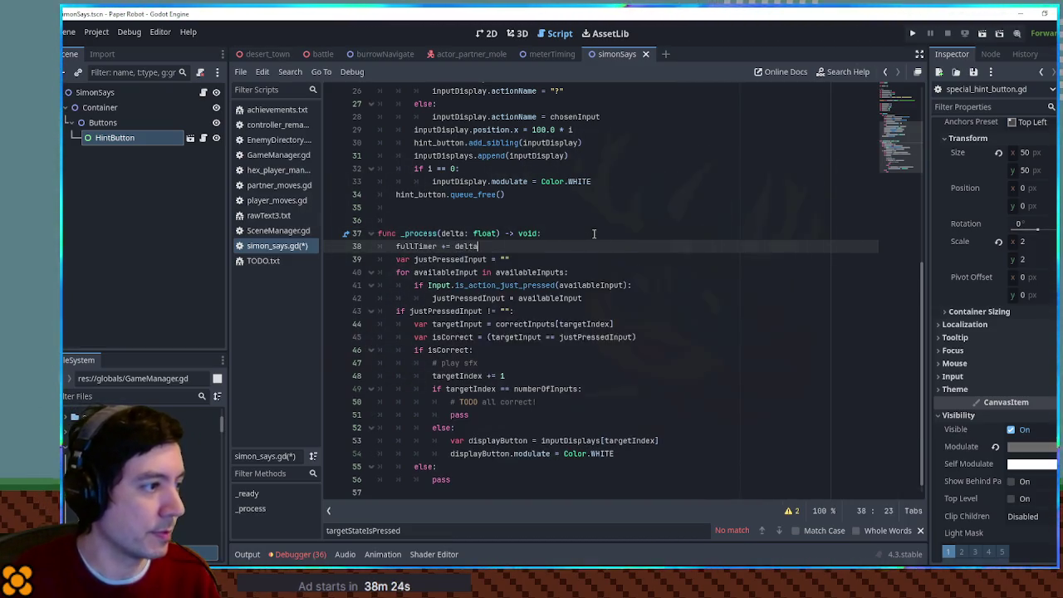
pyautogui.hotkey('ctrl', 'shift', 'd')
pyautogui.scroll(6, 594, 233)
pyautogui.click(428, 220)
pyautogui.doubleClick(428, 221)
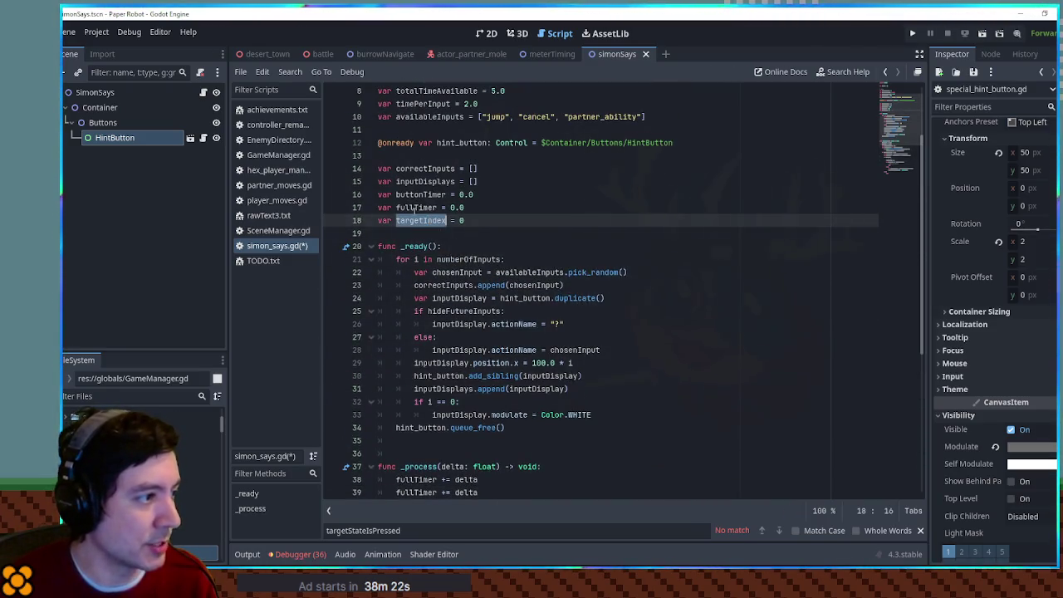
pyautogui.doubleClick(419, 195)
pyautogui.scroll(-4, 419, 250)
pyautogui.click(416, 337)
pyautogui.doubleClick(415, 336)
pyautogui.hotkey('ctrl', 'v')
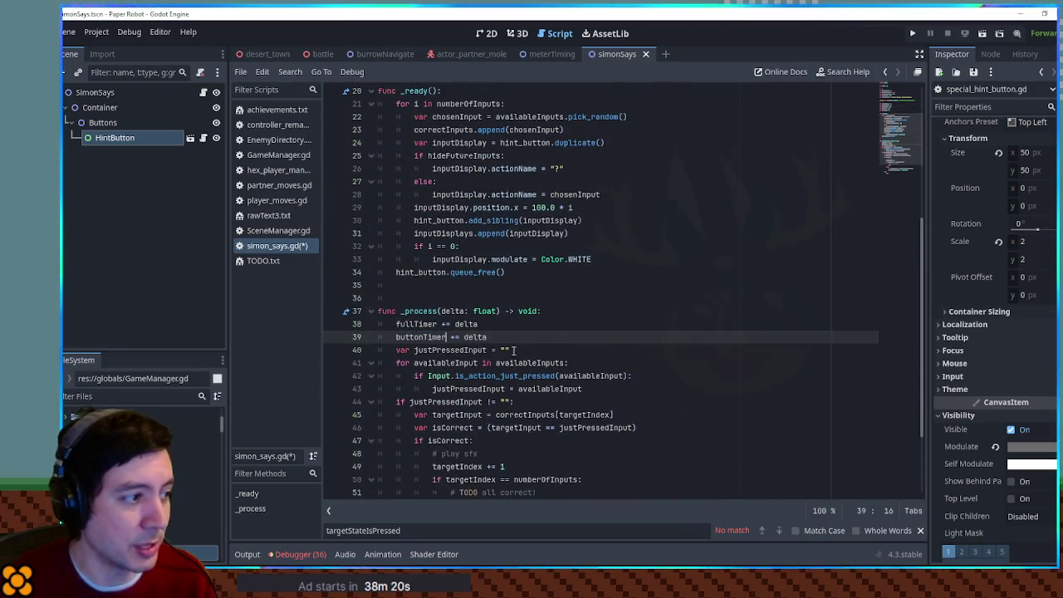
pyautogui.scroll(-3, 561, 332)
pyautogui.moveTo(567, 225); pyautogui.dragTo(567, 211)
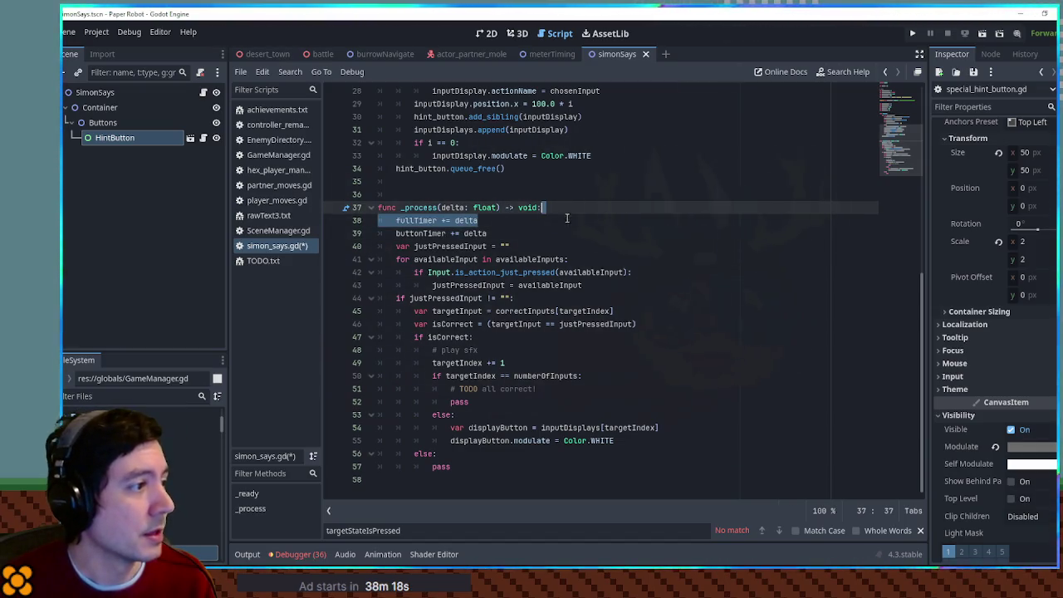
# Reset buttonTimer to 0.0 inside the isCorrect branch.
pyautogui.doubleClick(416, 232)
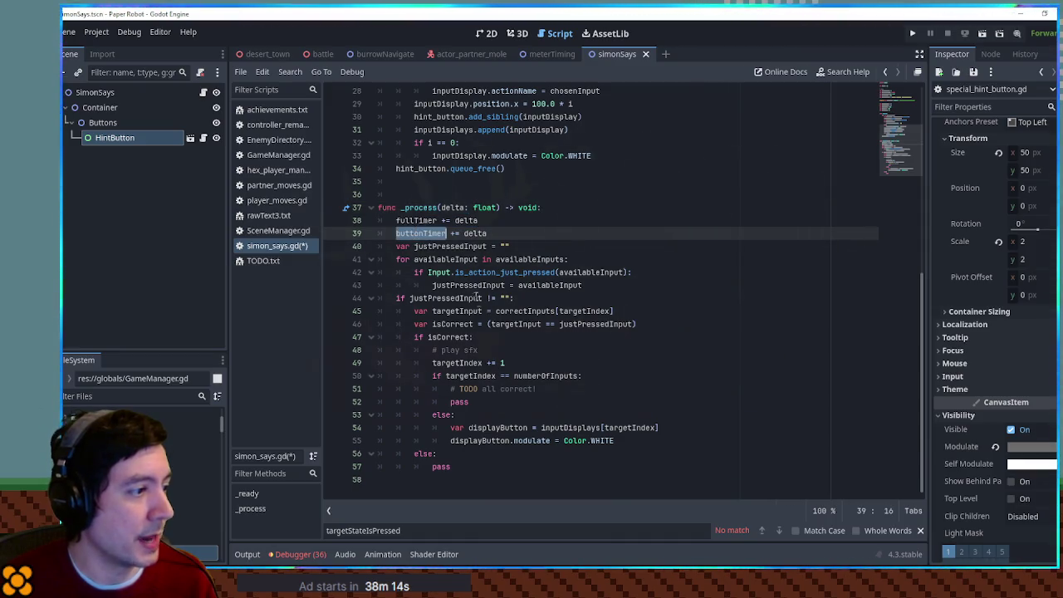
pyautogui.doubleClick(440, 337)
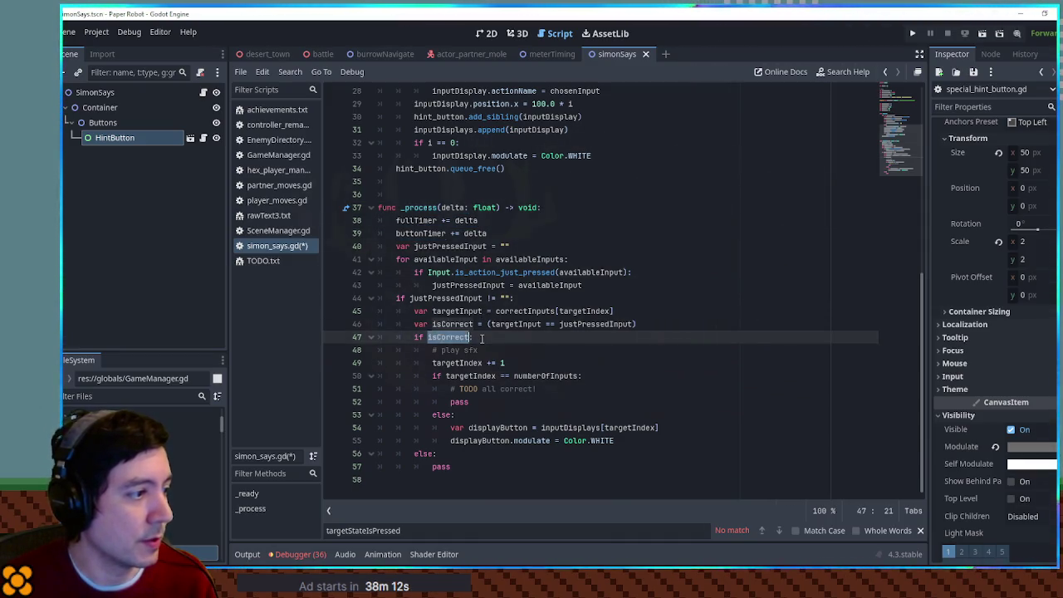
pyautogui.click(483, 339)
pyautogui.press('Down')
pyautogui.press('Return')
pyautogui.hotkey('ctrl', 'v')
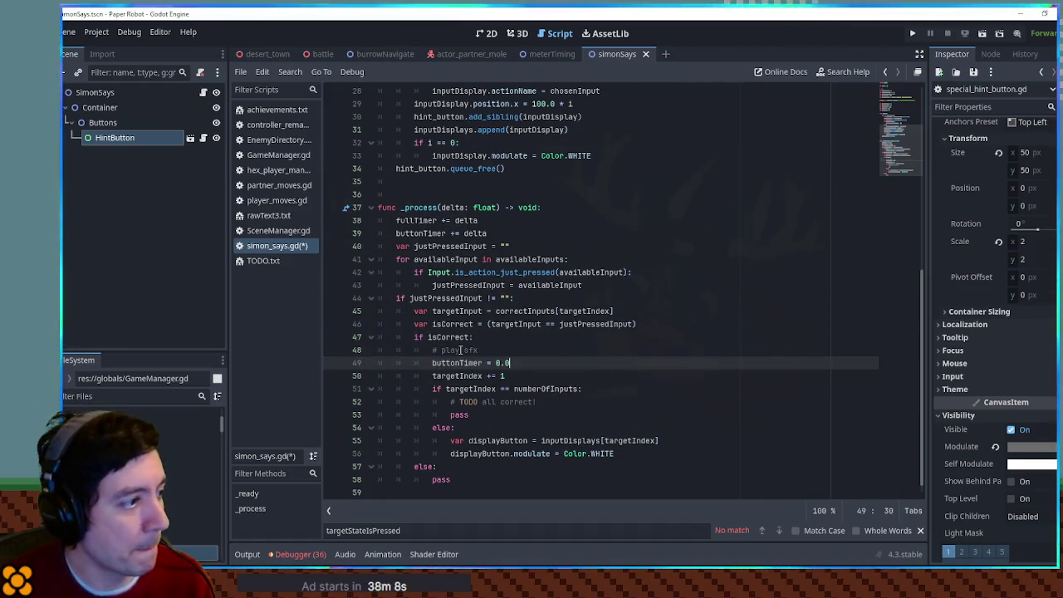
# Open blank lines below the timer updates in _process for new checks.
pyautogui.click(513, 241)
pyautogui.press('Return')
pyautogui.press('Return')
pyautogui.press('Return')
pyautogui.press('Up')
pyautogui.press('Up')
pyautogui.scroll(6, 468, 269)
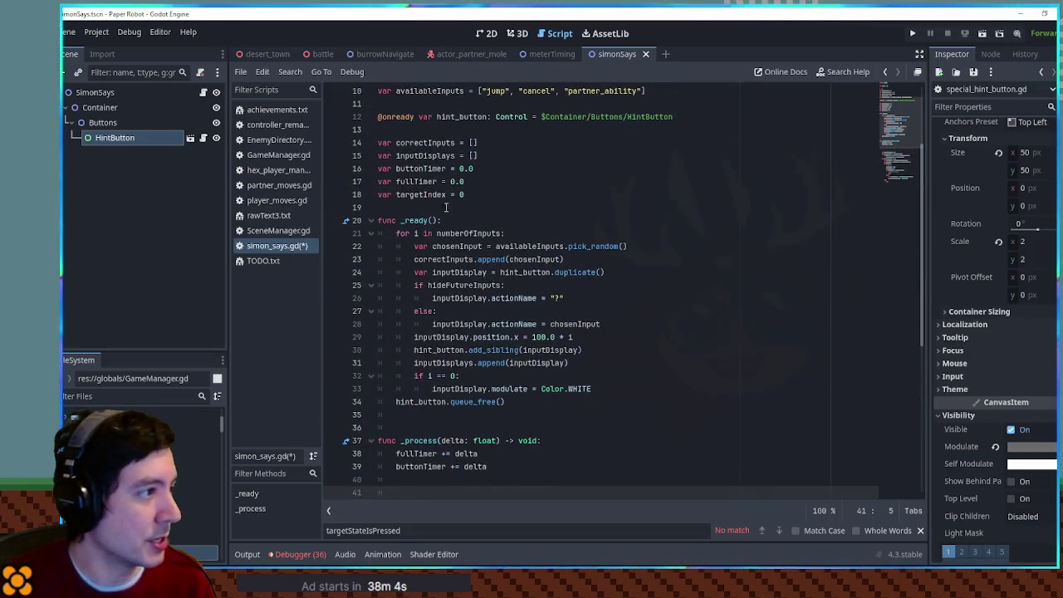
pyautogui.doubleClick(424, 181)
pyautogui.scroll(3, 480, 225)
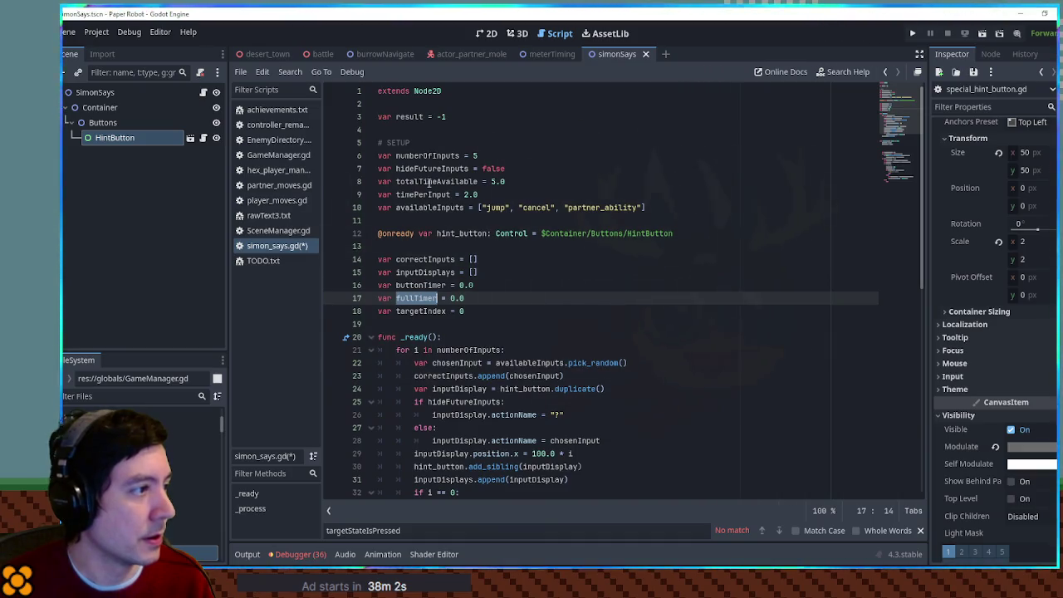
pyautogui.click(429, 181)
pyautogui.scroll(-7, 423, 249)
pyautogui.click(419, 326)
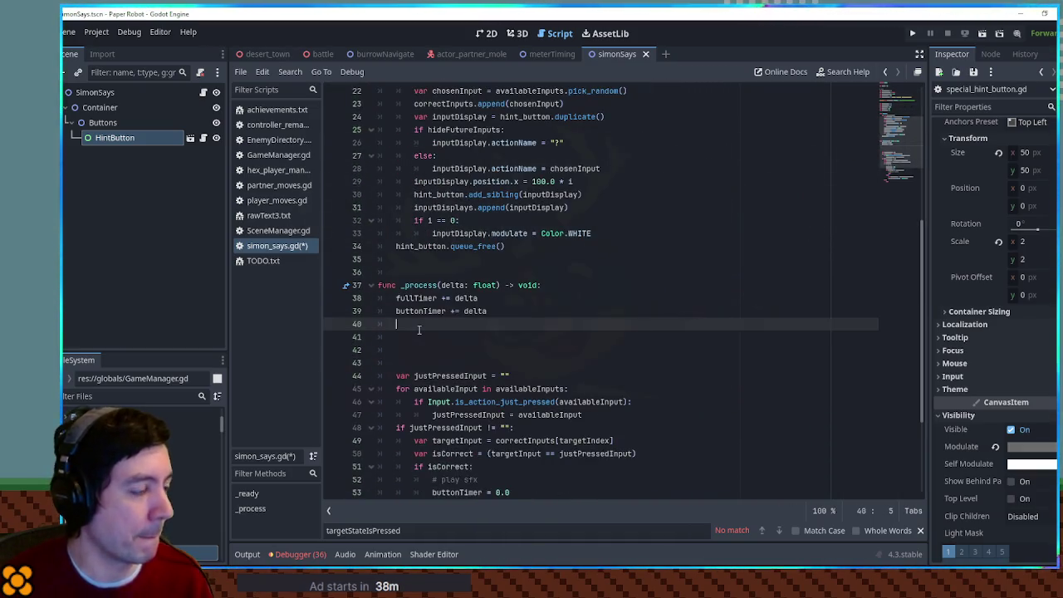
# Write the timeout check 'if fullTimer > totalTimeAvailable:' and begin its body.
pyautogui.press('Down')
pyautogui.write('lltimer > ')
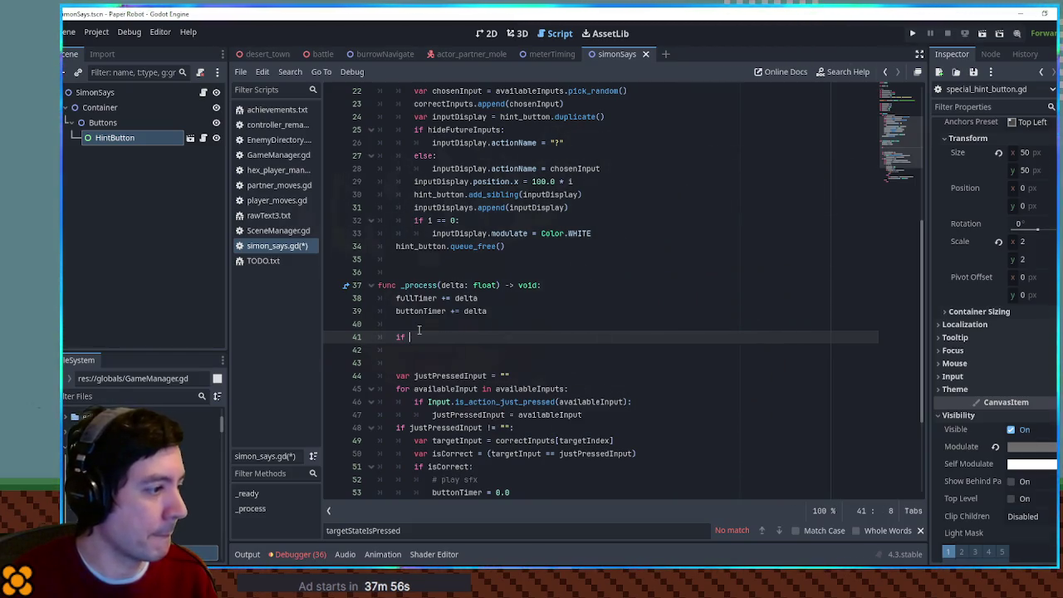
pyautogui.write('Timer >')
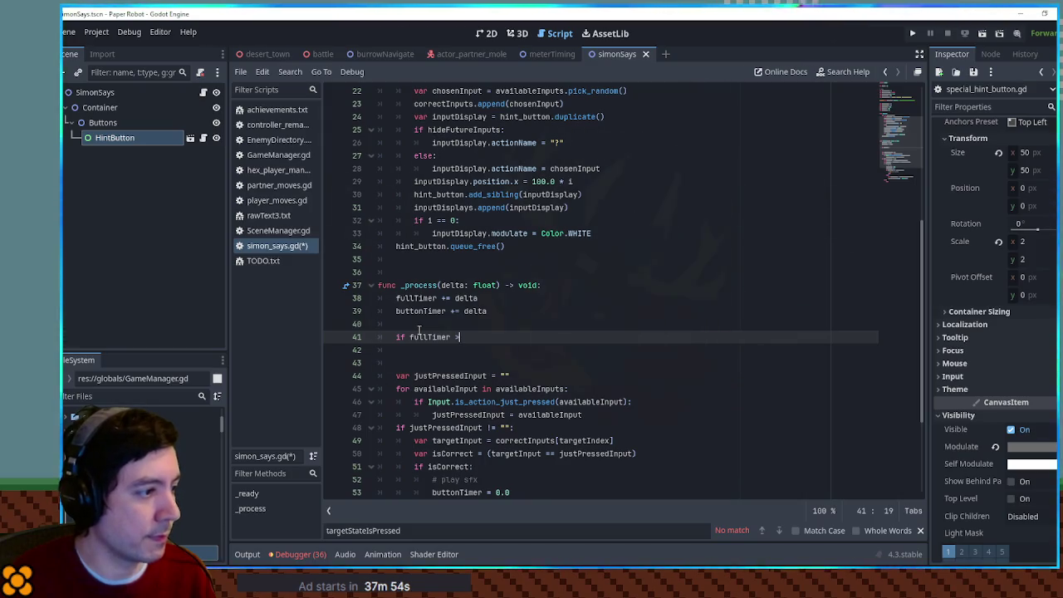
pyautogui.write('totalTimeAvailable:')
pyautogui.press('Return')
pyautogui.write('pass')
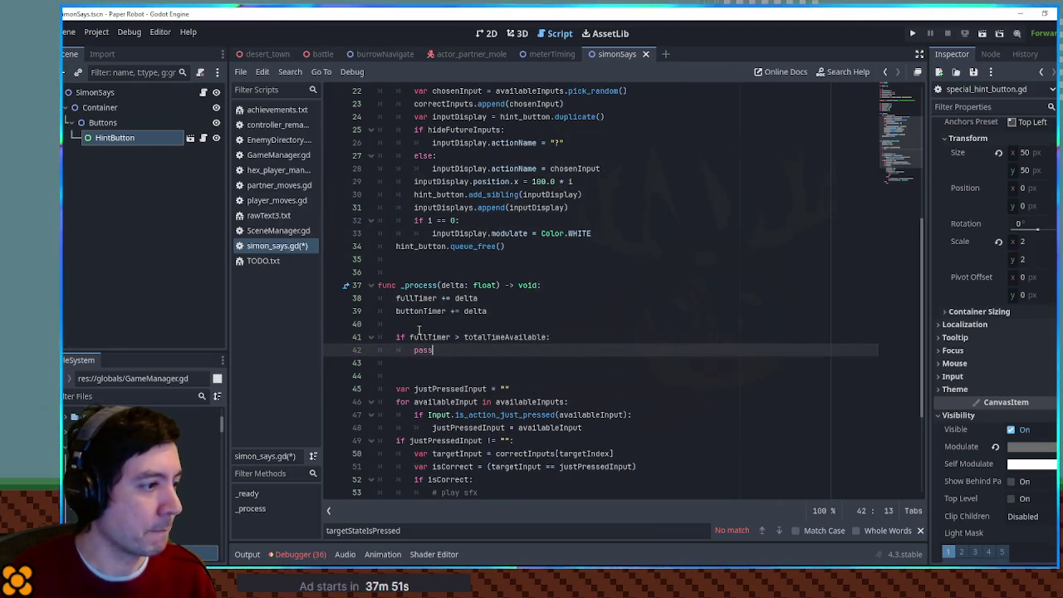
# Extend the timeout condition with '|| buttonTimer > timePerInput' and open a new line under it.
pyautogui.press('Up')
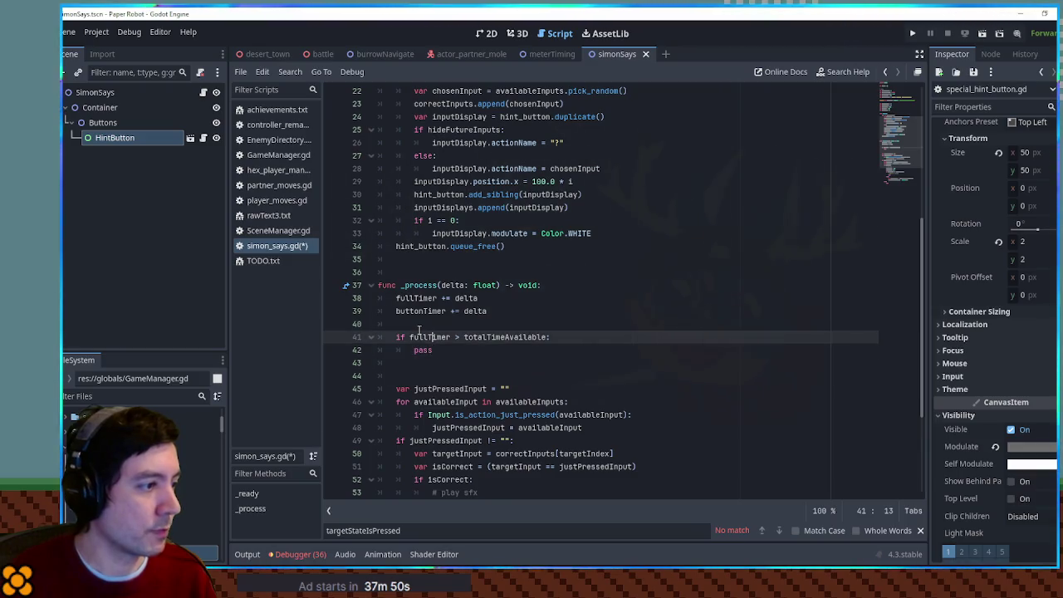
pyautogui.write('||')
pyautogui.scroll(3, 419, 330)
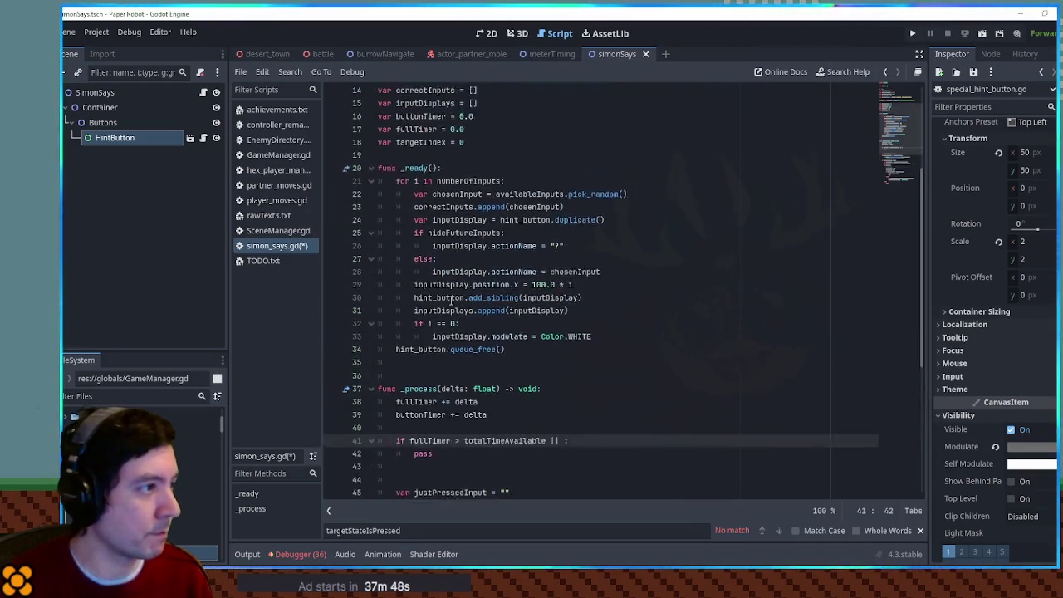
pyautogui.doubleClick(422, 427)
pyautogui.hotkey('ctrl', 'c')
pyautogui.click(562, 453)
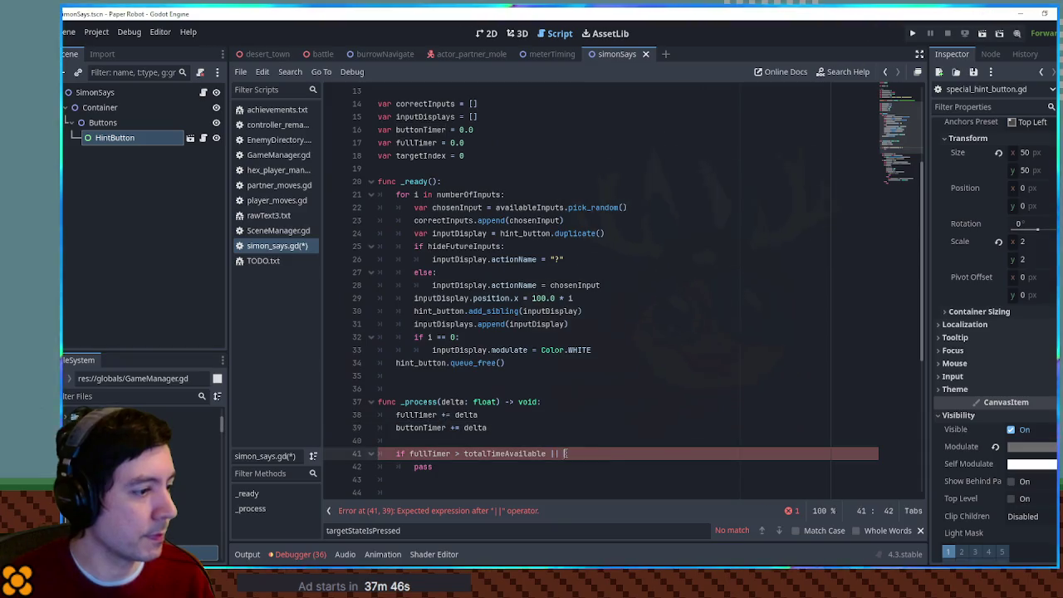
pyautogui.hotkey('ctrl', 'v')
pyautogui.scroll(3, 455, 194)
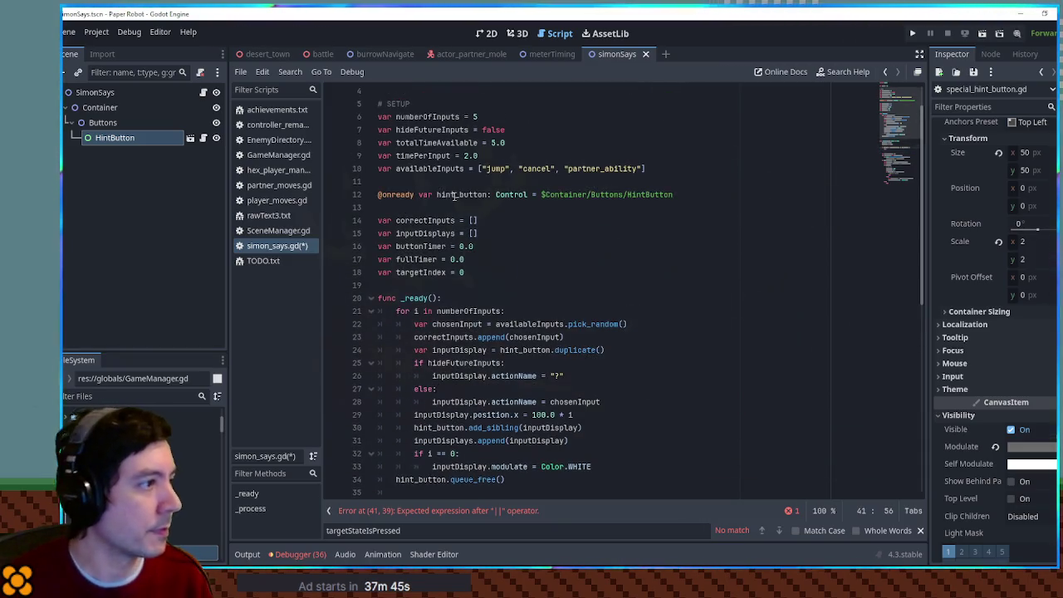
pyautogui.doubleClick(424, 155)
pyautogui.scroll(-4, 499, 290)
pyautogui.click(629, 415)
pyautogui.hotkey('ctrl', 'v')
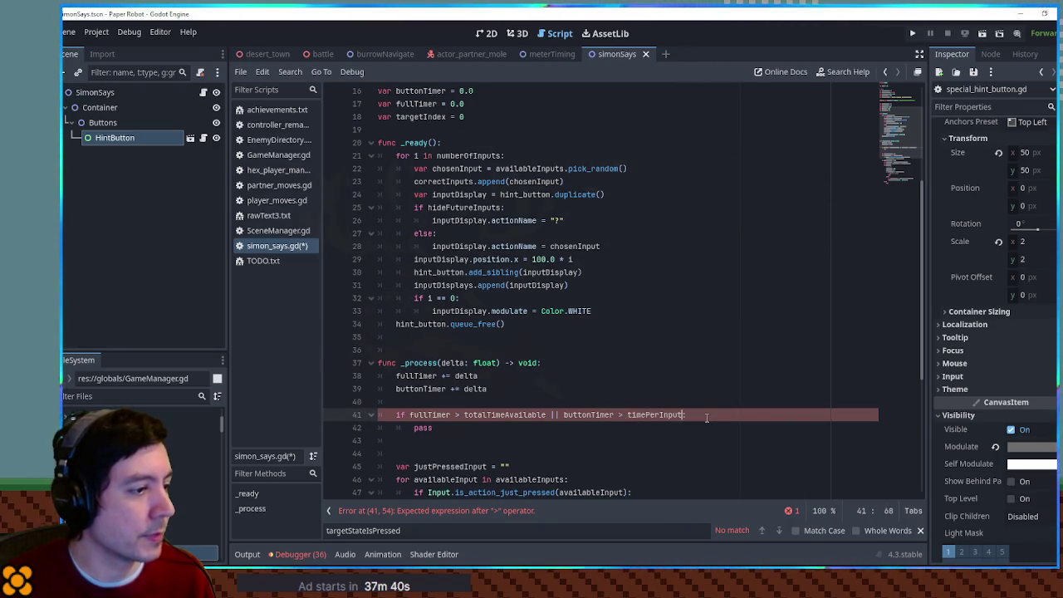
pyautogui.scroll(-5, 432, 235)
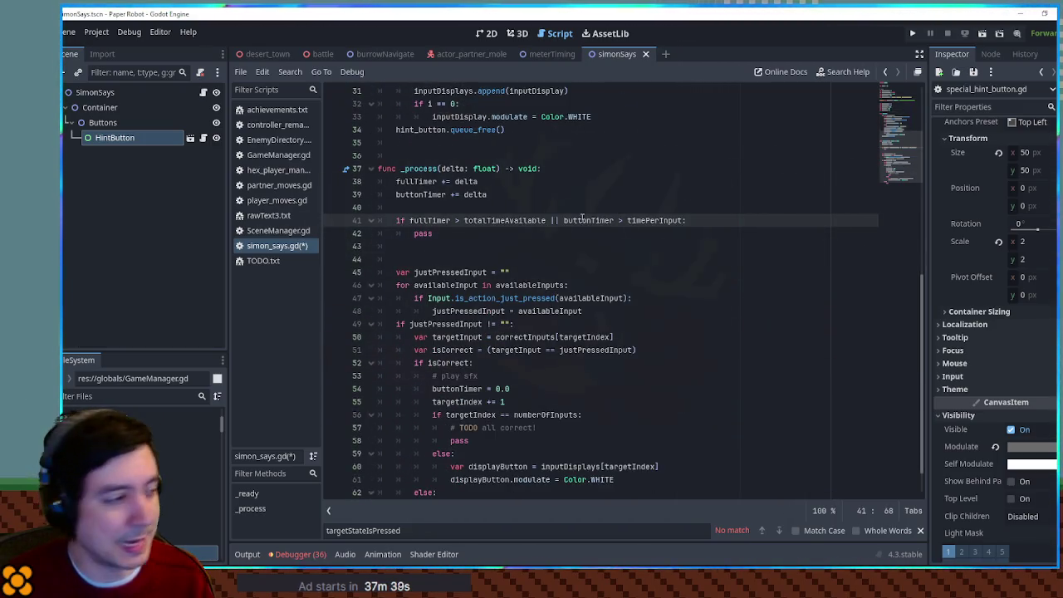
pyautogui.click(704, 221)
pyautogui.press('Return')
pyautogui.write('# TODO fail out')
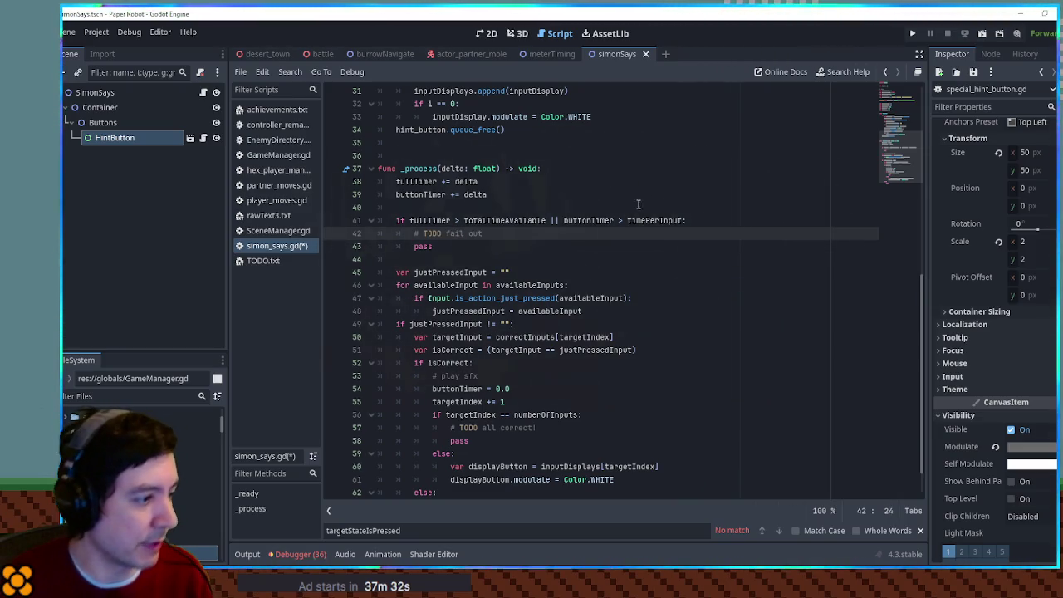
# Start a '# TODO lose' comment on a new line under the final else.
pyautogui.scroll(-2, 638, 204)
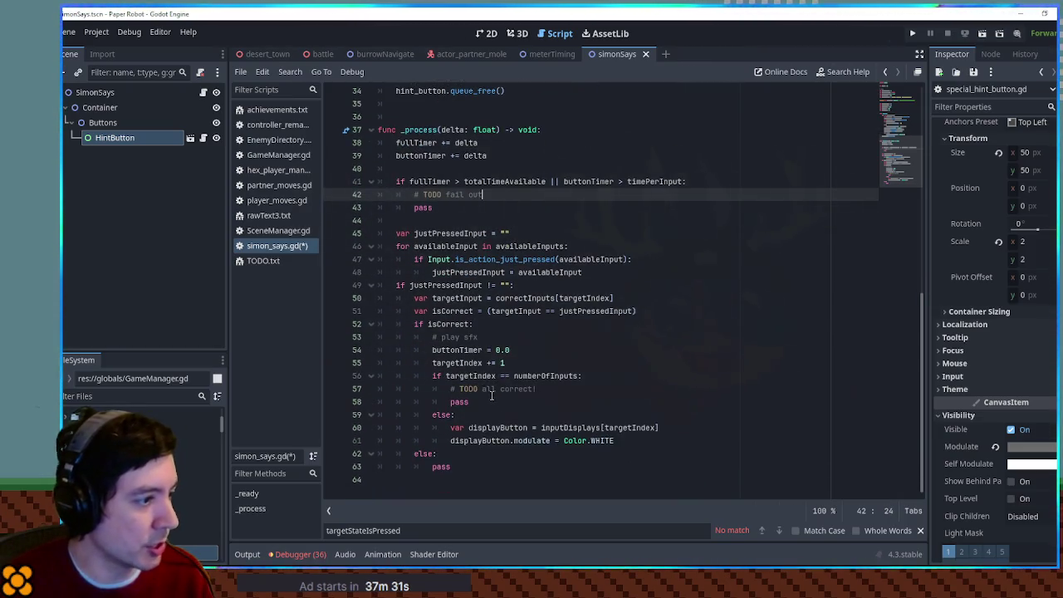
pyautogui.doubleClick(448, 466)
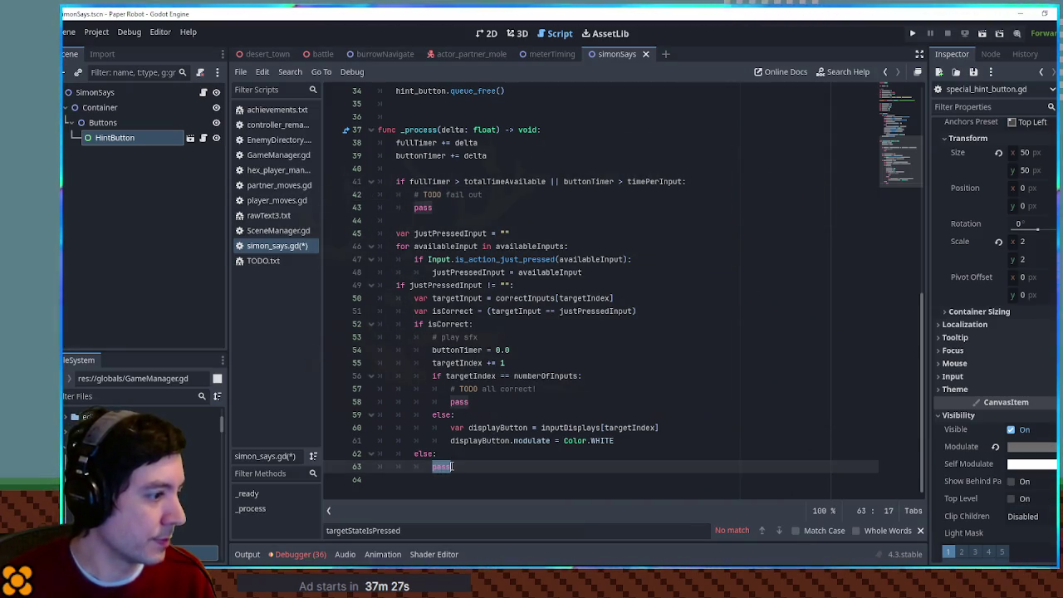
pyautogui.click(516, 459)
pyautogui.press('Return')
pyautogui.write('# TODO lose')
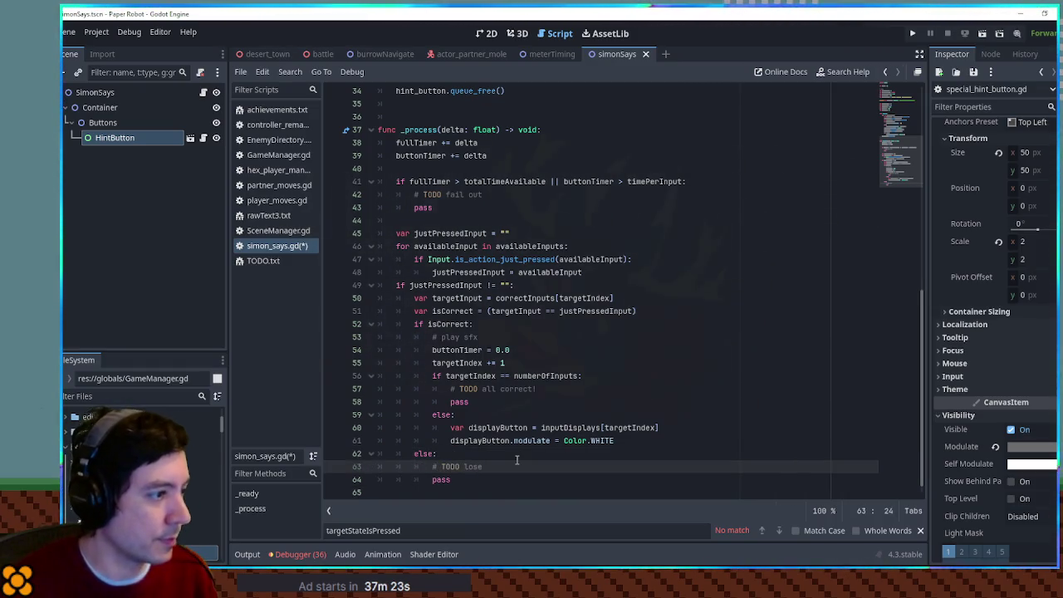
# Review the _process code, then switch to the meterTiming scene.
pyautogui.scroll(-1, 520, 425)
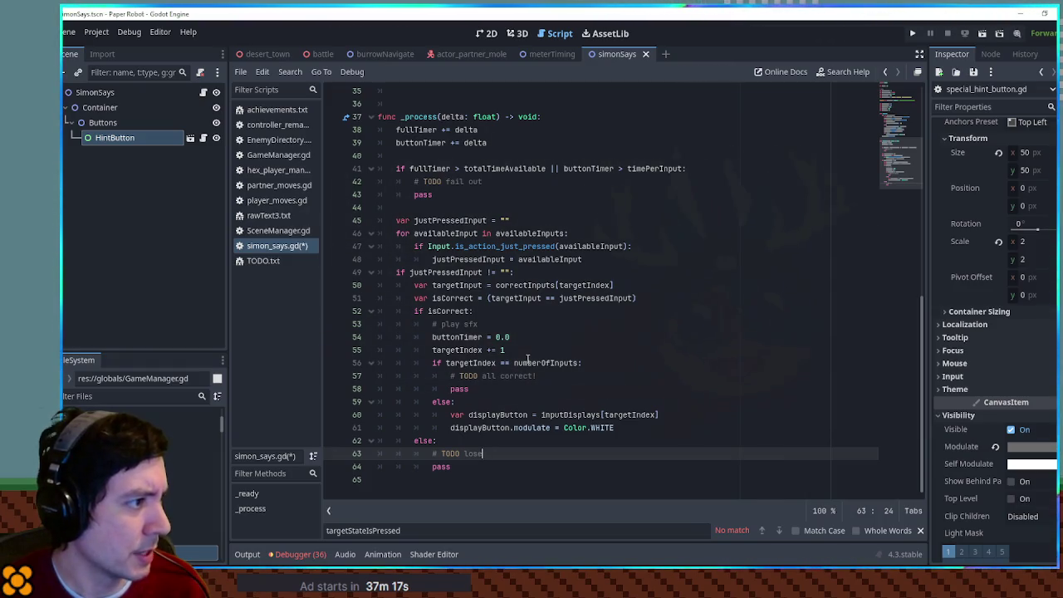
pyautogui.scroll(3, 529, 372)
pyautogui.scroll(6, 529, 372)
pyautogui.scroll(-8, 529, 371)
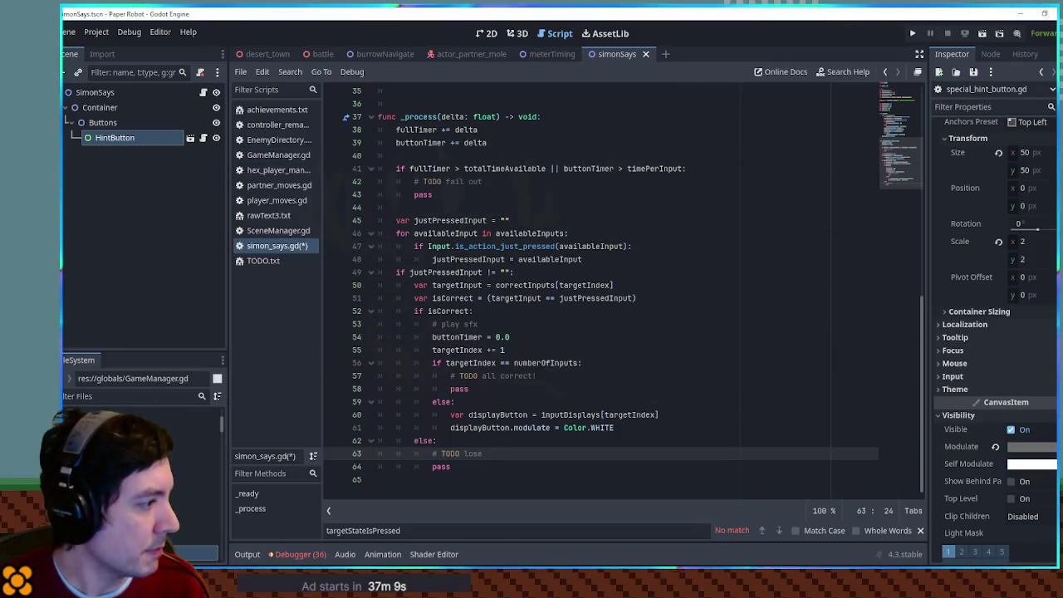
pyautogui.click(84, 397)
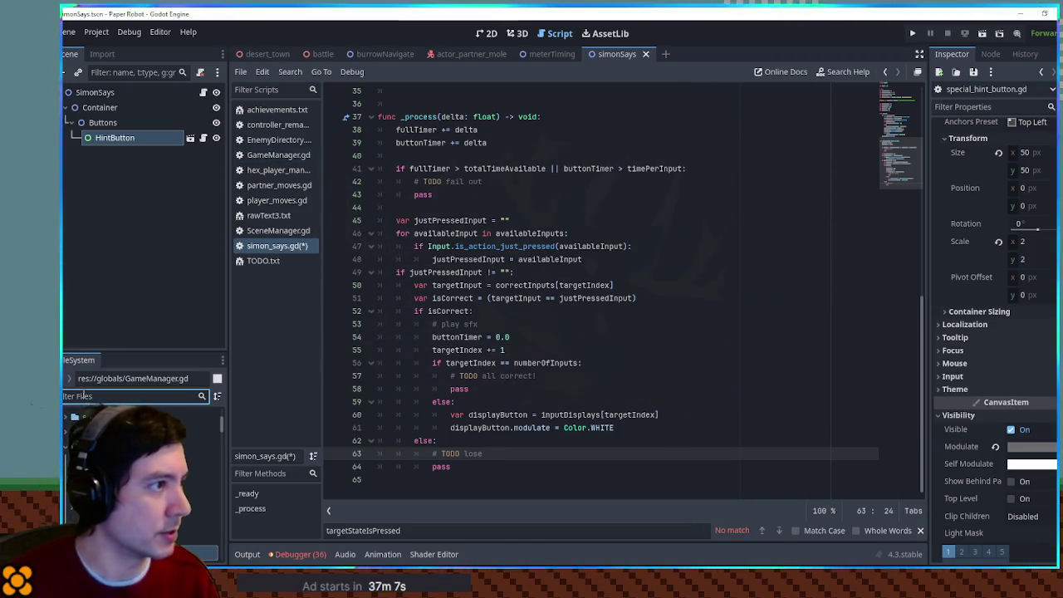
pyautogui.click(551, 54)
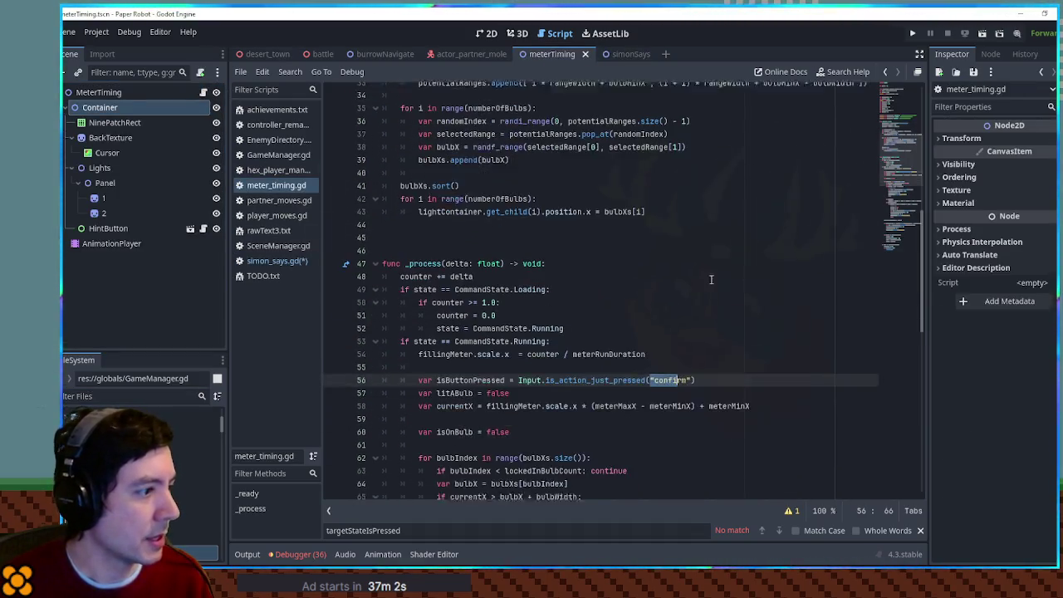
# Inspect meter_timing.gd's fade-out and queue_free lines, then return to simon_says.gd.
pyautogui.scroll(-10, 704, 282)
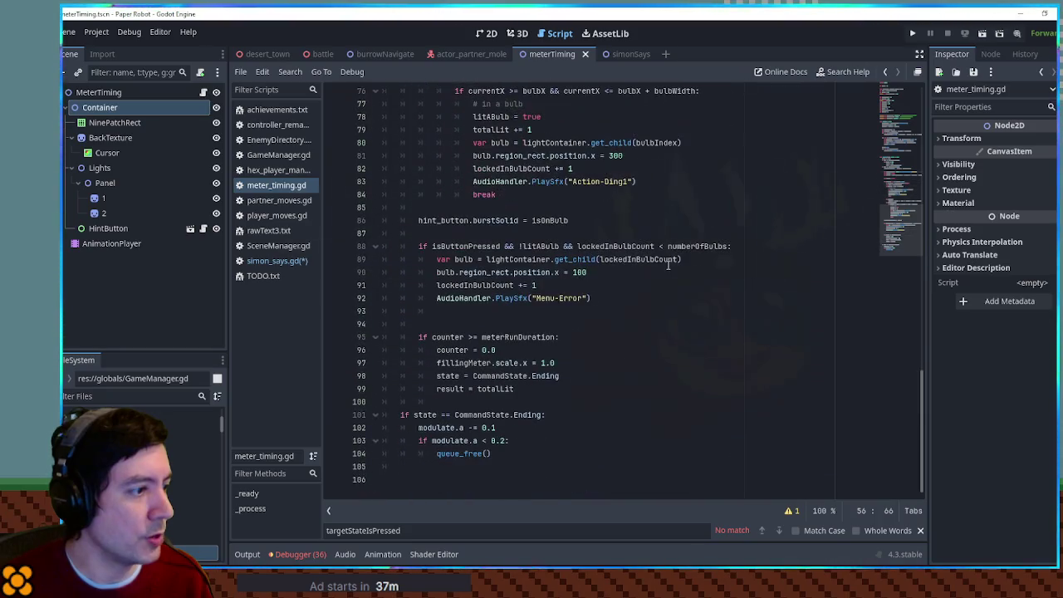
pyautogui.doubleClick(453, 451)
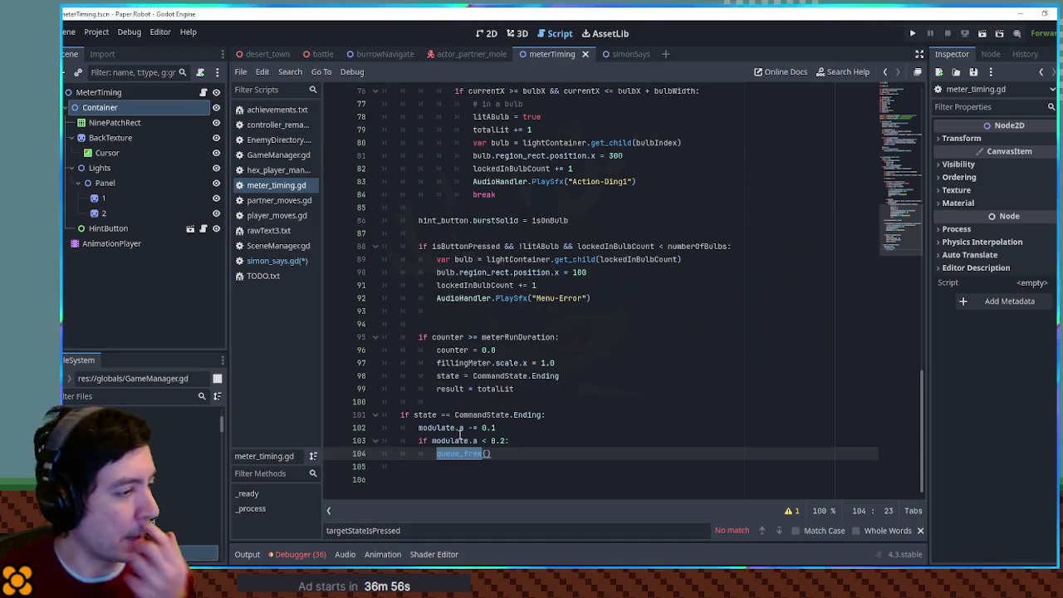
pyautogui.press('End')
pyautogui.hotkey('shift', 'Up')
pyautogui.hotkey('shift', 'End')
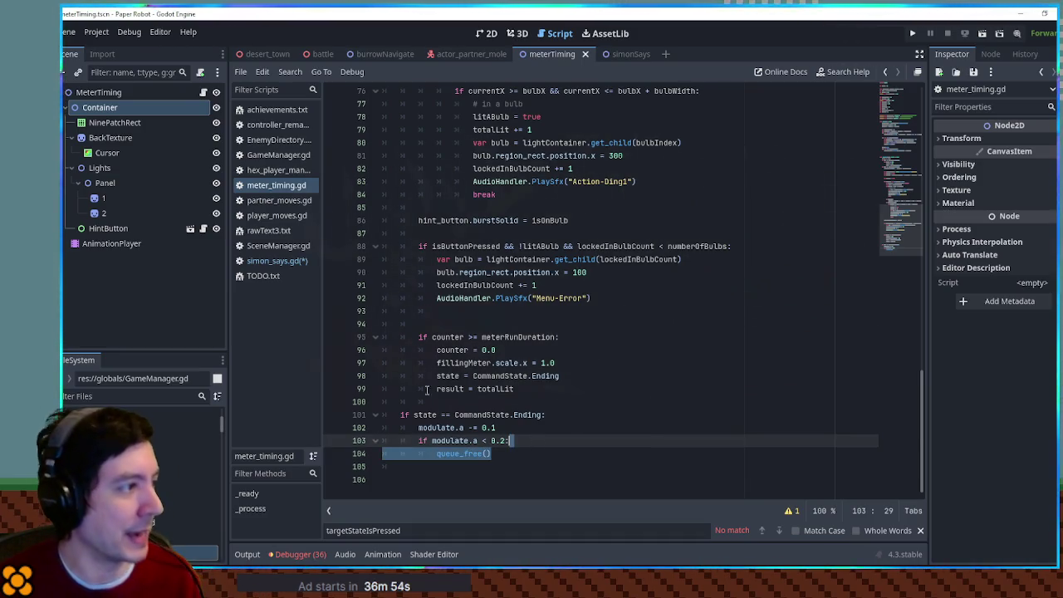
pyautogui.click(276, 260)
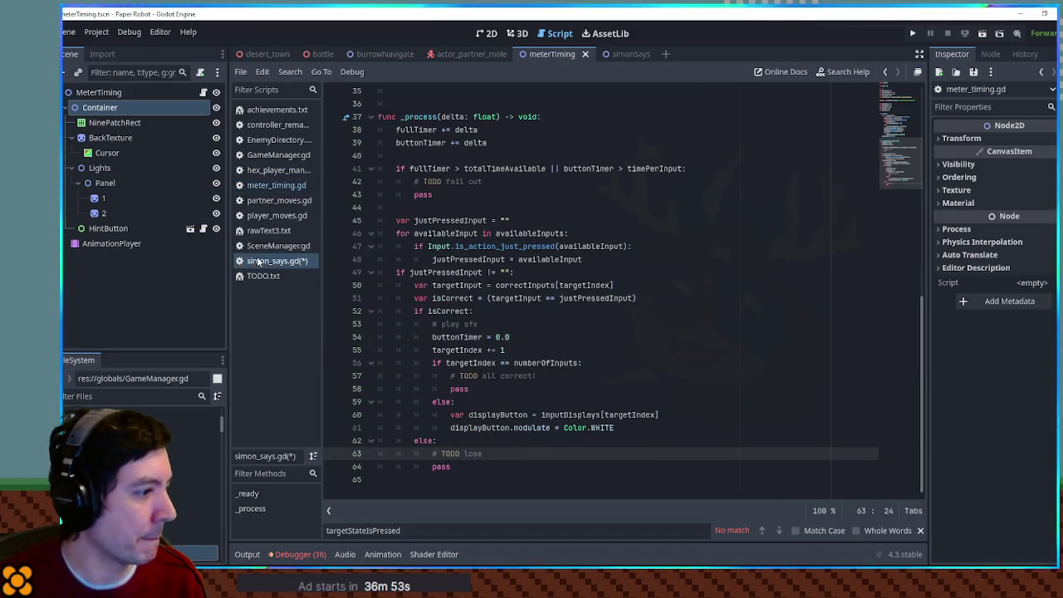
# Add a 'func onLose():' stub with a pass body at the end of the script.
pyautogui.click(493, 472)
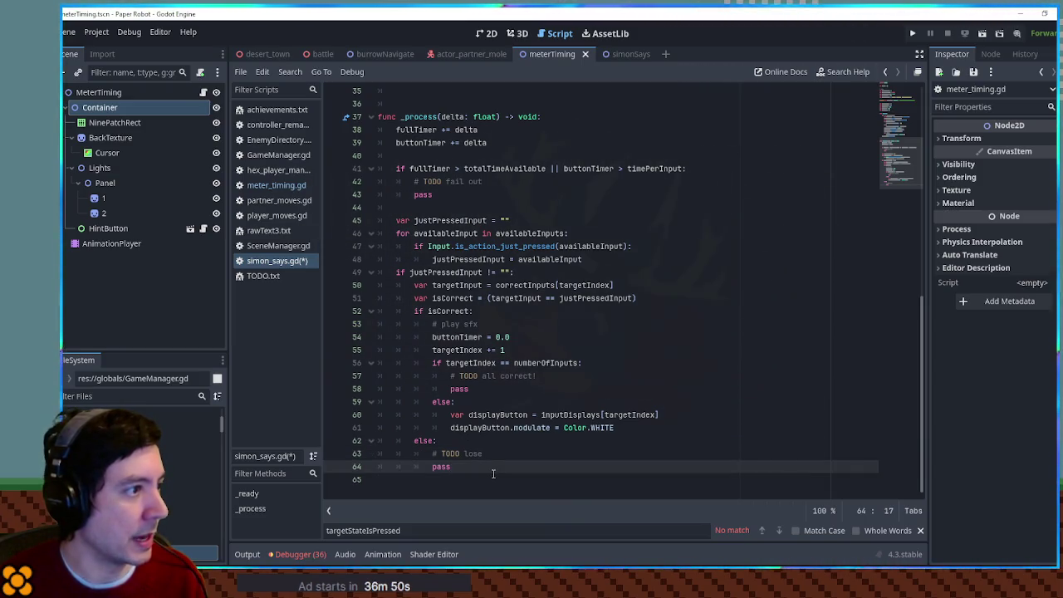
pyautogui.click(489, 479)
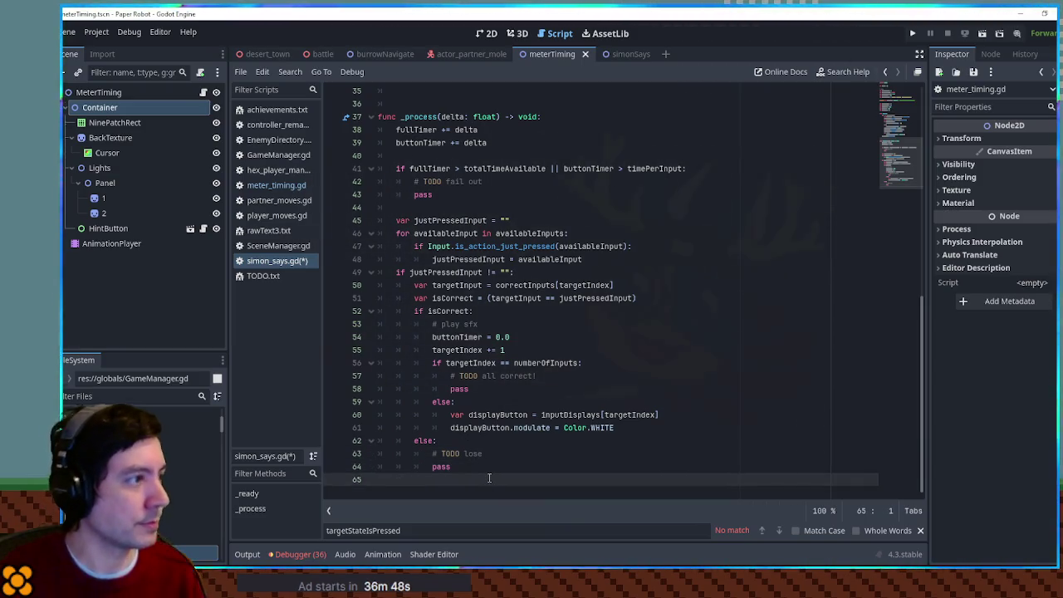
pyautogui.press('Return')
pyautogui.write('nc onLose():')
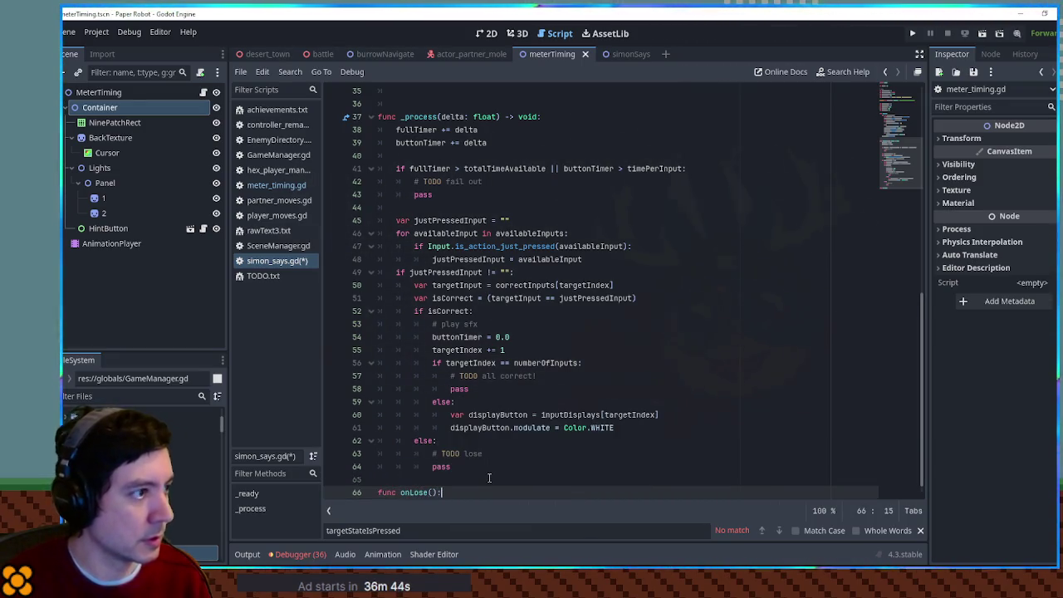
pyautogui.press('Return')
pyautogui.write('pass')
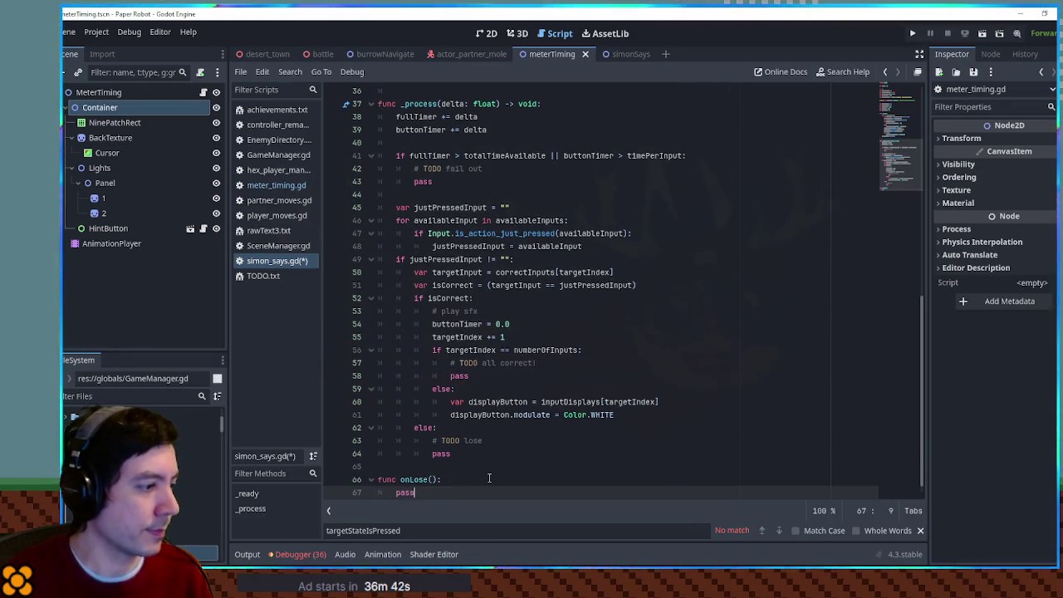
# Duplicate the onLose stub and rename the copy to onWin.
pyautogui.hotkey('shift', 'Up')
pyautogui.hotkey('ctrl', 'shift', 'd')
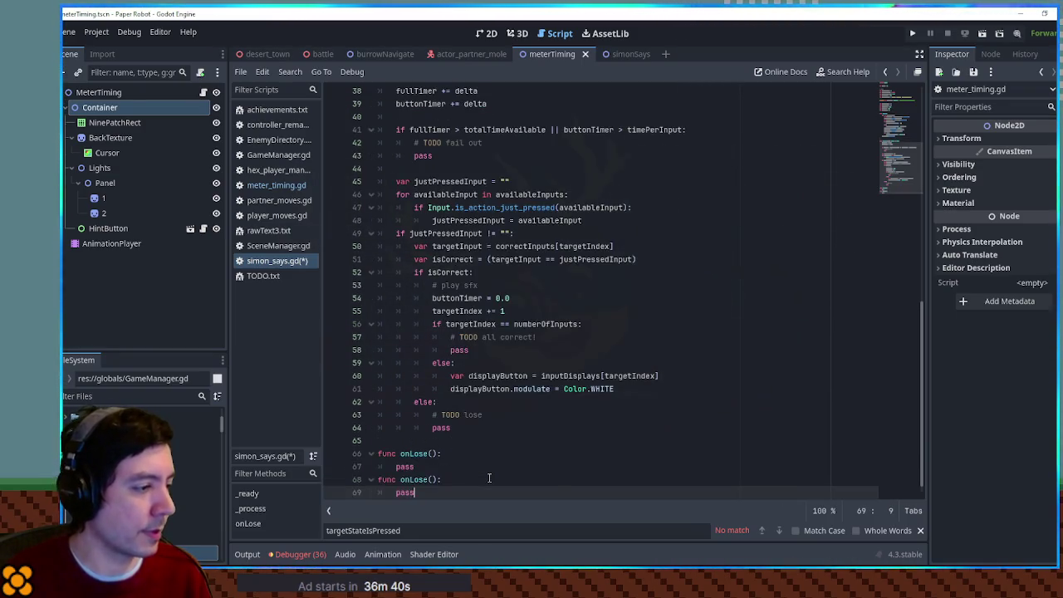
pyautogui.press('Up')
pyautogui.press('BackSpace')
pyautogui.press('BackSpace')
pyautogui.press('BackSpace')
pyautogui.write('Win')
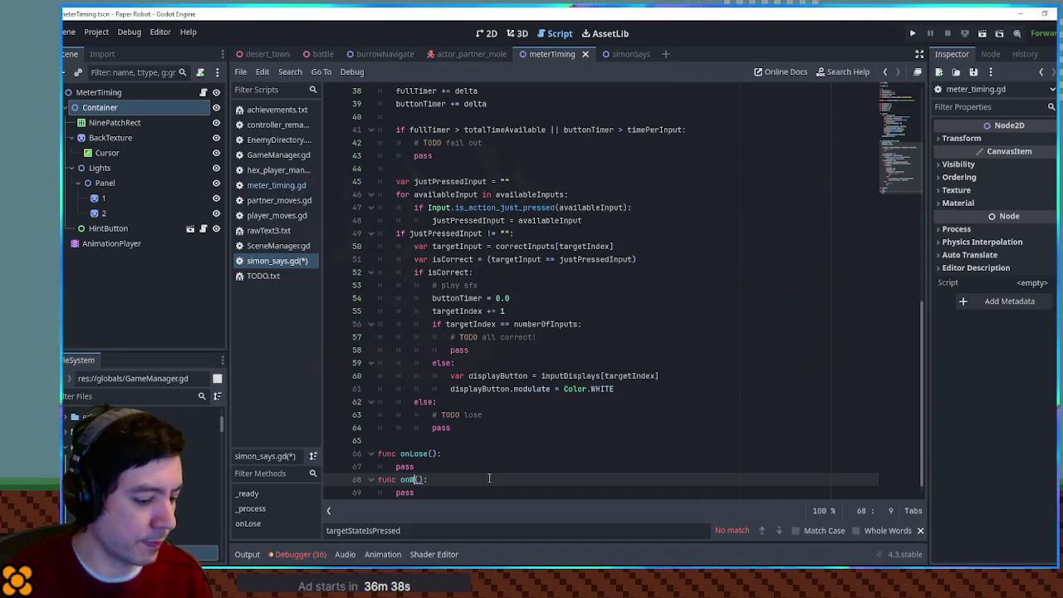
# Add a 'func onWinOrLose():' stub containing pass below onWin.
pyautogui.press('Escape')
pyautogui.press('Down')
pyautogui.press('End')
pyautogui.press('Return')
pyautogui.press('Return')
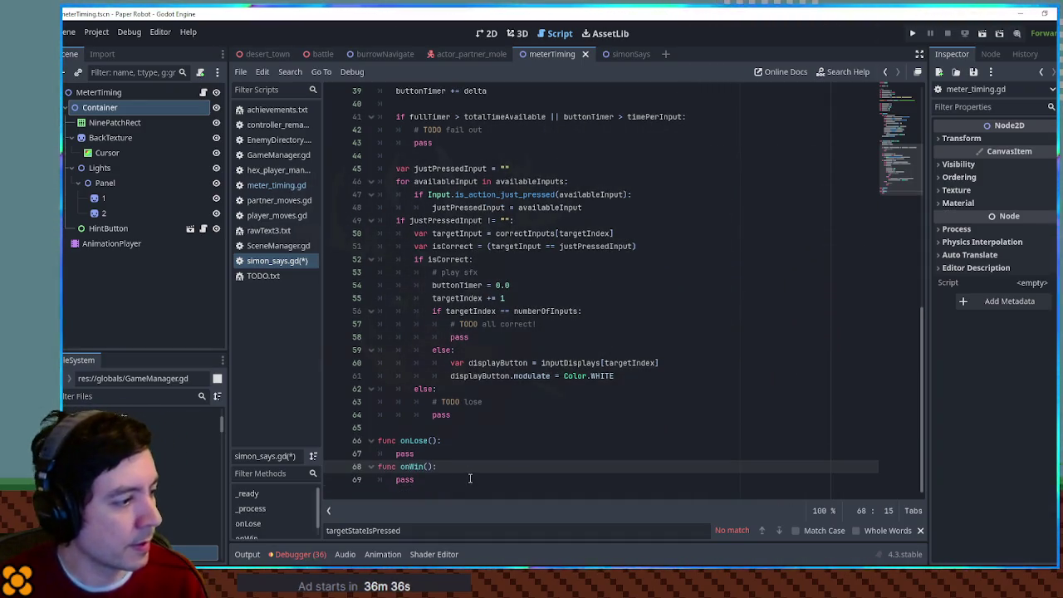
pyautogui.press('BackSpace')
pyautogui.write('fun')
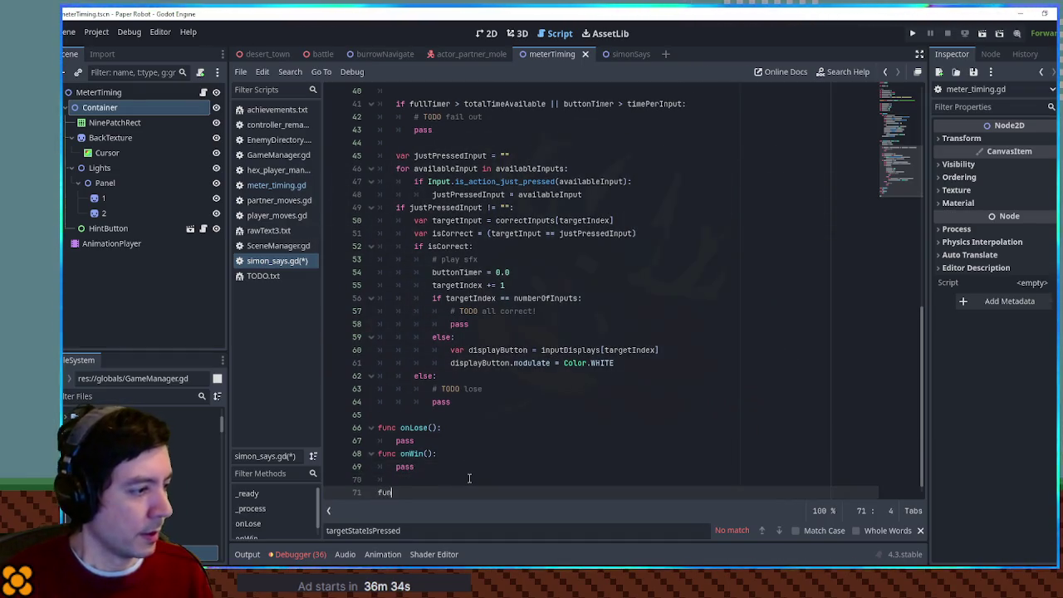
pyautogui.write('c on in')
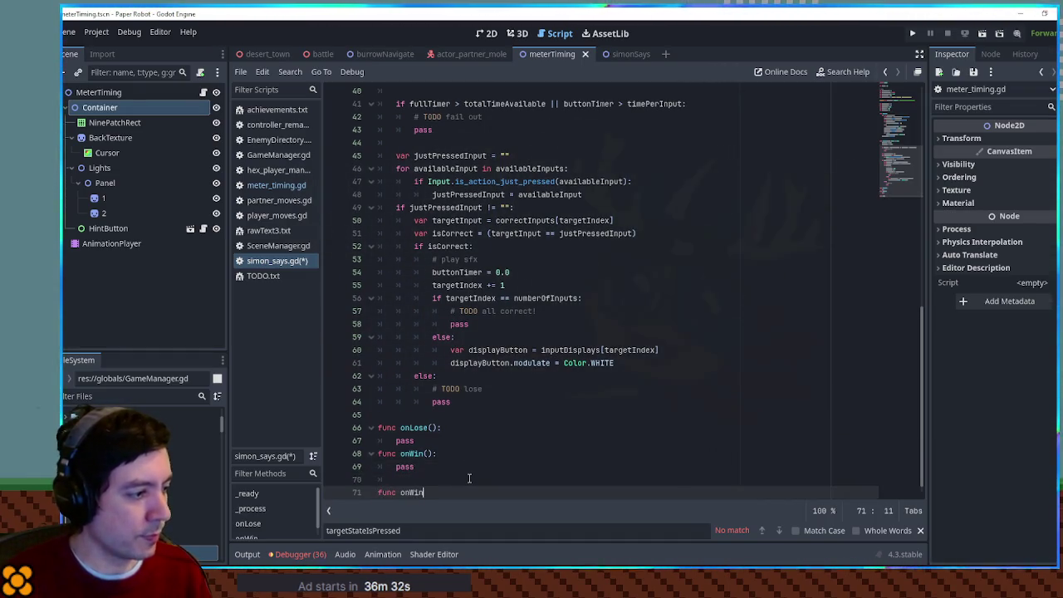
pyautogui.write('e():')
pyautogui.press('Return')
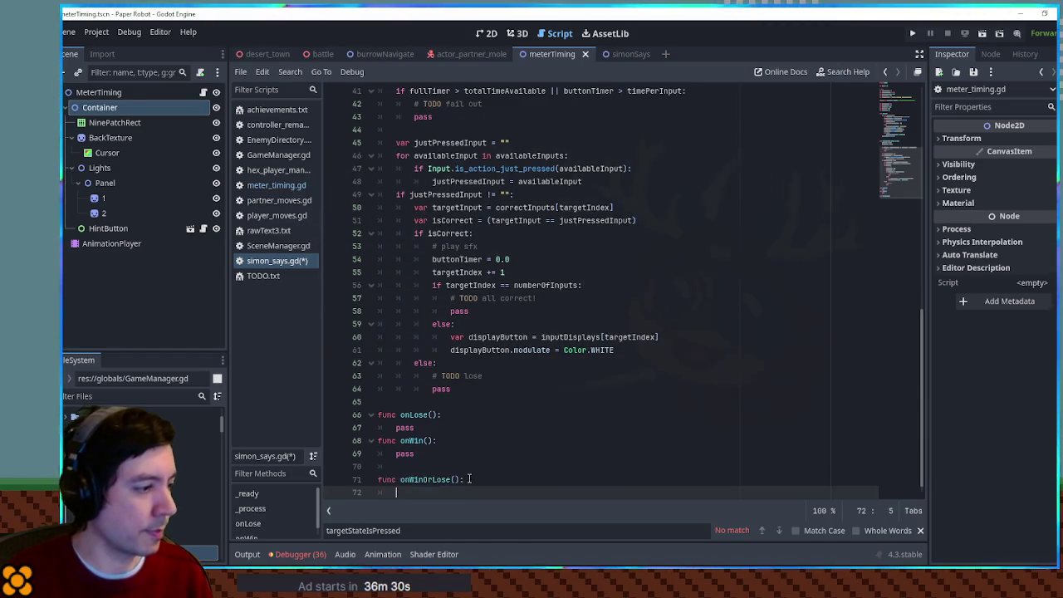
pyautogui.write('pass')
pyautogui.press('Return')
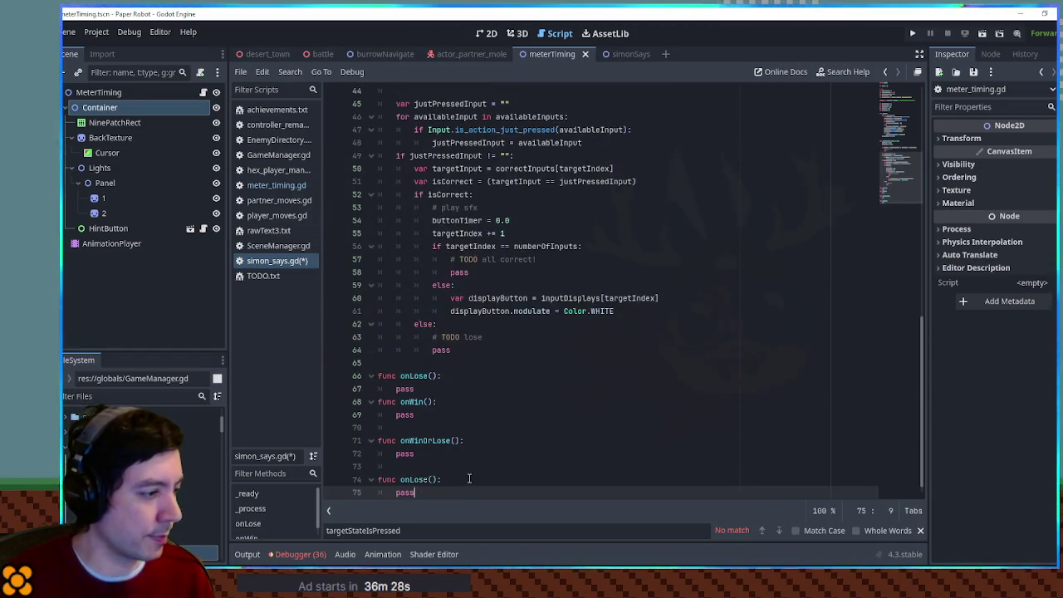
pyautogui.doubleClick(433, 440)
# Replace the pass lines in onWin and onLose with onWinOrLose() calls.
pyautogui.hotkey('ctrl', 'c')
pyautogui.doubleClick(405, 415)
pyautogui.hotkey('ctrl', 'v')
pyautogui.write('()')
pyautogui.click(404, 389)
pyautogui.doubleClick(405, 389)
pyautogui.hotkey('ctrl', 'v')
pyautogui.write('()')
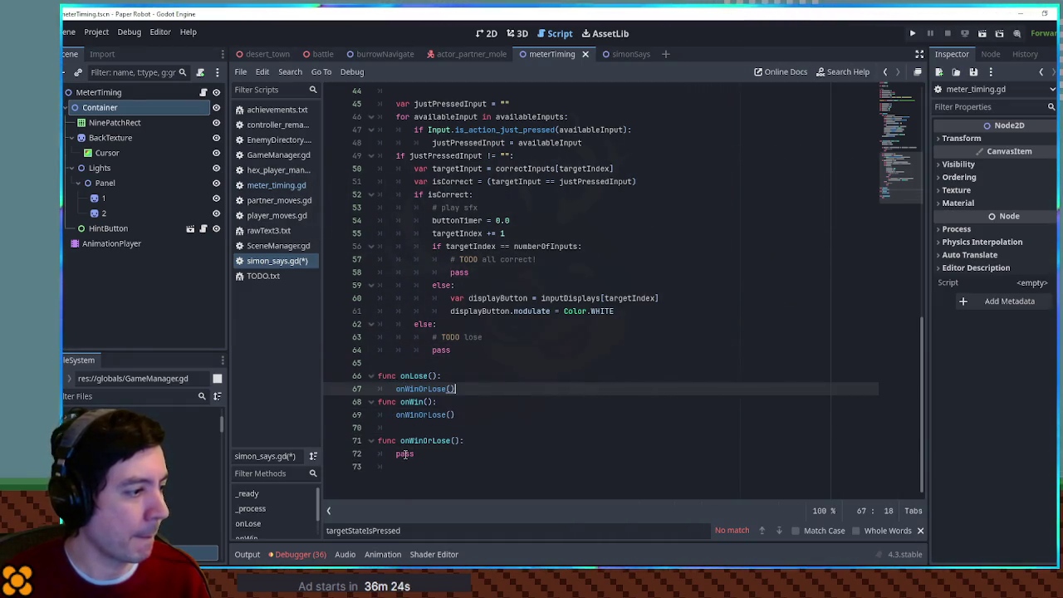
pyautogui.click(413, 455)
# Replace the 'TODO lose' and 'TODO fail out' placeholders with onLose calls.
pyautogui.moveTo(402, 375); pyautogui.dragTo(439, 376)
pyautogui.hotkey('ctrl', 'c')
pyautogui.moveTo(433, 335); pyautogui.dragTo(452, 350)
pyautogui.hotkey('ctrl', 'v')
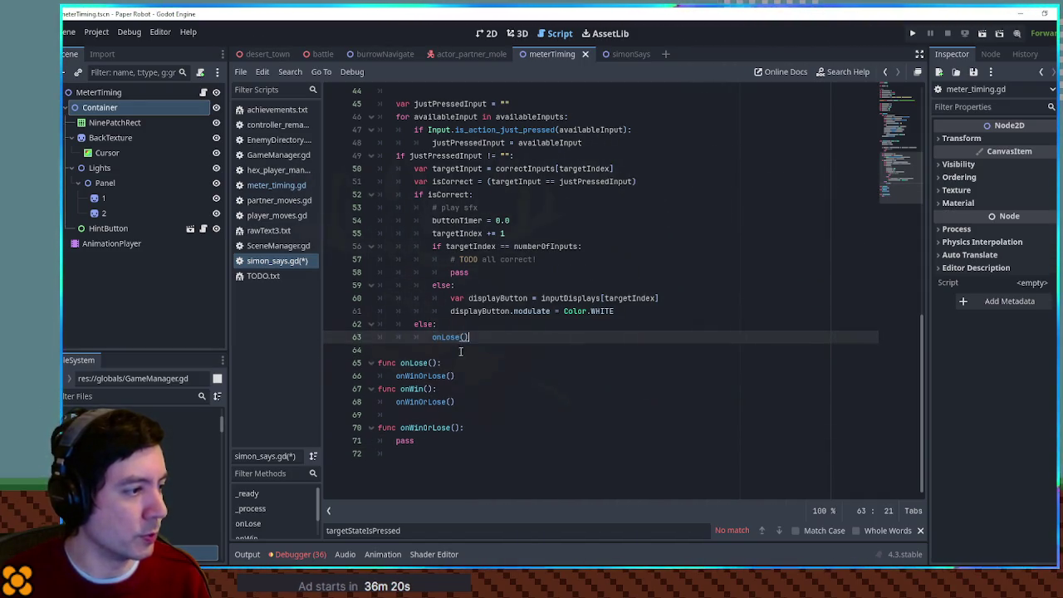
pyautogui.scroll(4, 461, 351)
pyautogui.moveTo(415, 206); pyautogui.dragTo(436, 221)
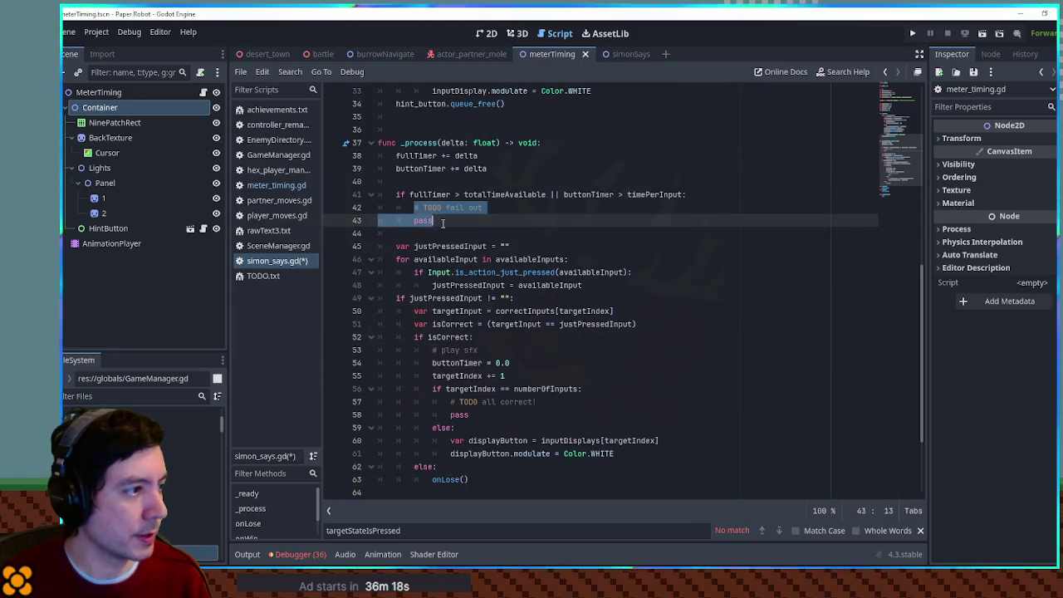
pyautogui.hotkey('ctrl', 'v')
pyautogui.scroll(-2, 473, 308)
pyautogui.scroll(-1, 473, 307)
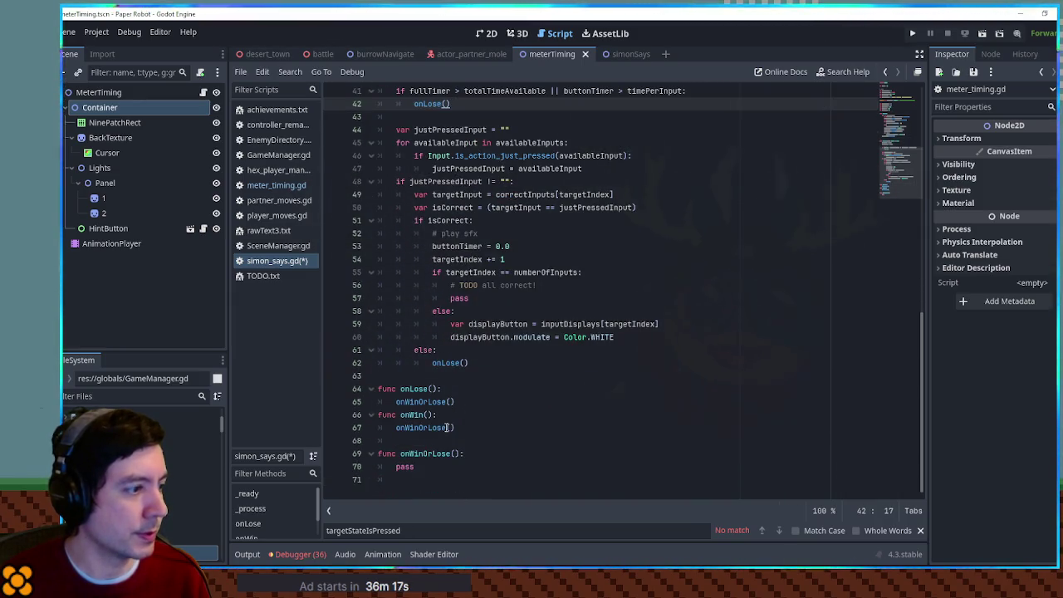
# Replace the all-correct placeholder lines with an onWin() call.
pyautogui.doubleClick(413, 415)
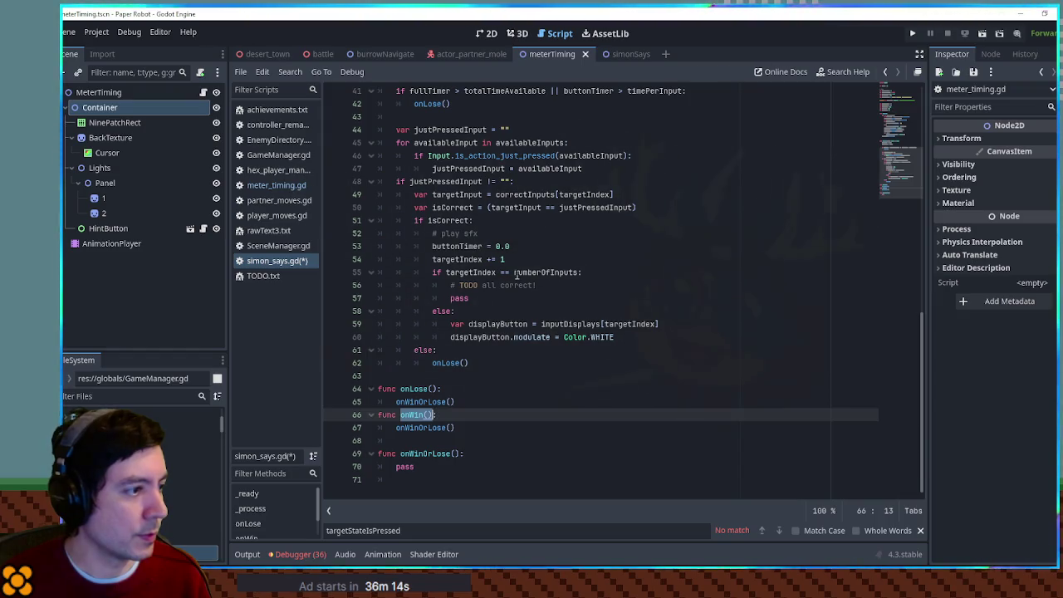
pyautogui.moveTo(450, 285); pyautogui.dragTo(475, 297)
pyautogui.write('onWin()')
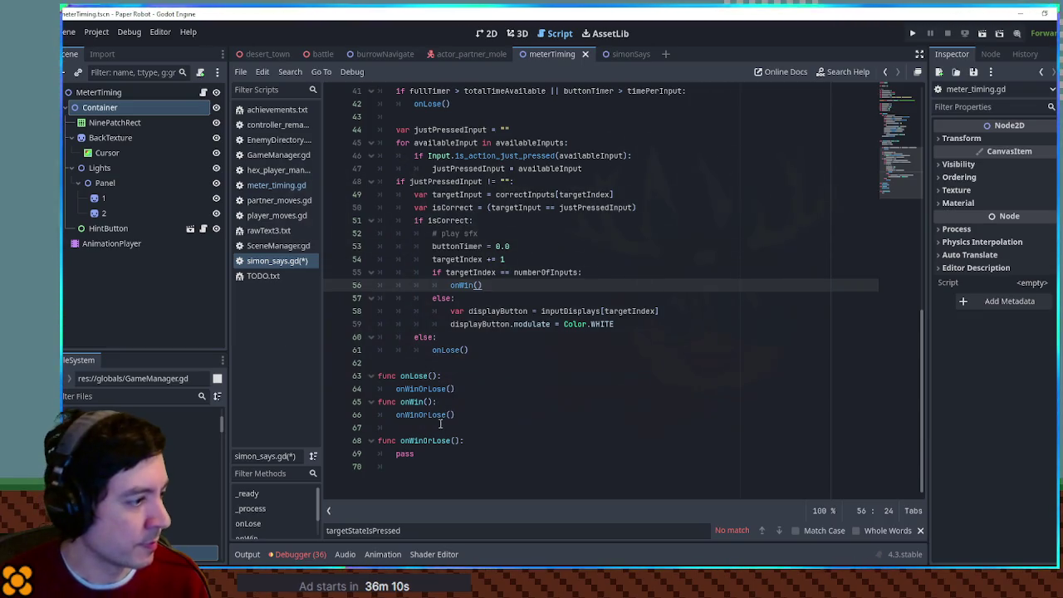
pyautogui.doubleClick(405, 453)
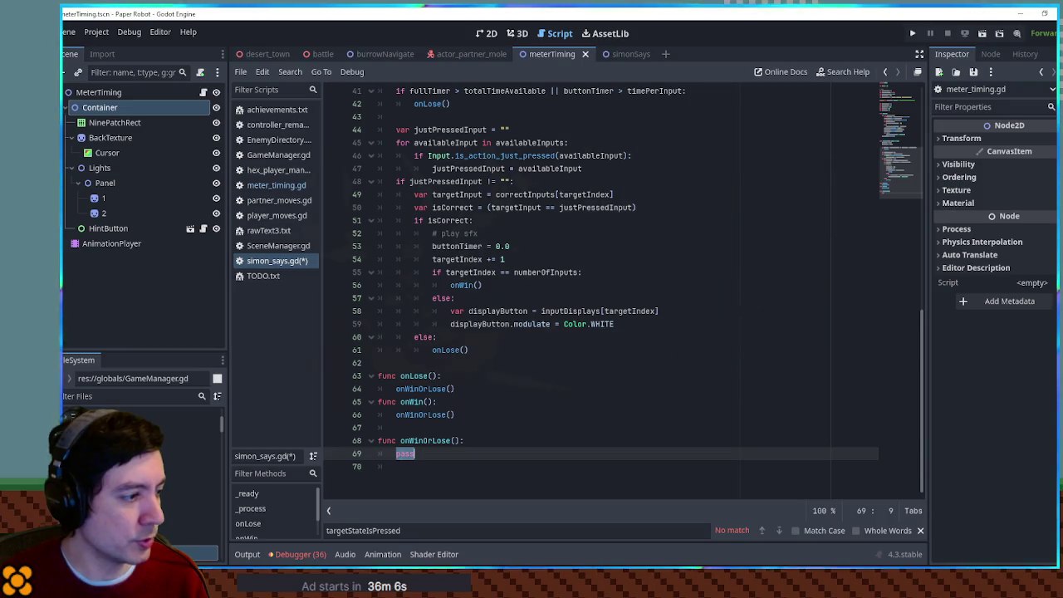
pyautogui.scroll(12, 441, 453)
pyautogui.click(480, 274)
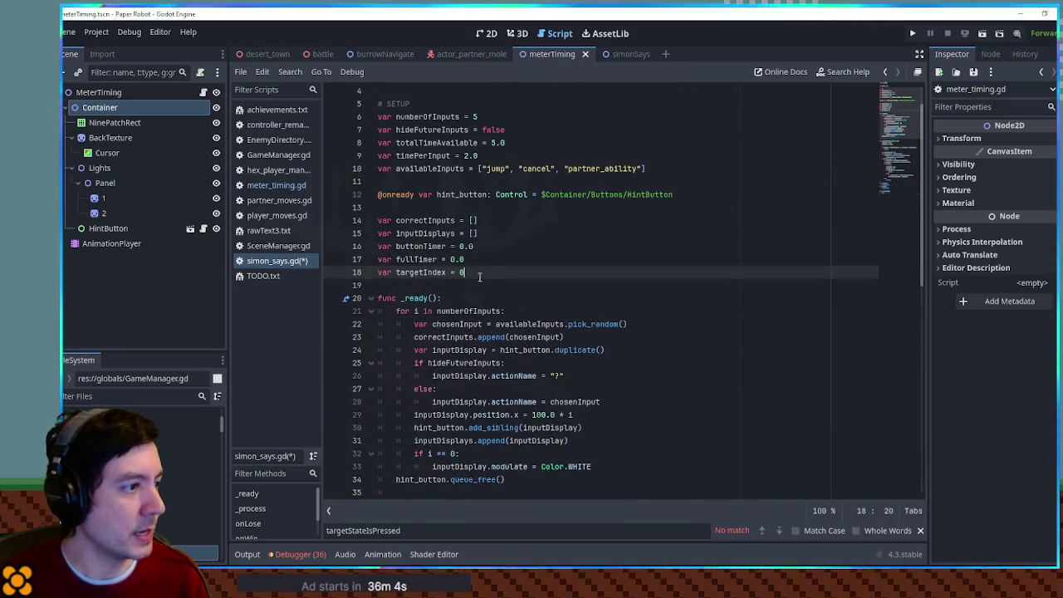
# Add an 'if result != -1: return' guard at the top of _process, above the timer updates.
pyautogui.scroll(-8, 447, 239)
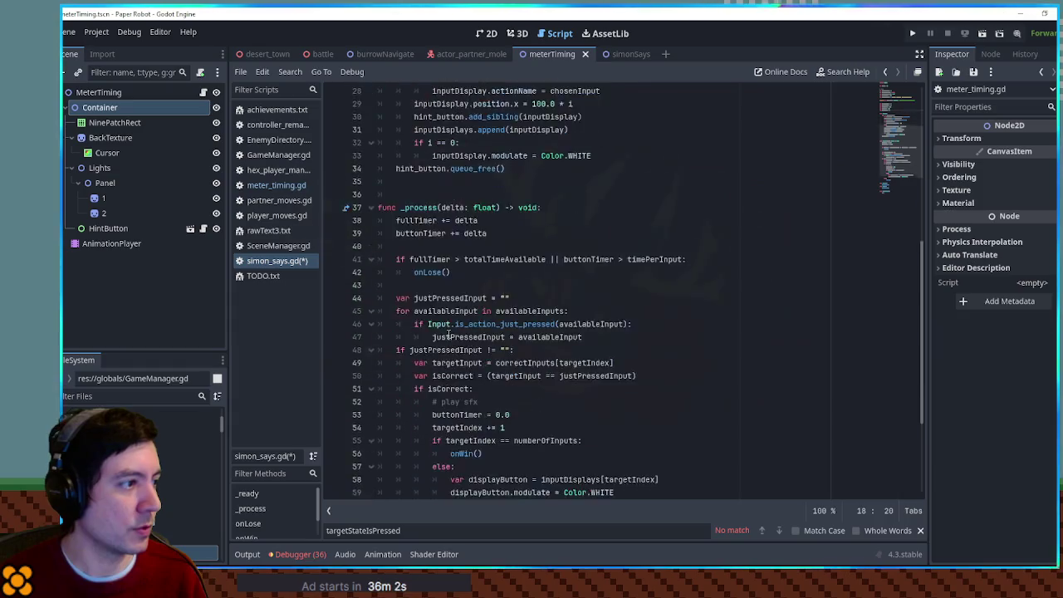
pyautogui.scroll(6, 449, 333)
pyautogui.scroll(-10, 449, 334)
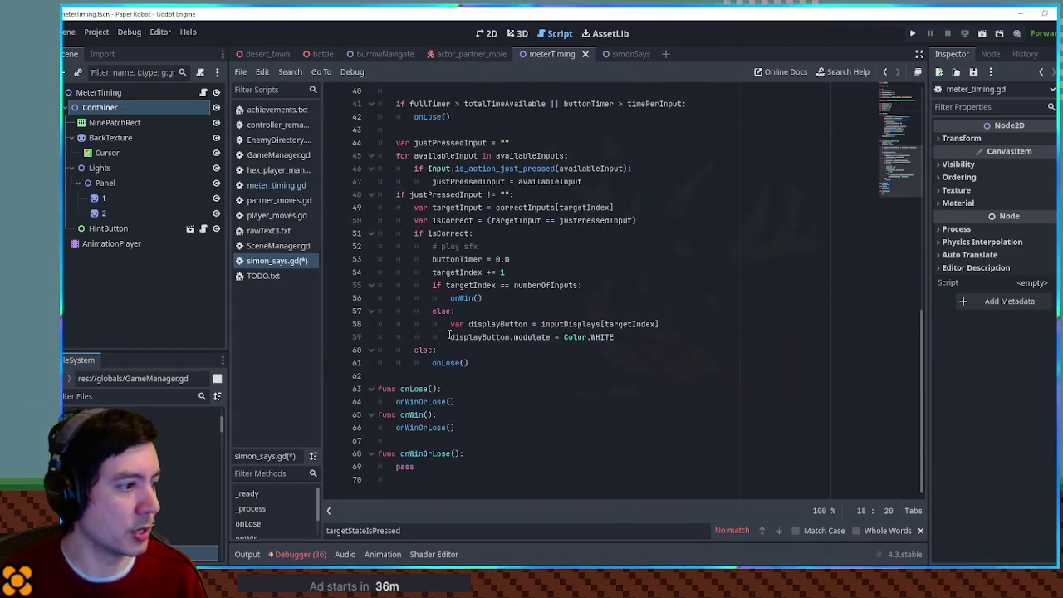
pyautogui.scroll(4, 437, 402)
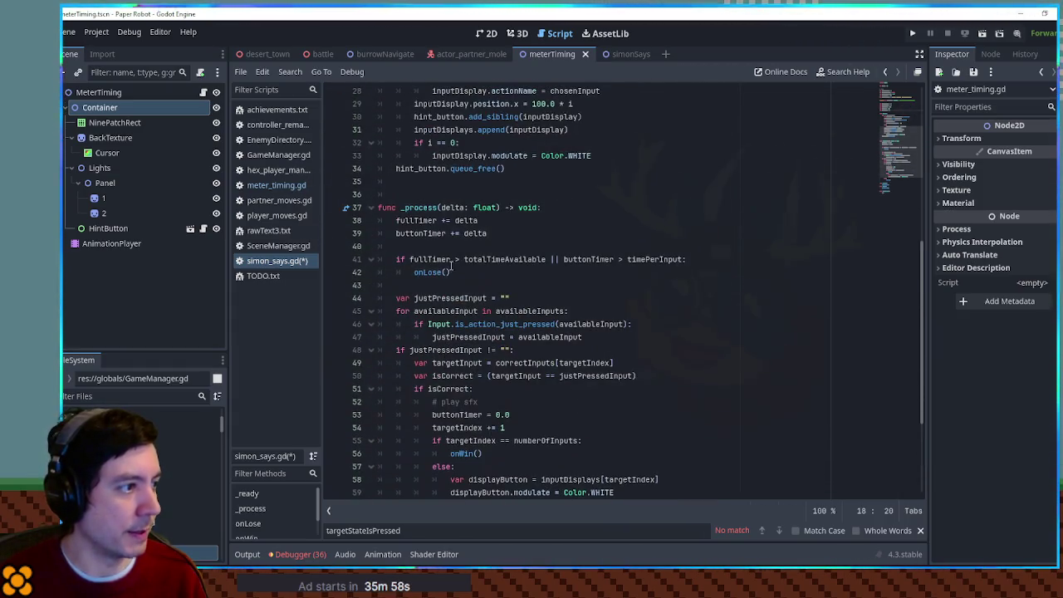
pyautogui.click(500, 235)
pyautogui.press('Return')
pyautogui.press('Return')
pyautogui.write('Input')
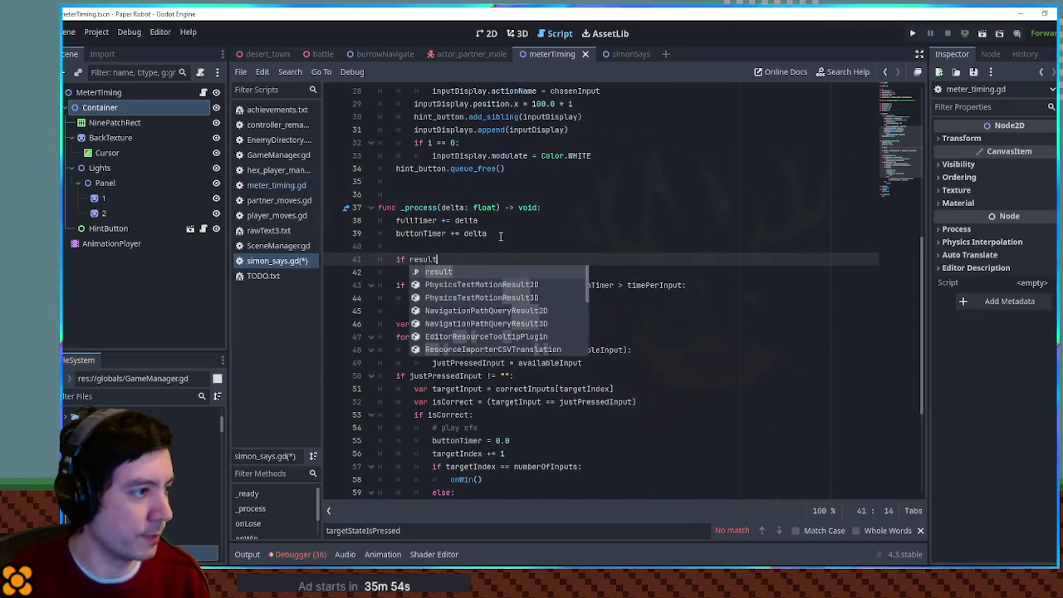
pyautogui.hotkey('ctrl', 'z')
pyautogui.hotkey('ctrl', 'z')
pyautogui.hotkey('ctrl', 'z')
pyautogui.hotkey('ctrl', 'z')
pyautogui.write('!= -1:')
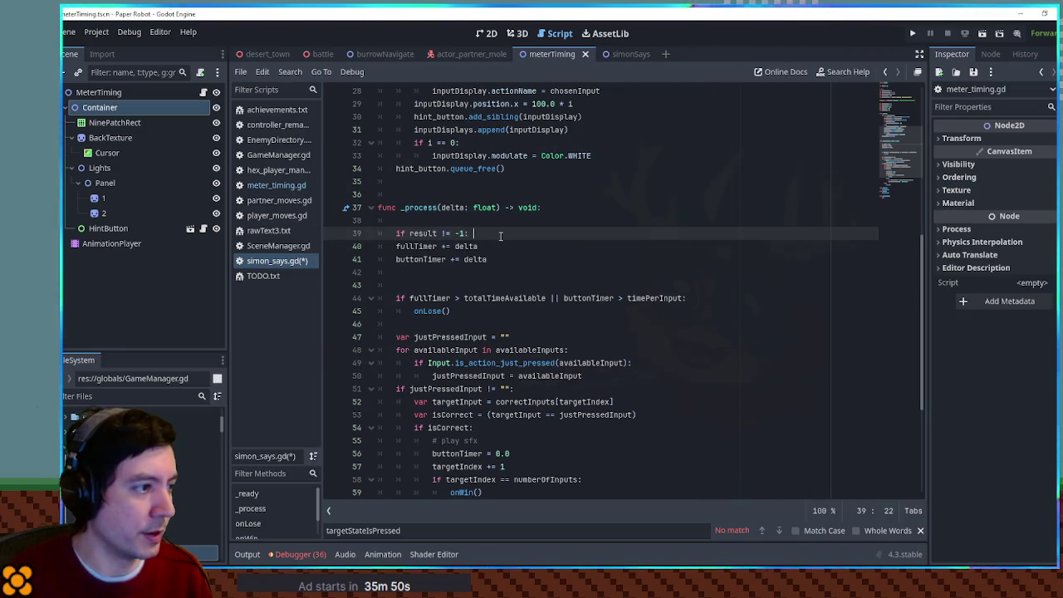
pyautogui.write('return')
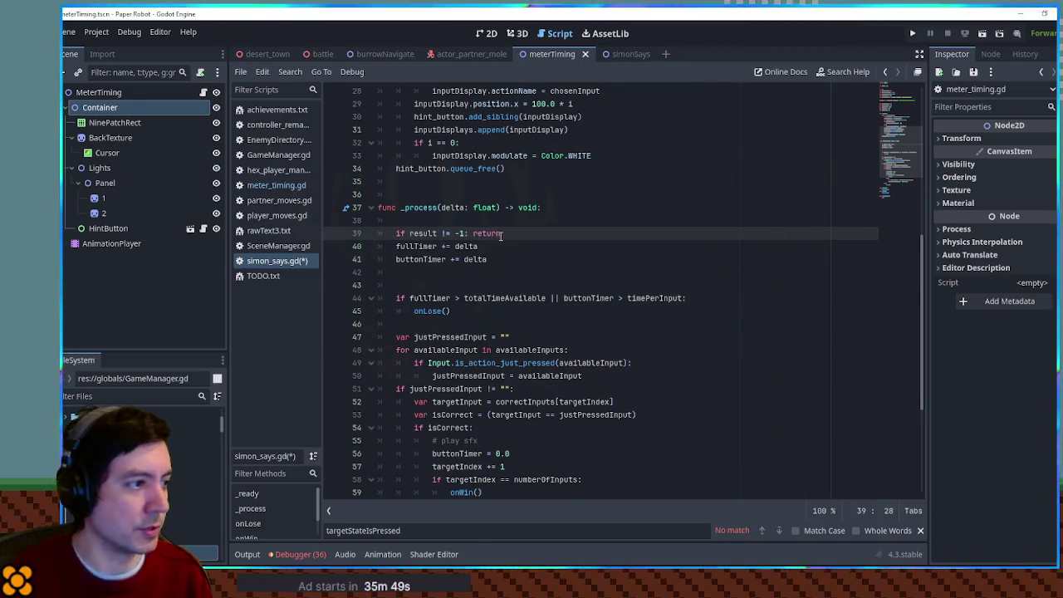
pyautogui.hotkey('alt', 'Up')
pyautogui.click(457, 285)
pyautogui.hotkey('ctrl', 'shift', 'k')
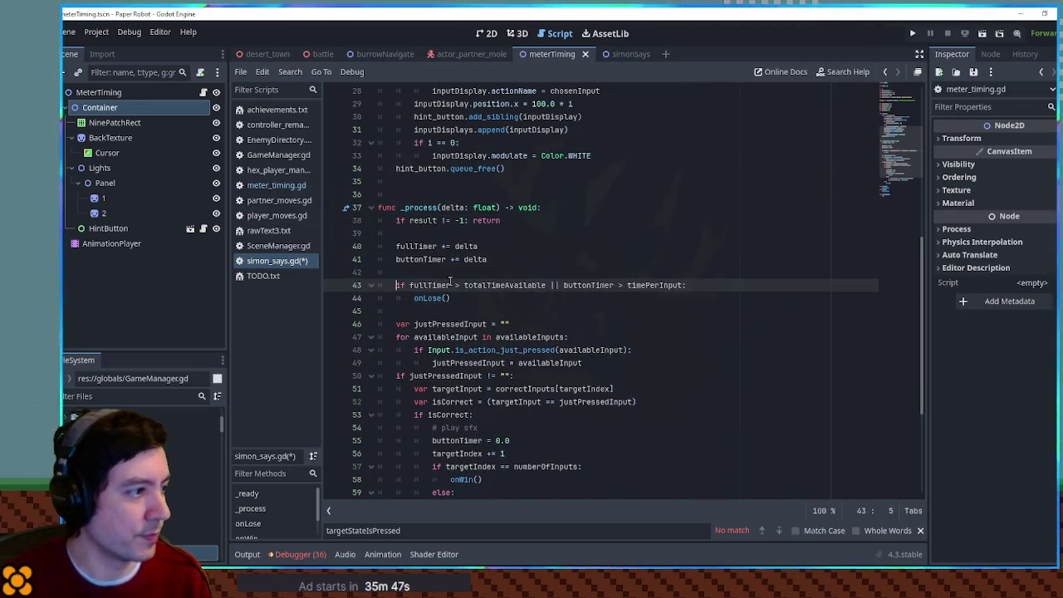
pyautogui.scroll(-5, 449, 282)
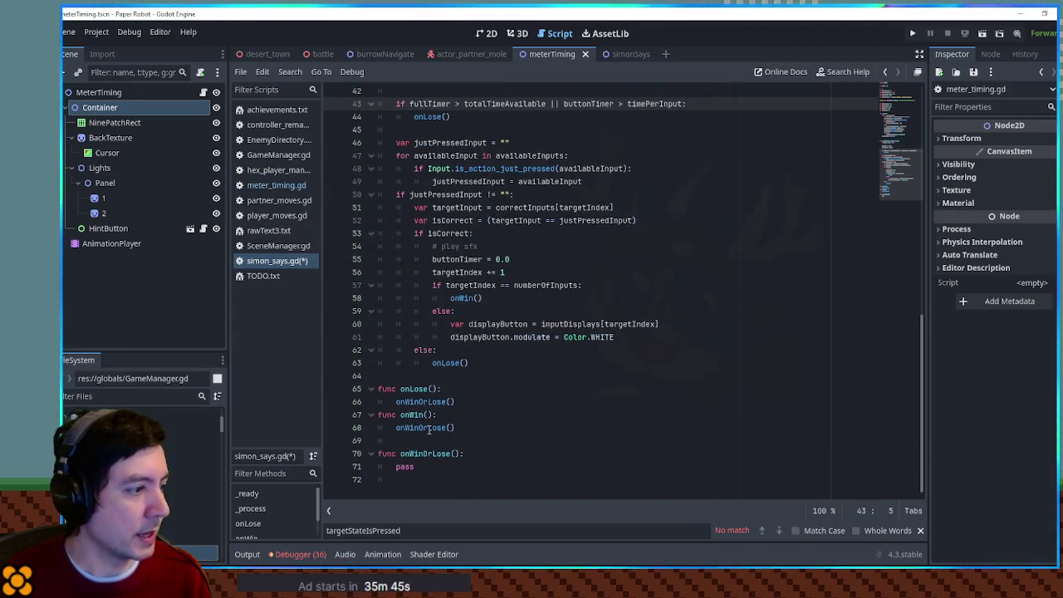
# Replace pass in onWinOrLose with 'result = targetIndex'.
pyautogui.doubleClick(419, 414)
pyautogui.doubleClick(421, 403)
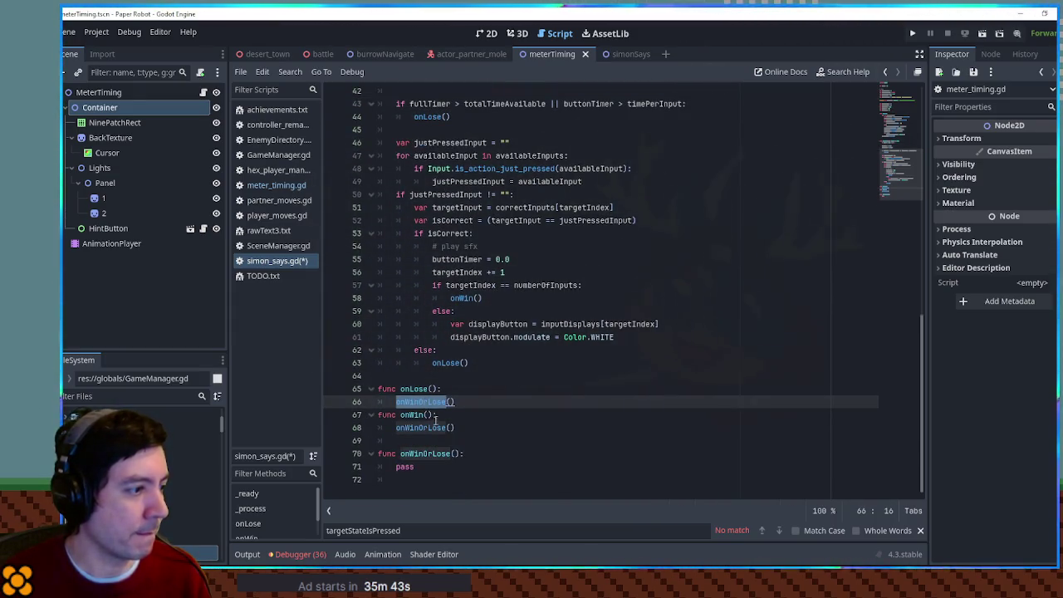
pyautogui.click(460, 402)
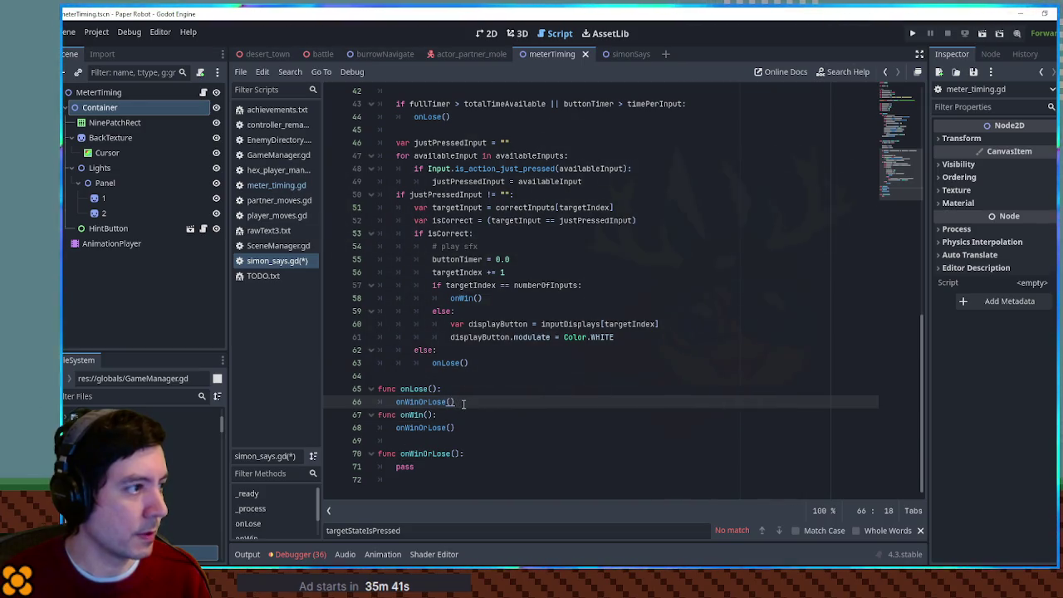
pyautogui.hotkey('shift', 'Home')
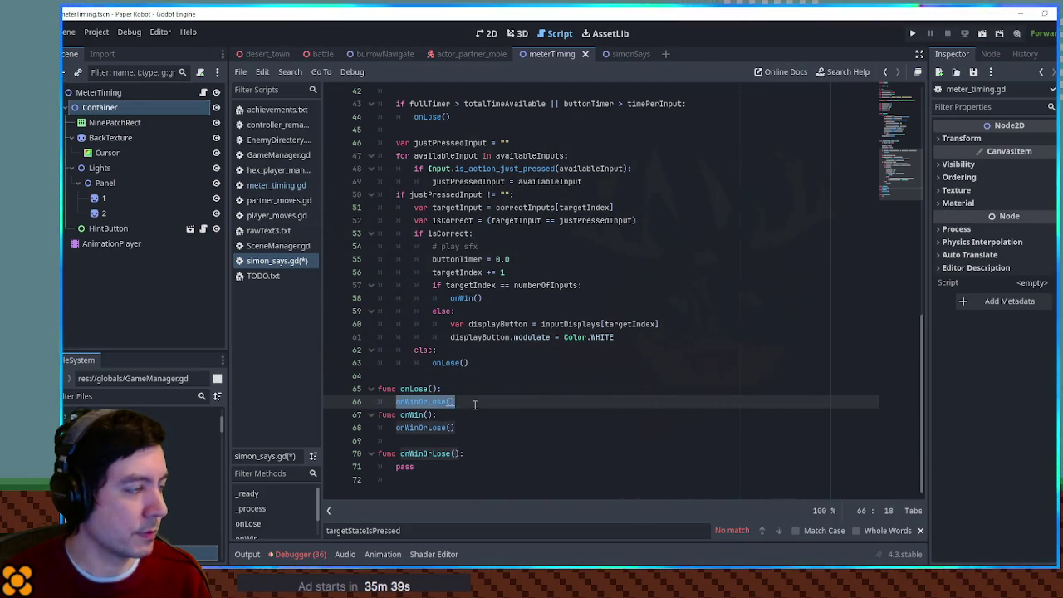
pyautogui.doubleClick(406, 466)
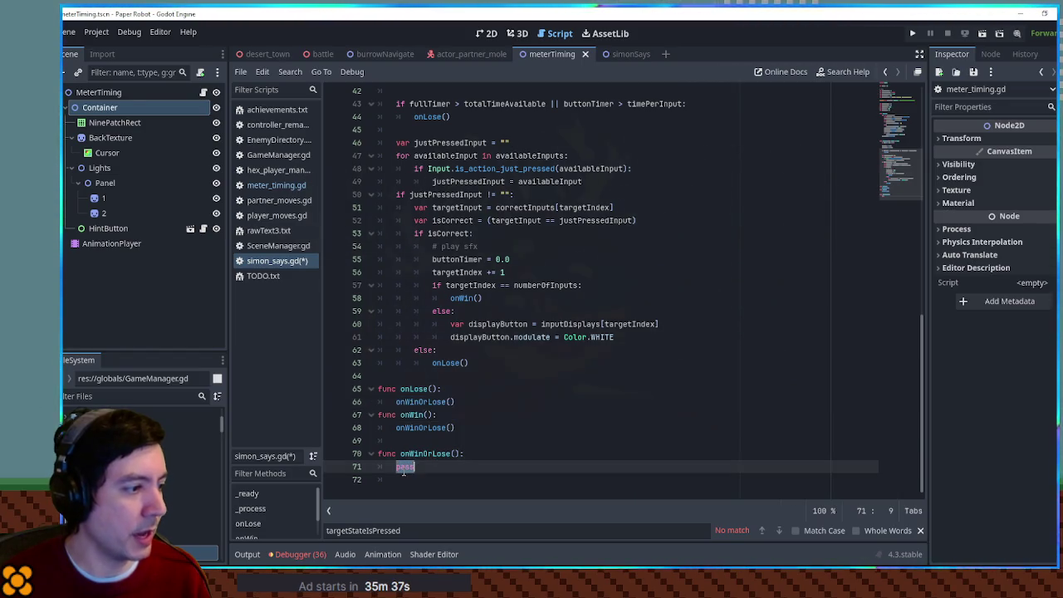
pyautogui.write('result =')
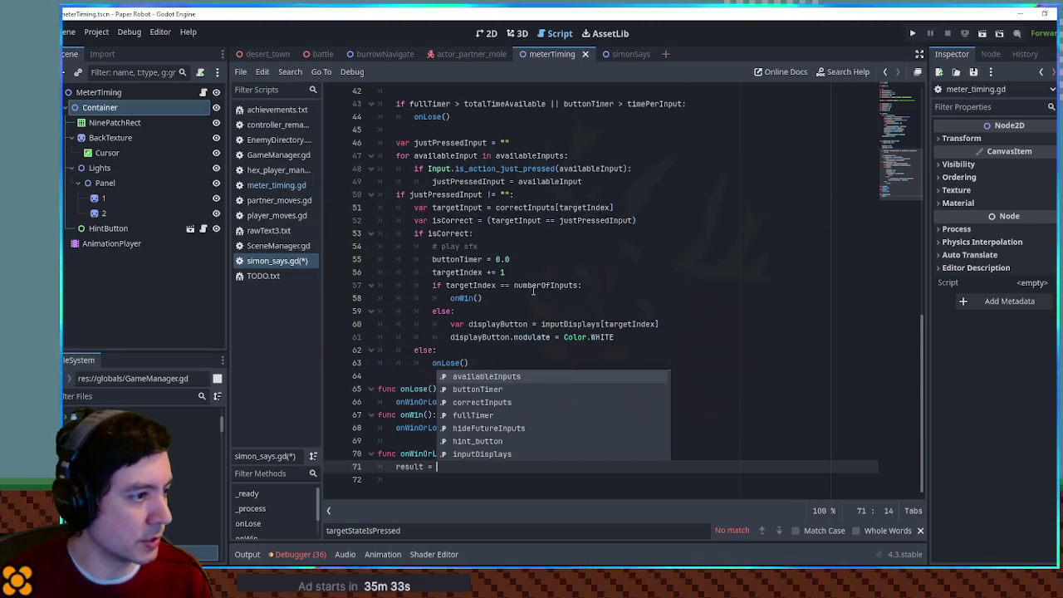
pyautogui.doubleClick(478, 287)
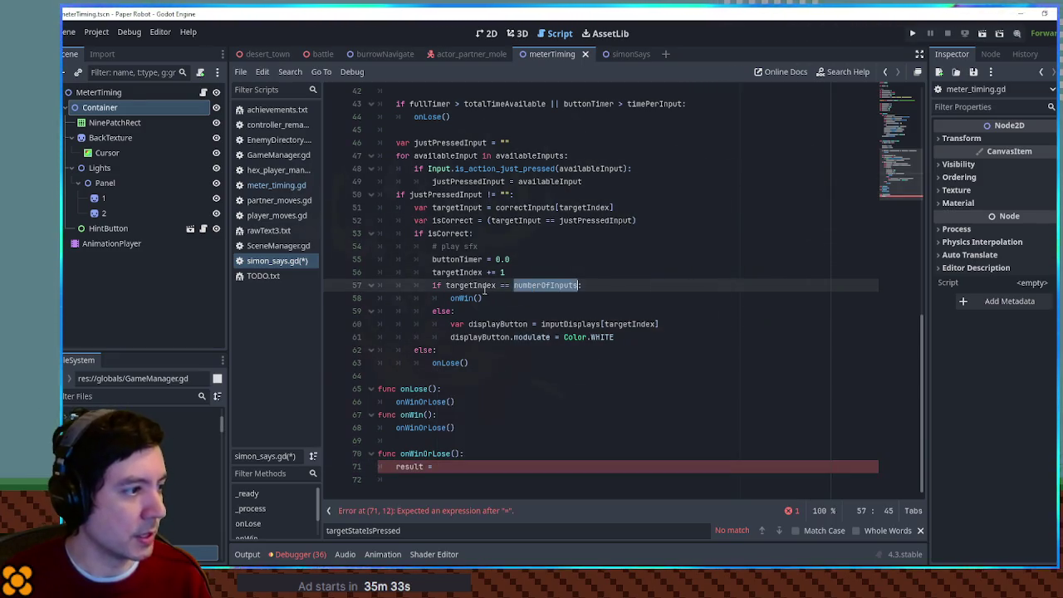
pyautogui.click(451, 469)
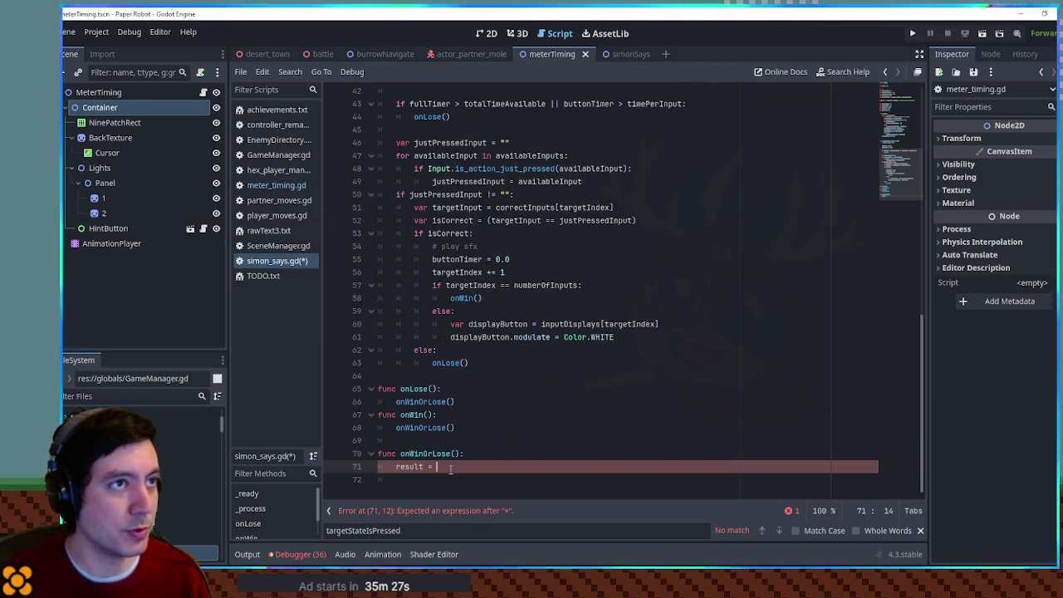
pyautogui.write('targetIndex')
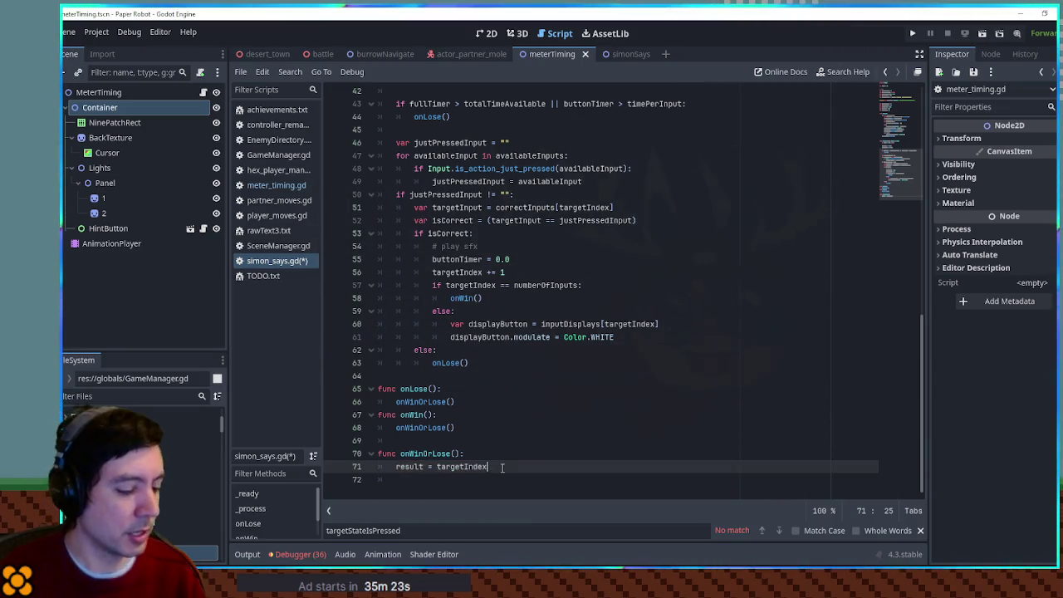
pyautogui.press('Return')
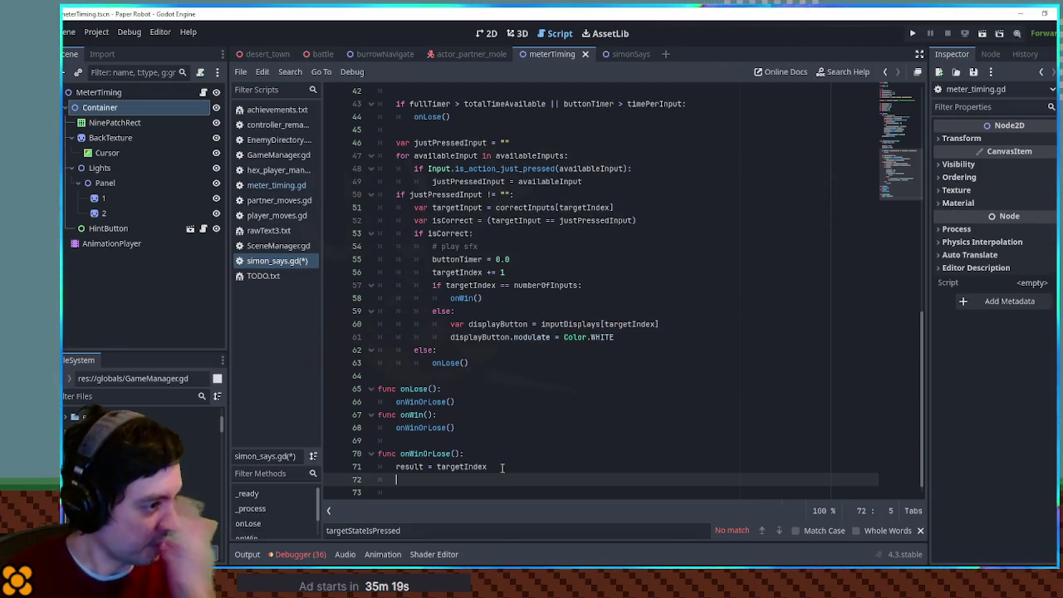
# Move the '# play sfx' comment into the else branch and indent it.
pyautogui.click(486, 247)
pyautogui.hotkey('alt', 'Down')
pyautogui.hotkey('alt', 'Down')
pyautogui.hotkey('alt', 'Down')
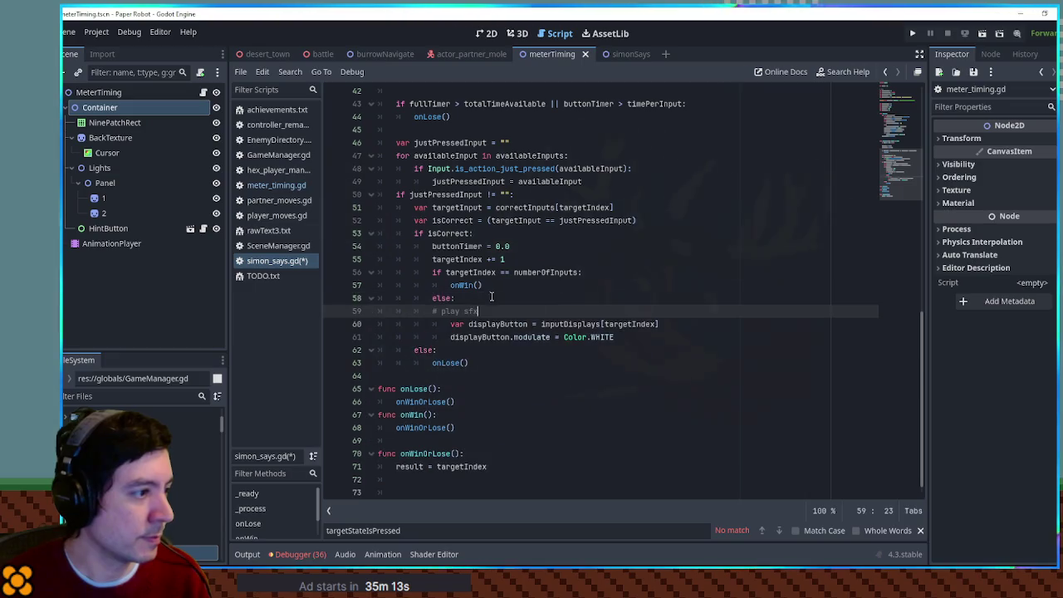
pyautogui.press('Home')
pyautogui.press('Tab')
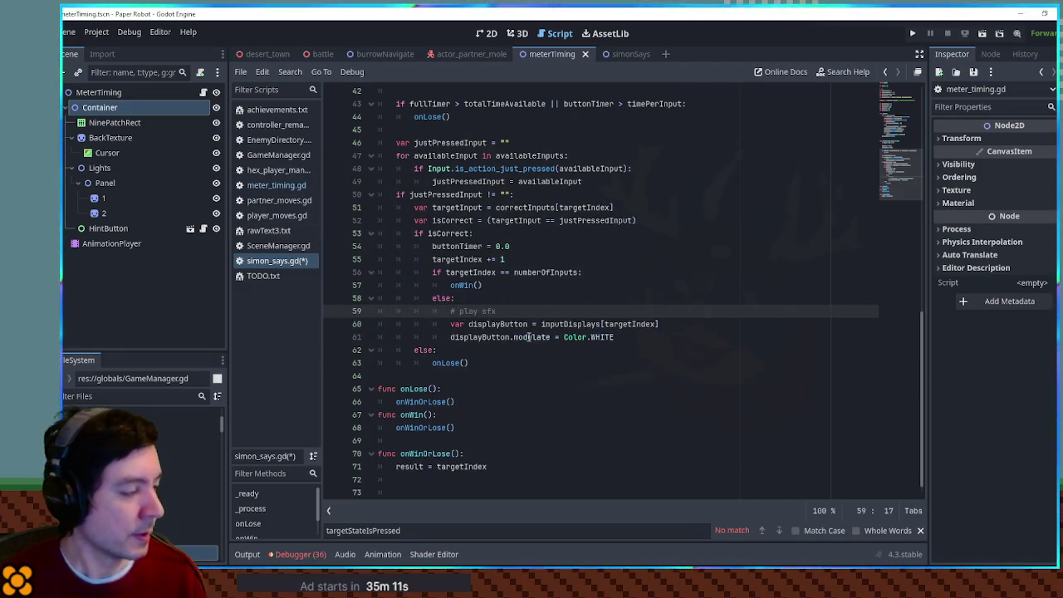
# Add '# play sfx' comments inside onWin and onLose.
pyautogui.click(461, 414)
pyautogui.press('Return')
pyautogui.hotkey('ctrl', 'v')
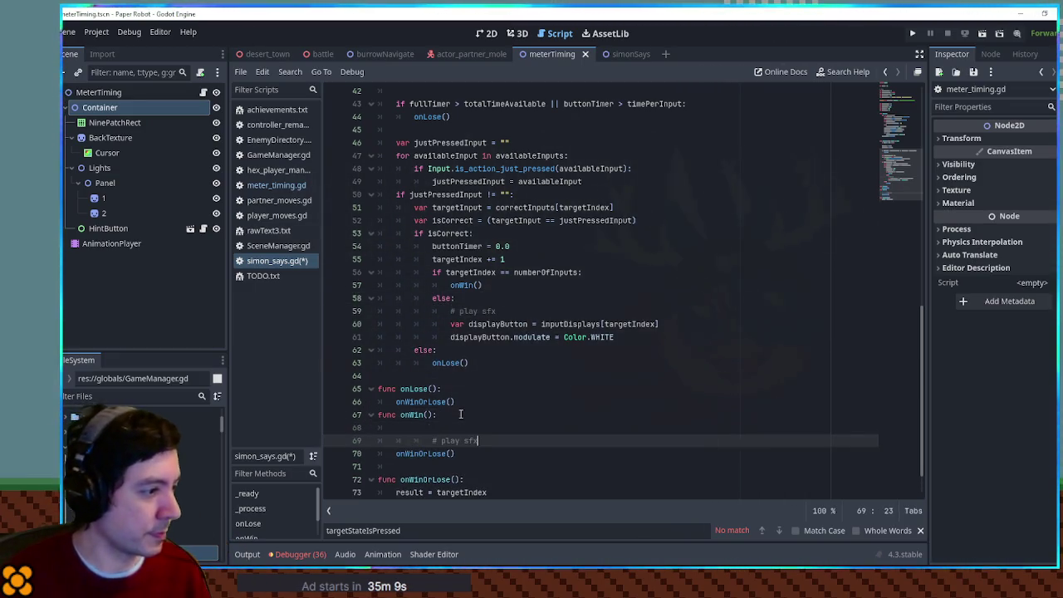
pyautogui.hotkey('shift', 'Tab')
pyautogui.hotkey('shift', 'Tab')
pyautogui.moveTo(461, 437); pyautogui.dragTo(461, 430)
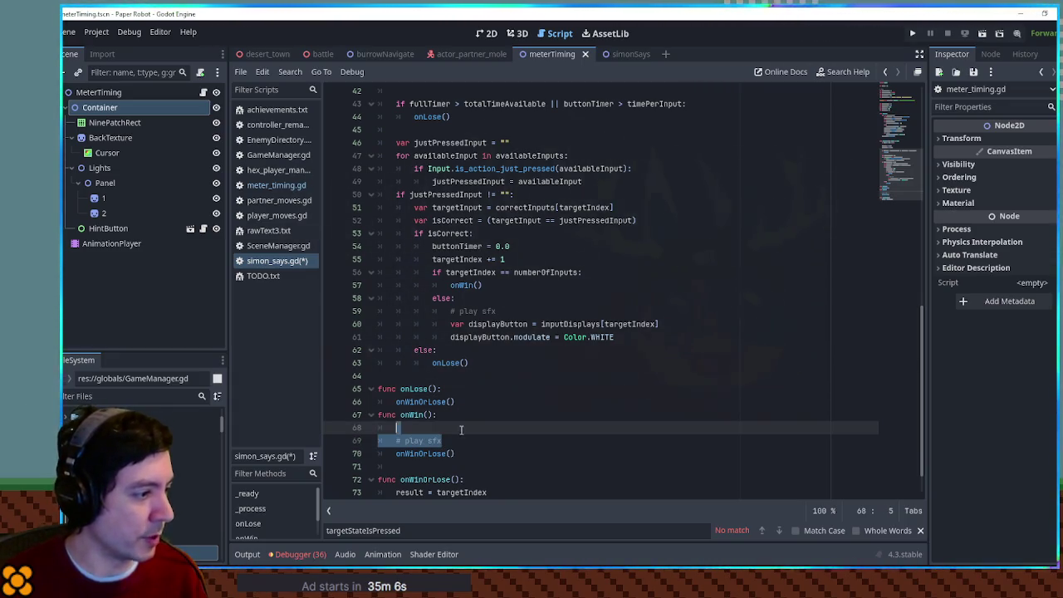
pyautogui.hotkey('alt', 'Up')
pyautogui.hotkey('alt', 'Up')
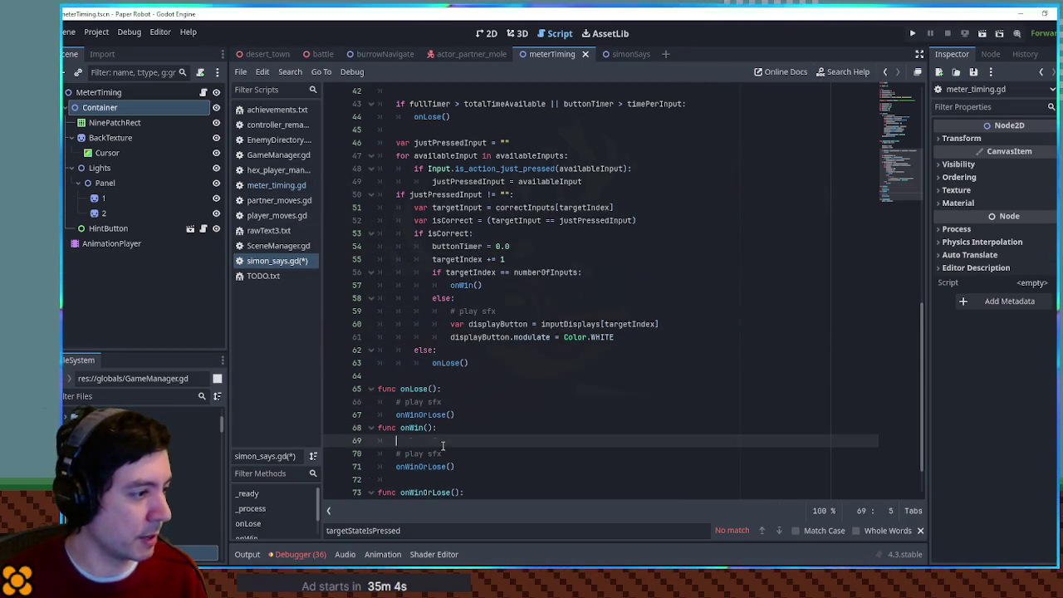
pyautogui.scroll(3, 538, 447)
pyautogui.scroll(2, 539, 447)
pyautogui.scroll(-6, 438, 284)
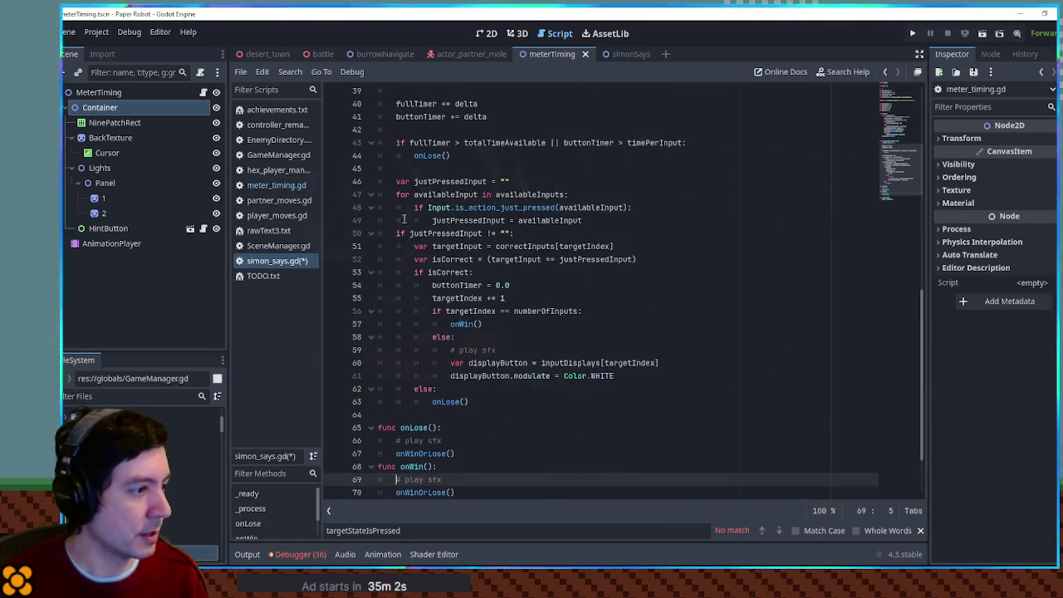
pyautogui.click(452, 272)
pyautogui.moveTo(452, 273); pyautogui.dragTo(529, 275)
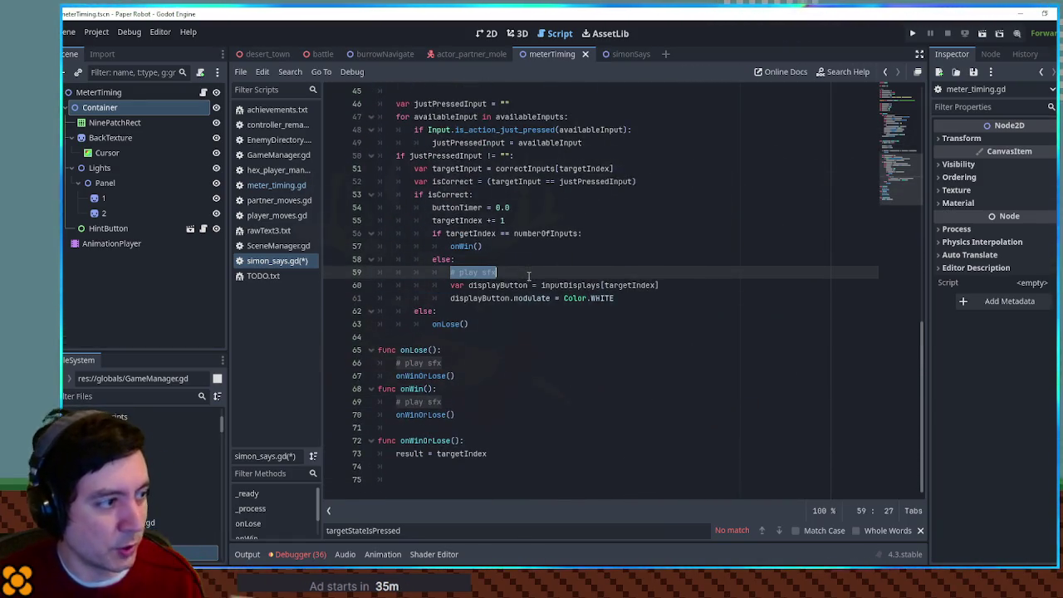
pyautogui.click(529, 275)
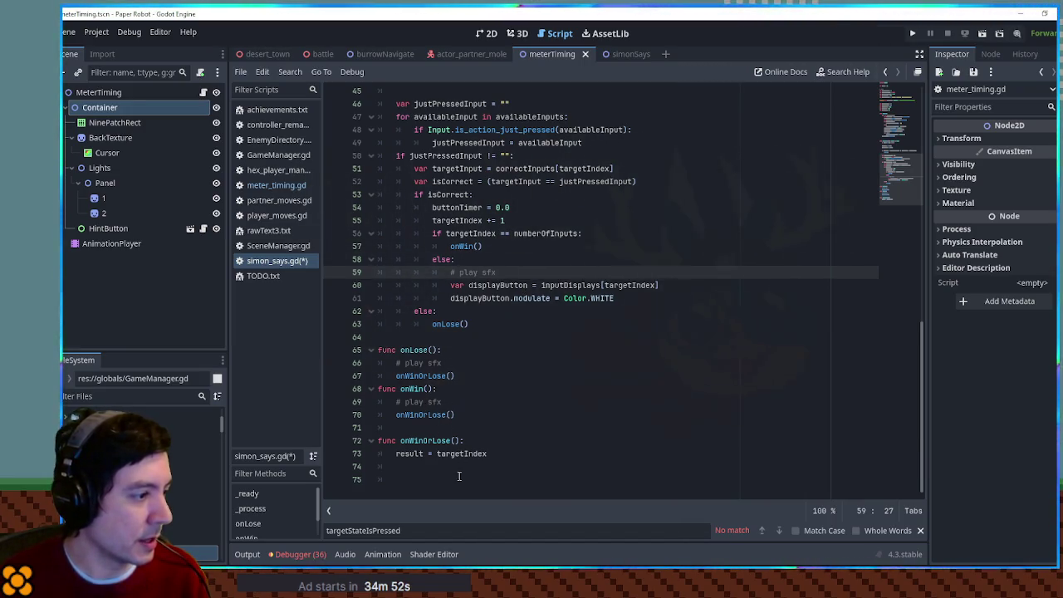
pyautogui.click(482, 468)
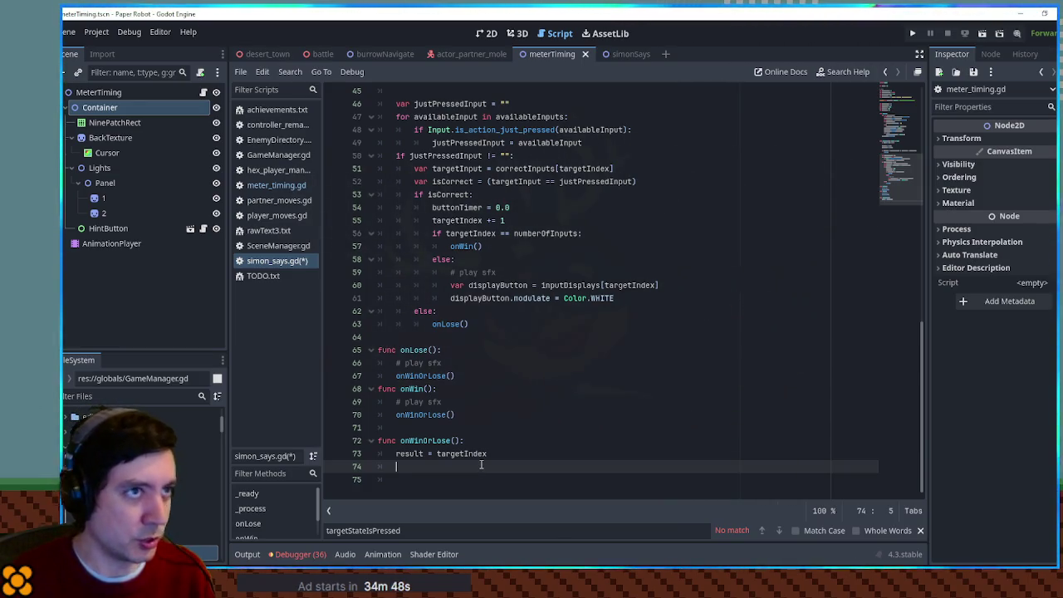
# Create a tween t that fades self's modulate to Color.TRANSPARENT over 0.5 seconds.
pyautogui.write('var t = ')
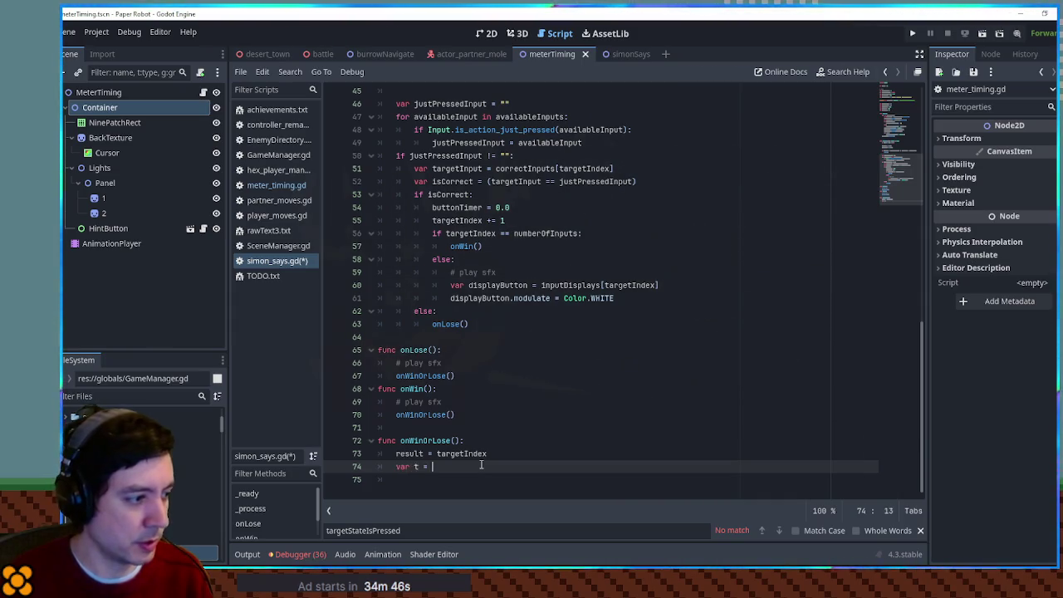
pyautogui.write('create_t')
pyautogui.press('Return')
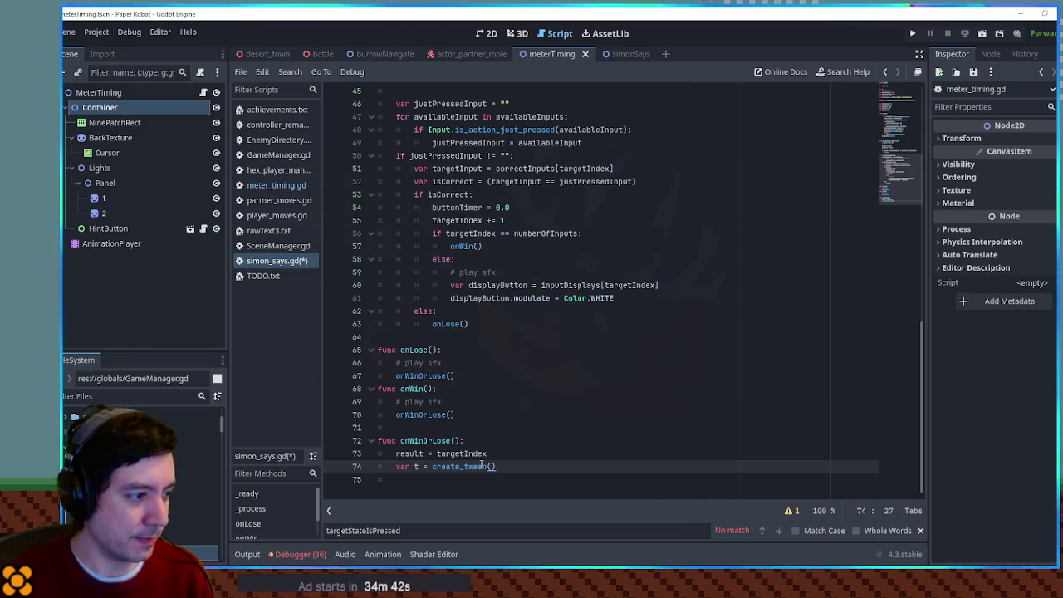
pyautogui.press('Return')
pyautogui.write('t.twe')
pyautogui.press('Down')
pyautogui.press('Down')
pyautogui.press('Down')
pyautogui.press('Return')
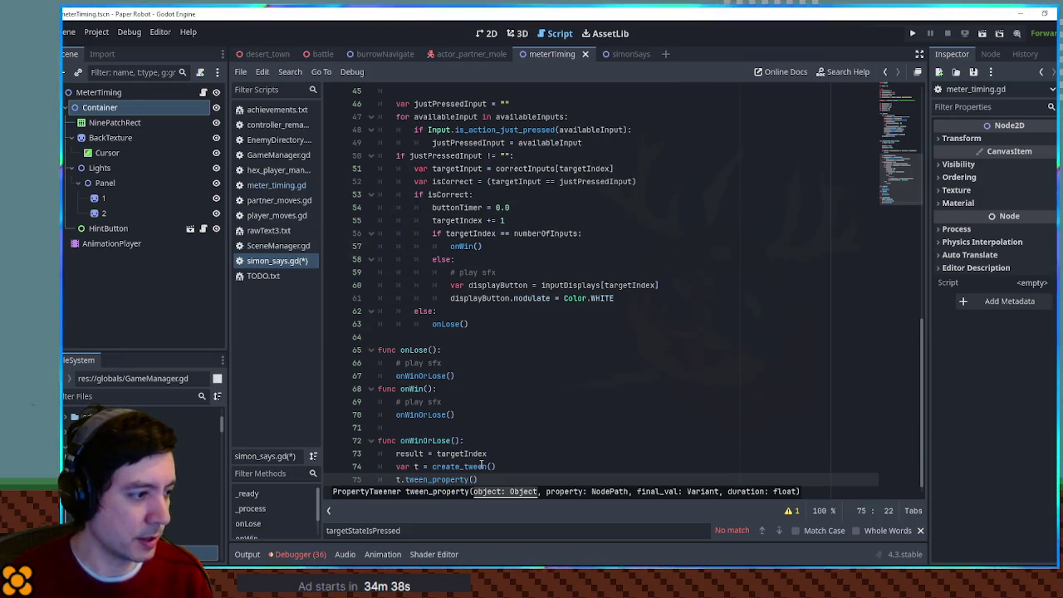
pyautogui.write('self, "modulate')
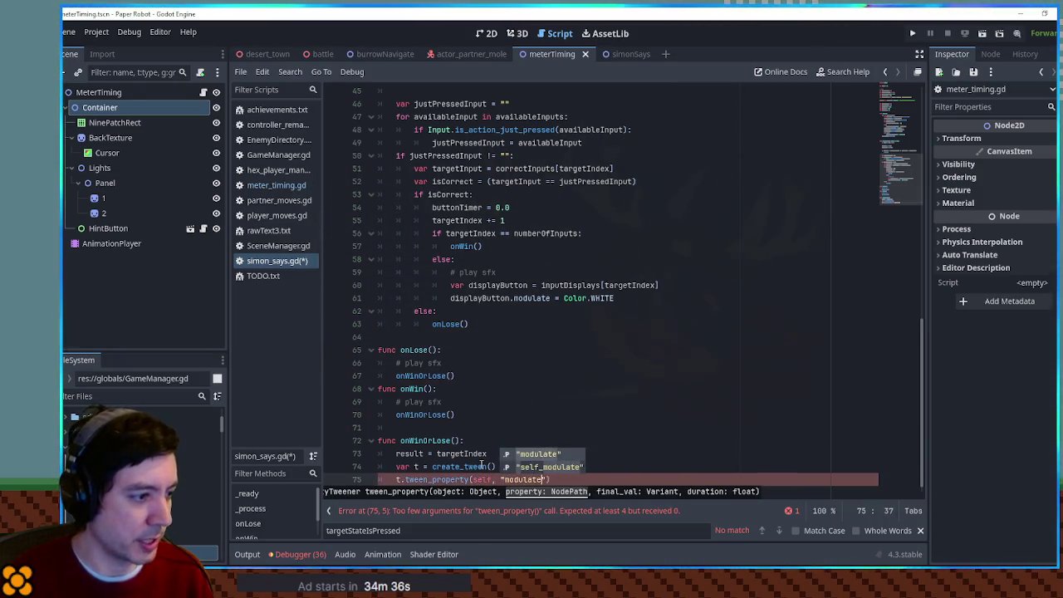
pyautogui.press('Return')
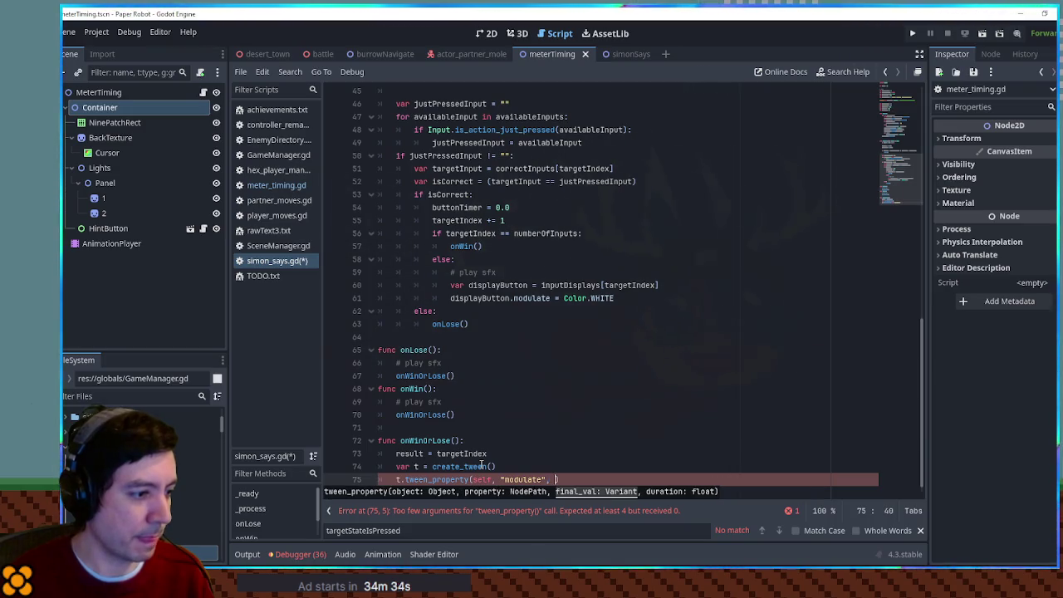
pyautogui.write('Color.TRAN')
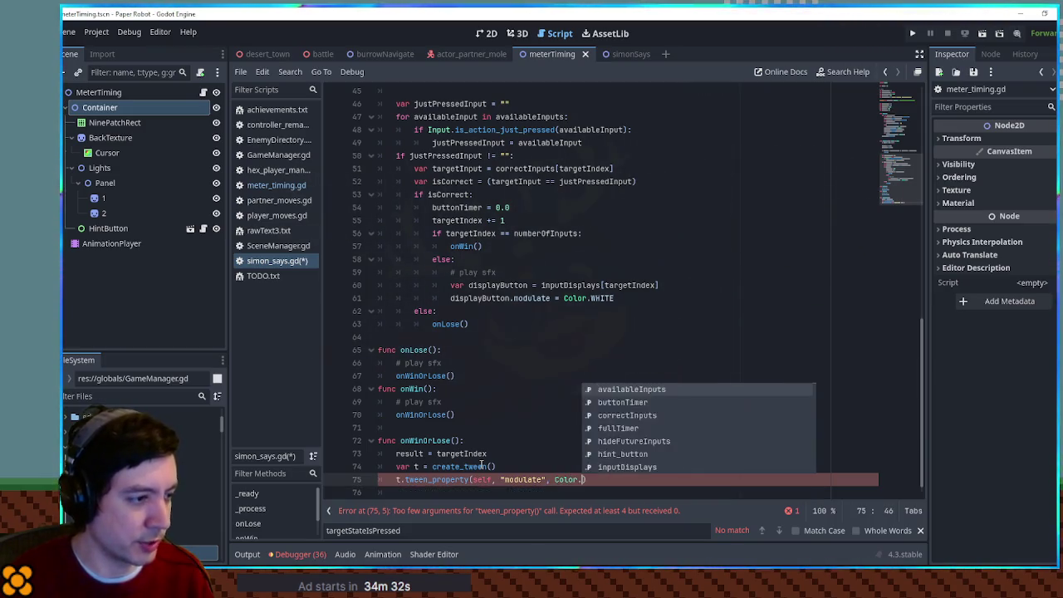
pyautogui.press('Return')
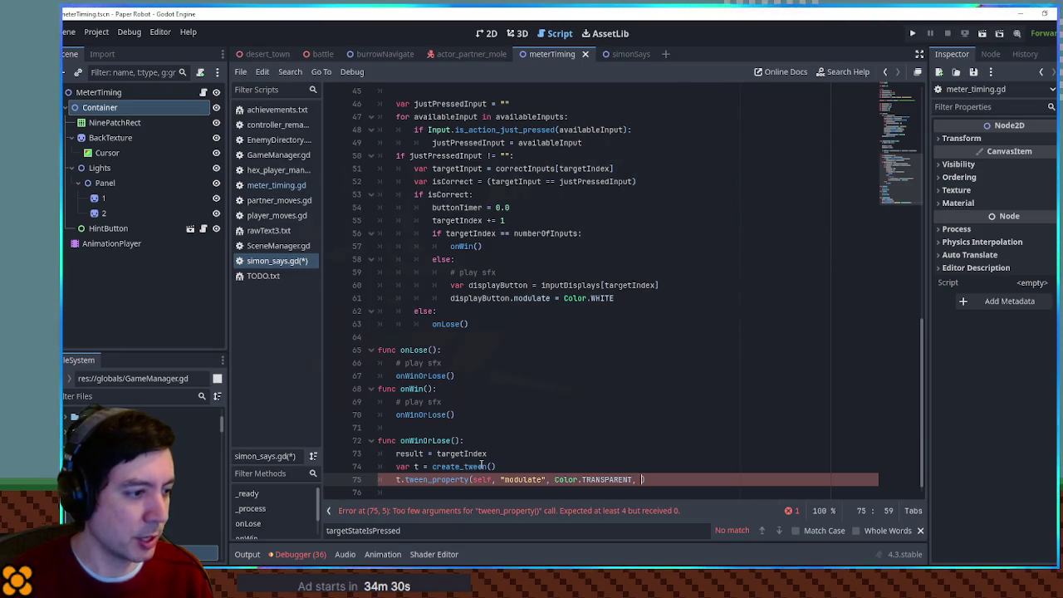
pyautogui.write('0.5')
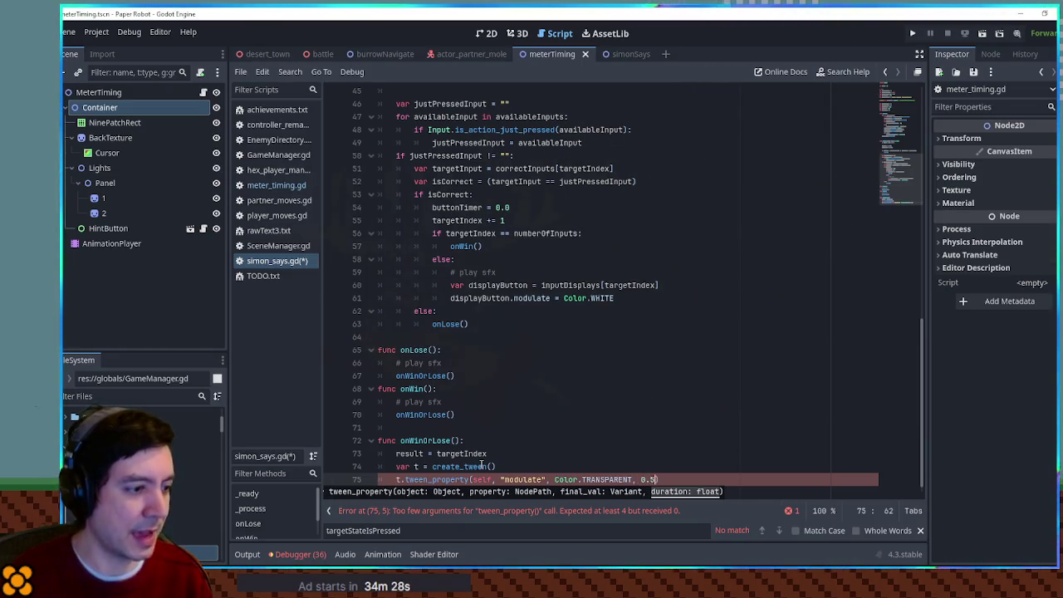
pyautogui.press('End')
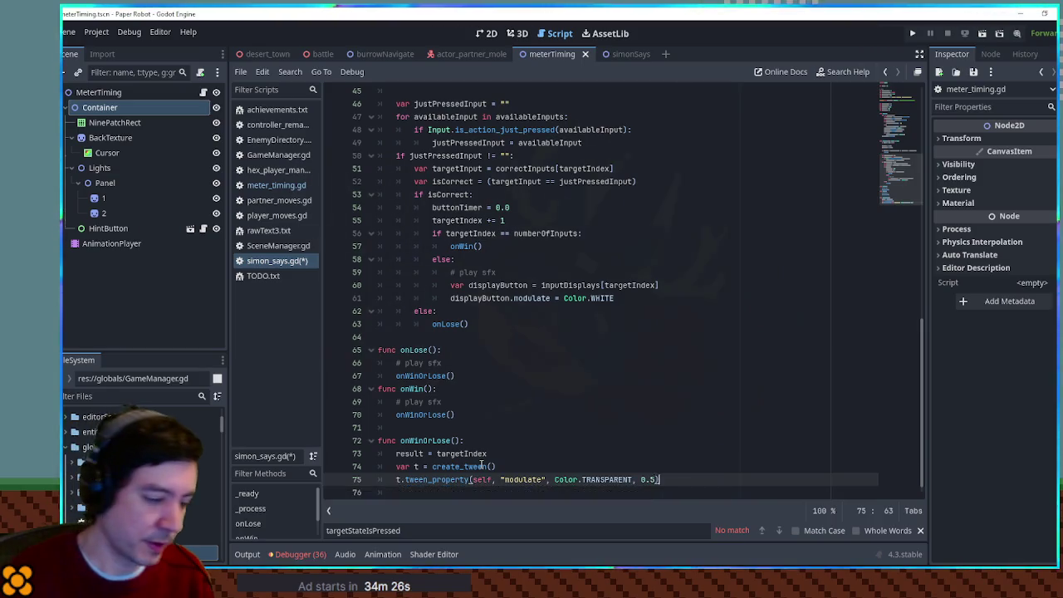
# Add 't.tween_callback(queue_free)' on the next line to free the node after fading.
pyautogui.press('Return')
pyautogui.write('t.')
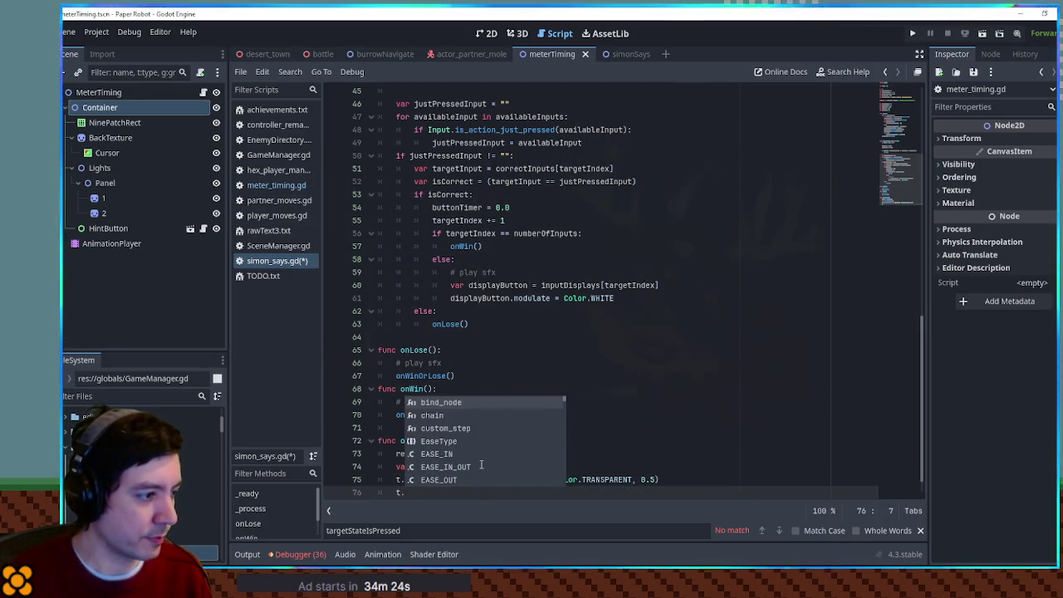
pyautogui.write('call')
pyautogui.press('Down')
pyautogui.press('Down')
pyautogui.press('Down')
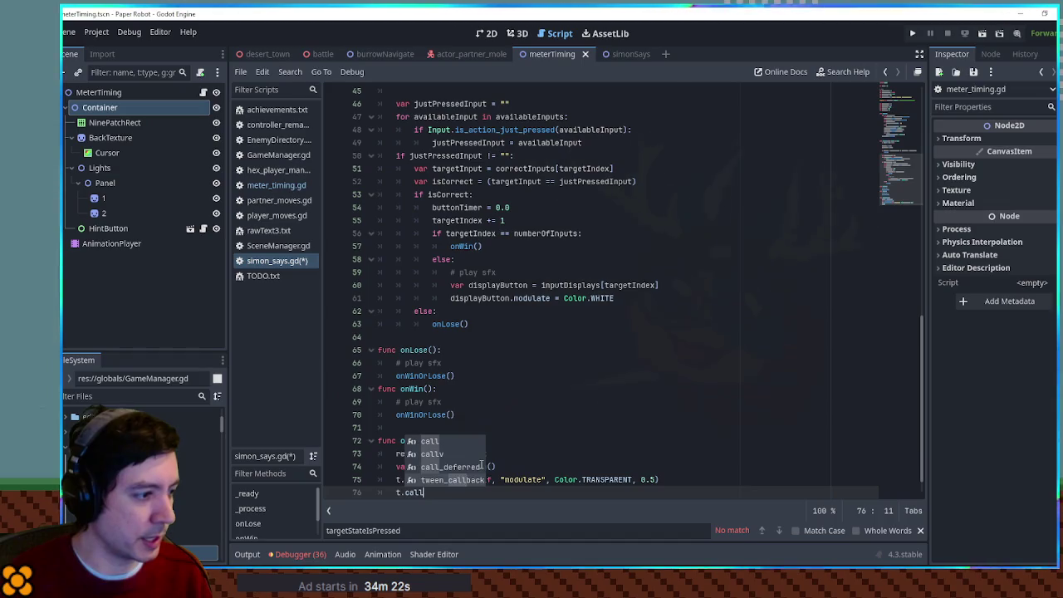
pyautogui.press('Return')
pyautogui.write('queue')
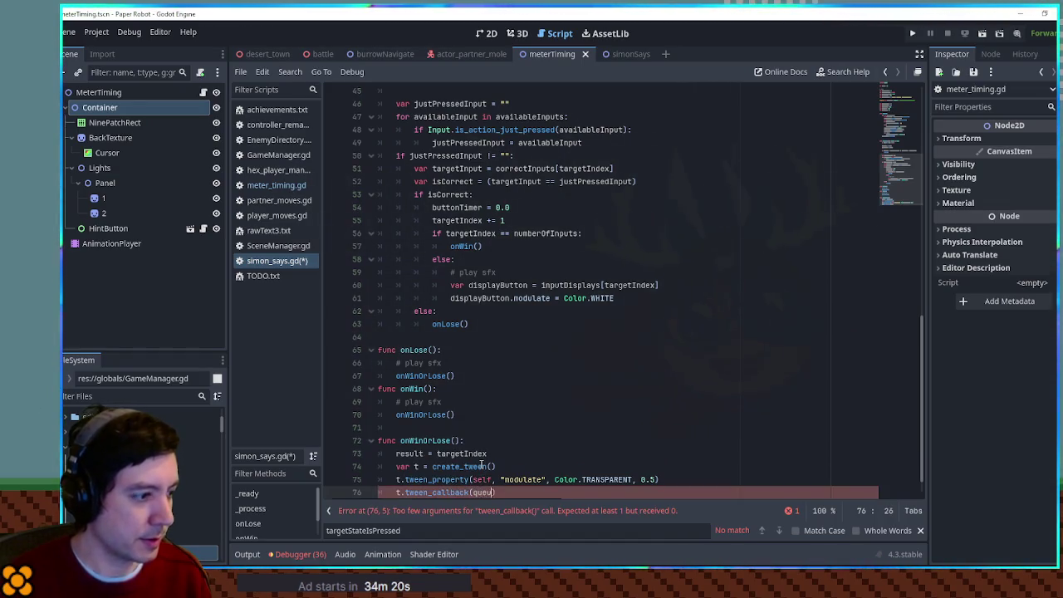
pyautogui.write('_free(')
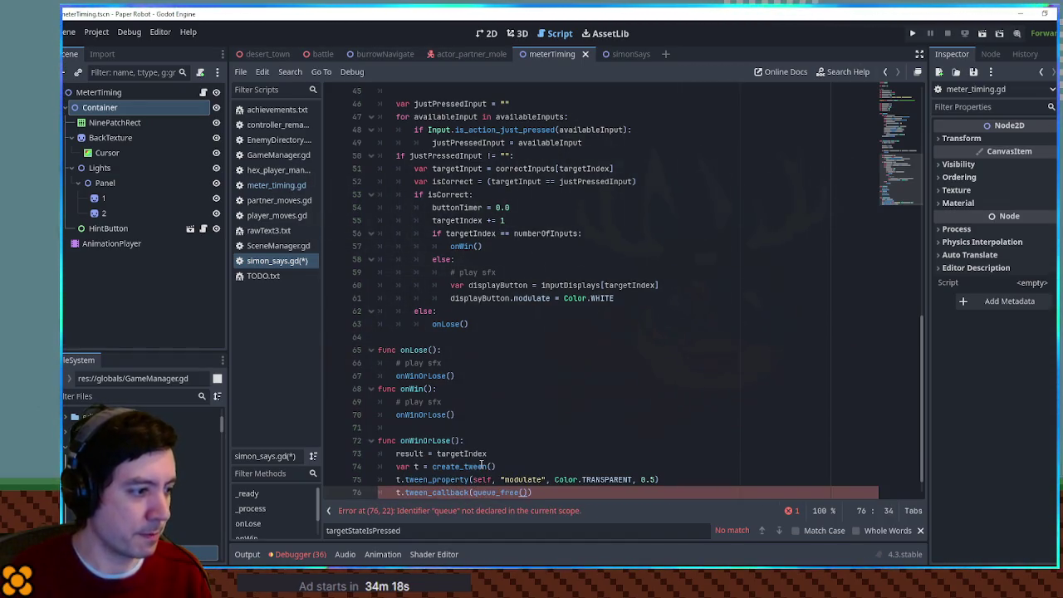
pyautogui.write(')')
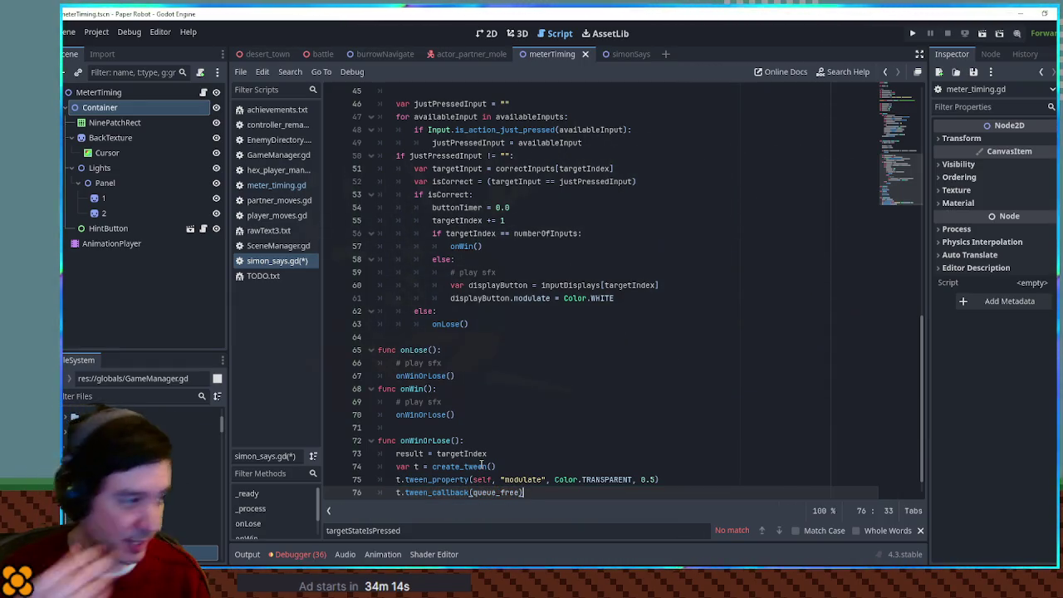
pyautogui.click(551, 413)
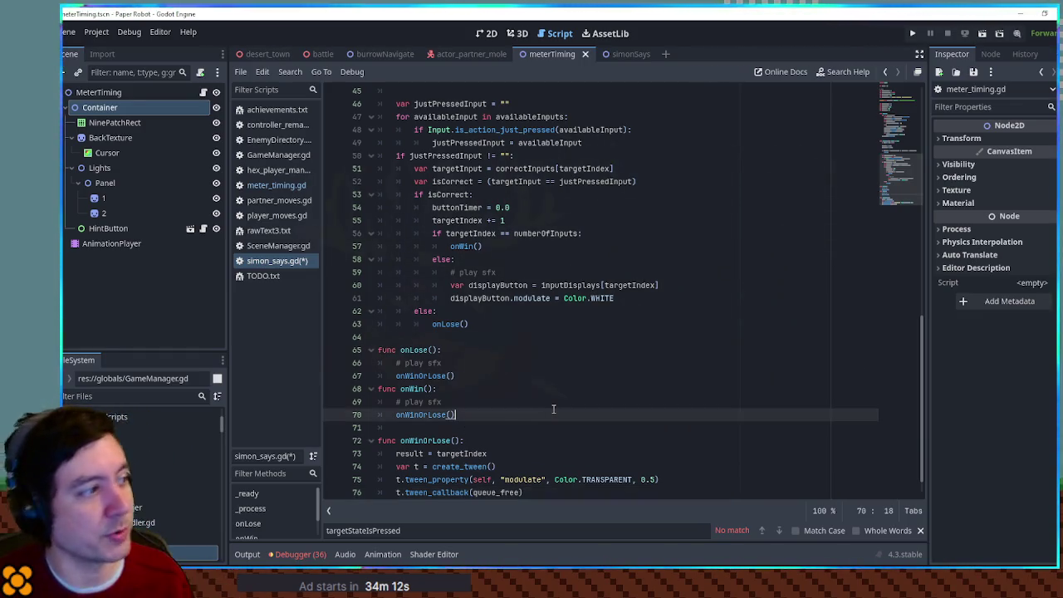
# Save simon_says.gd and filter the FileSystem dock for 'audiohan'.
pyautogui.hotkey('ctrl', 's')
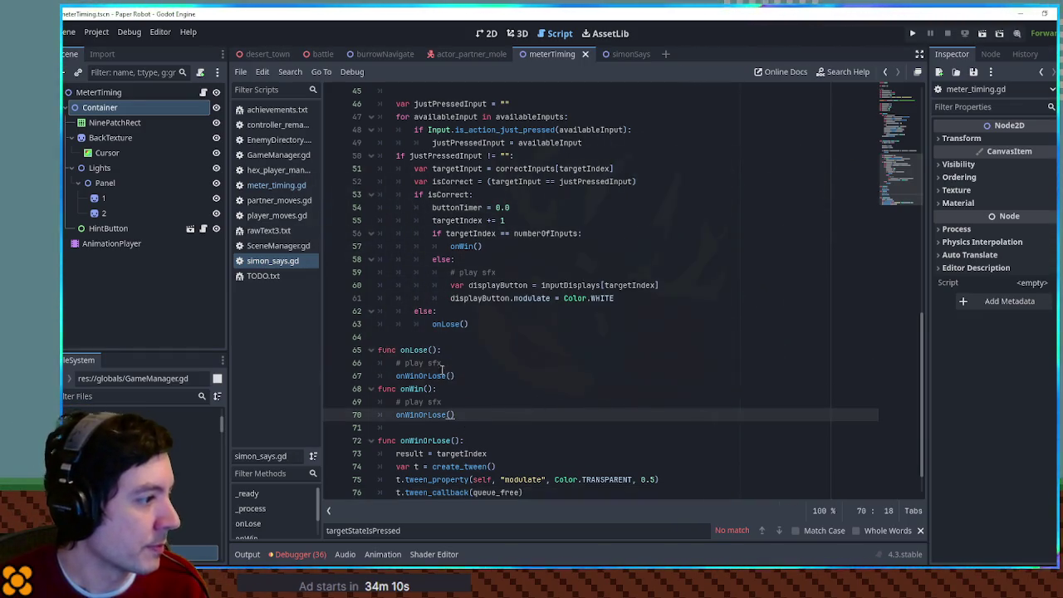
pyautogui.click(109, 395)
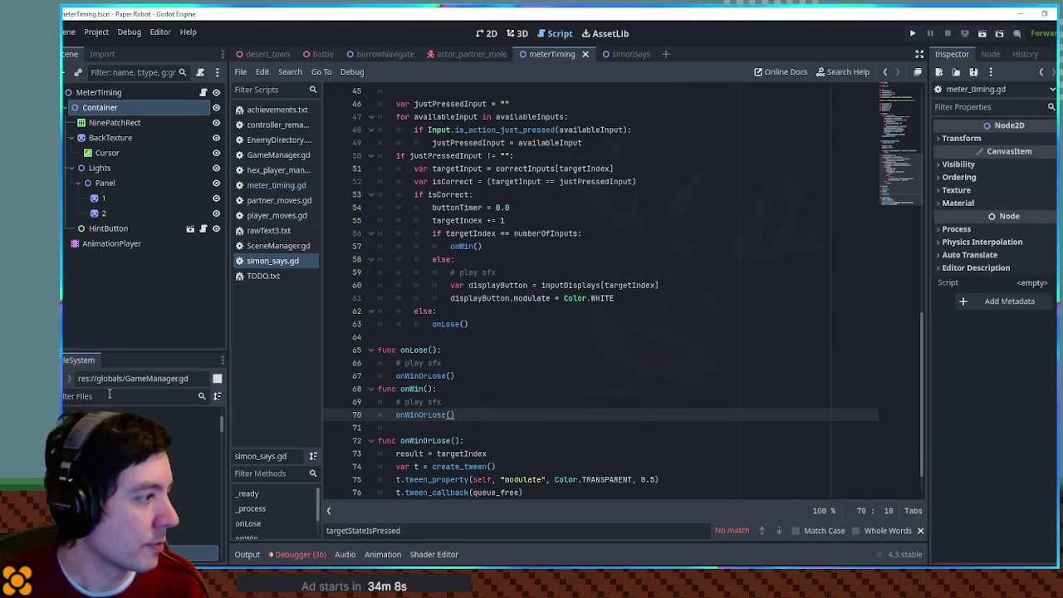
pyautogui.write('audiohan')
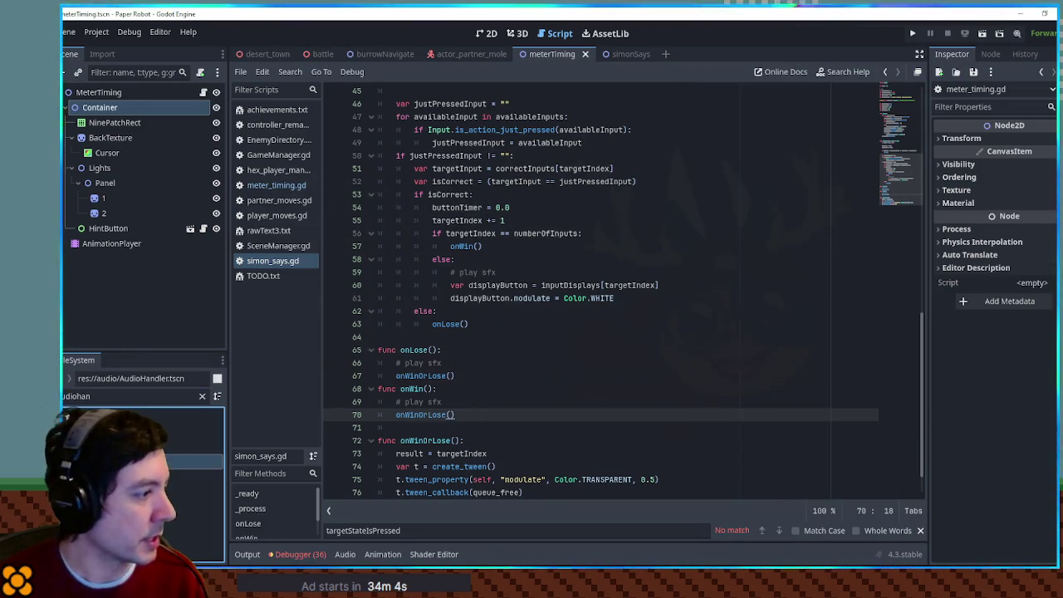
# Open AudioHandler.tscn, inspect its Menu-Error node, and select the play sfx comment in onLose.
pyautogui.doubleClick(125, 461)
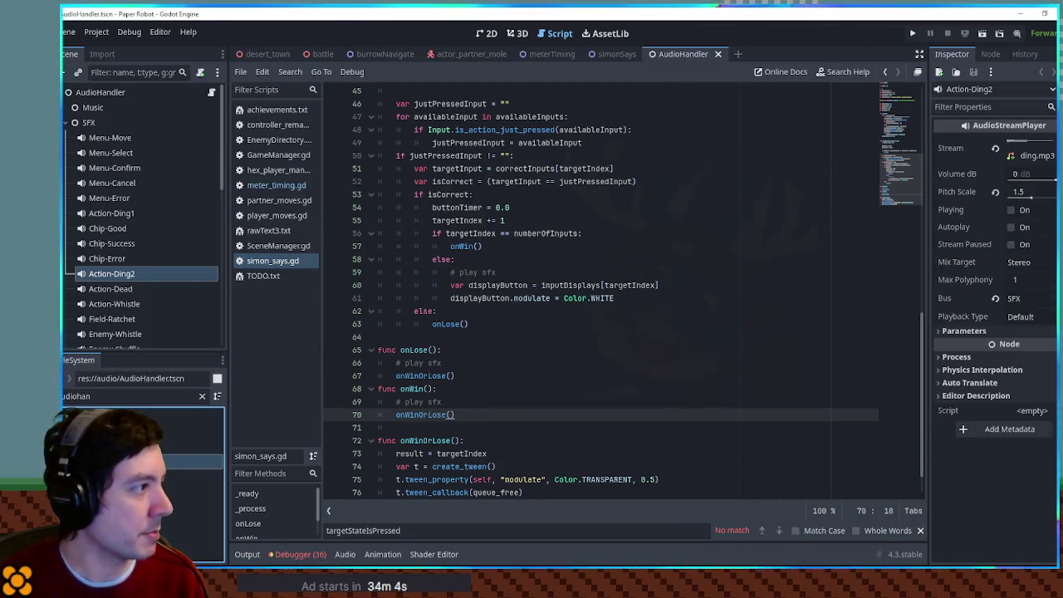
pyautogui.click(109, 198)
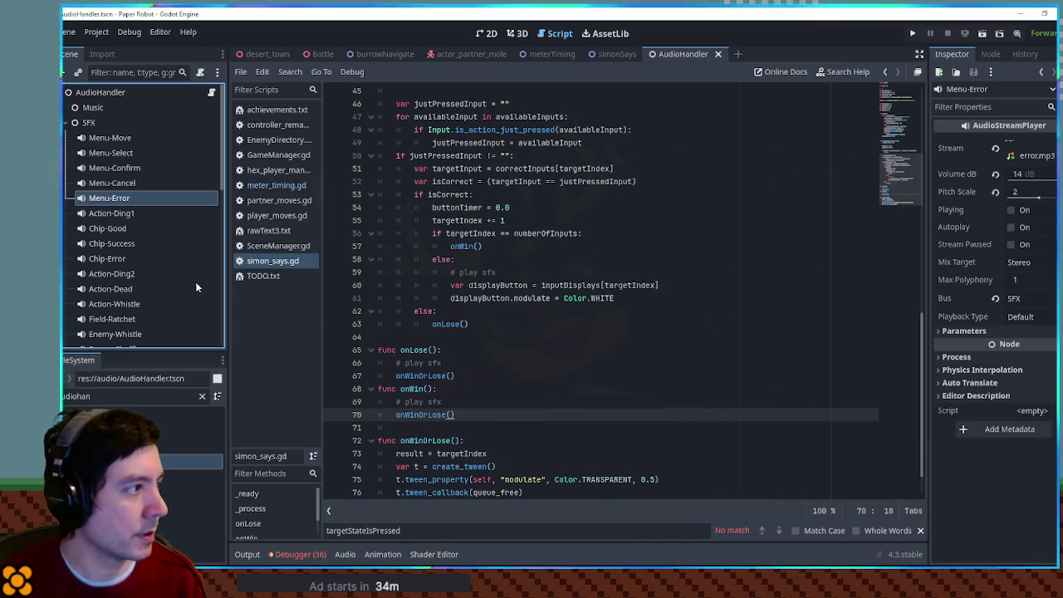
pyautogui.moveTo(443, 363); pyautogui.dragTo(396, 363)
# Replace the onLose comment with AudioHandler.PlaySfx("Menu-Error").
pyautogui.write('AudioH')
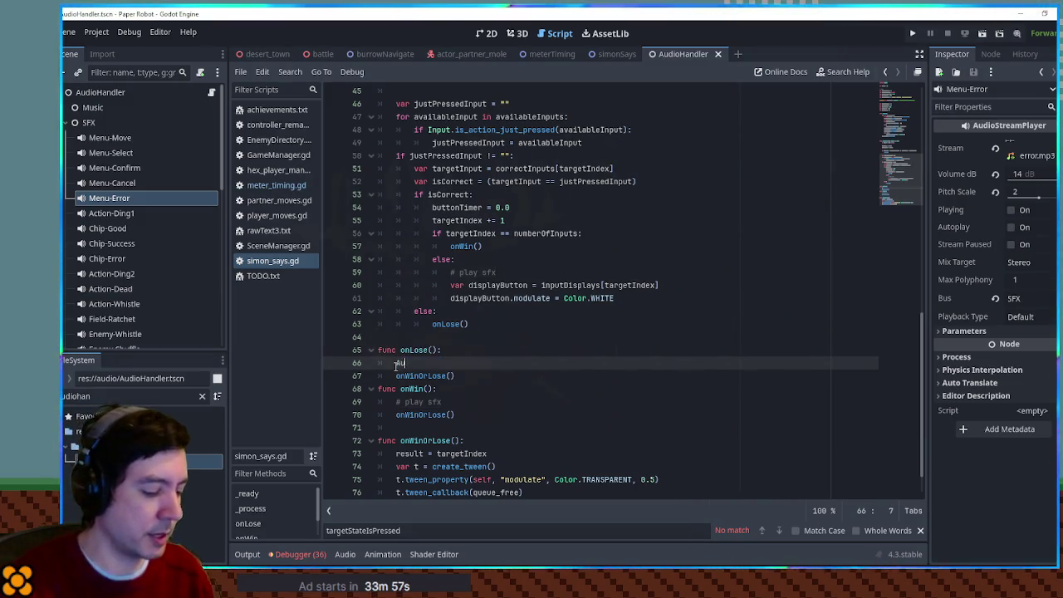
pyautogui.press('Return')
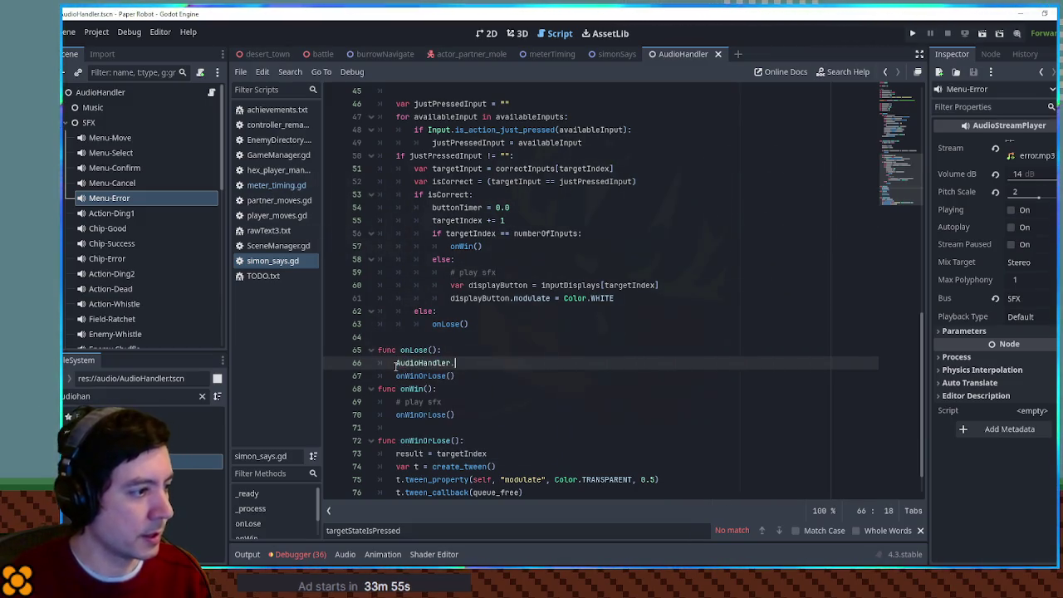
pyautogui.write('.Pl')
pyautogui.press('Return')
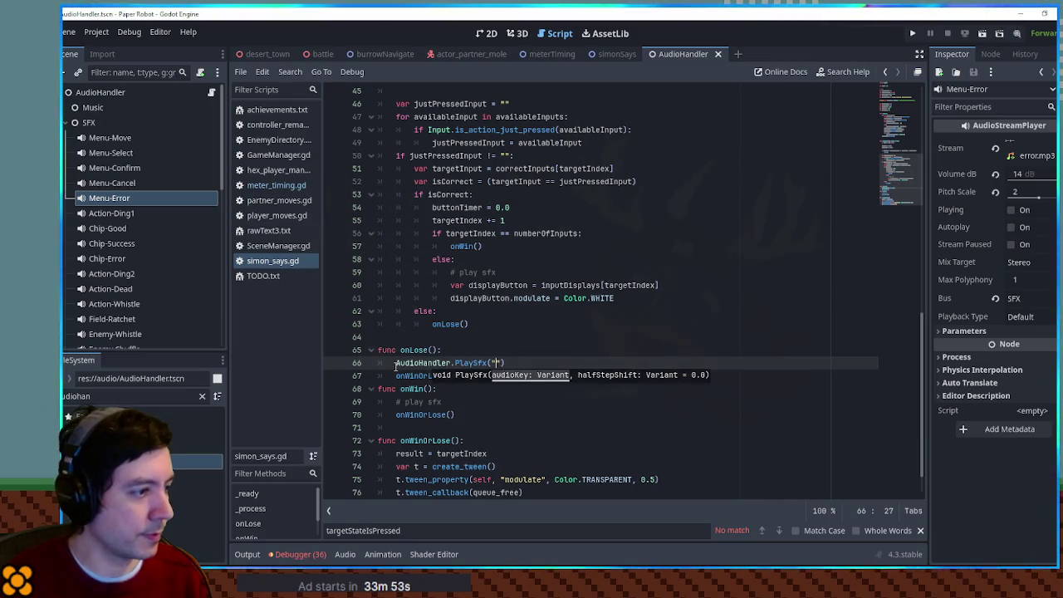
pyautogui.write('"Menu-Error"')
# Replace onWin's play sfx comment with a copy of that call playing "Menu-Confirm".
pyautogui.press('End')
pyautogui.hotkey('shift', 'Up')
pyautogui.hotkey('ctrl', 'c')
pyautogui.press('Down')
pyautogui.press('Down')
pyautogui.press('Down')
pyautogui.hotkey('shift', 'Up')
pyautogui.hotkey('ctrl', 'v')
pyautogui.press('Left')
pyautogui.press('Left')
pyautogui.press('BackSpace')
pyautogui.press('BackSpace')
pyautogui.press('BackSpace')
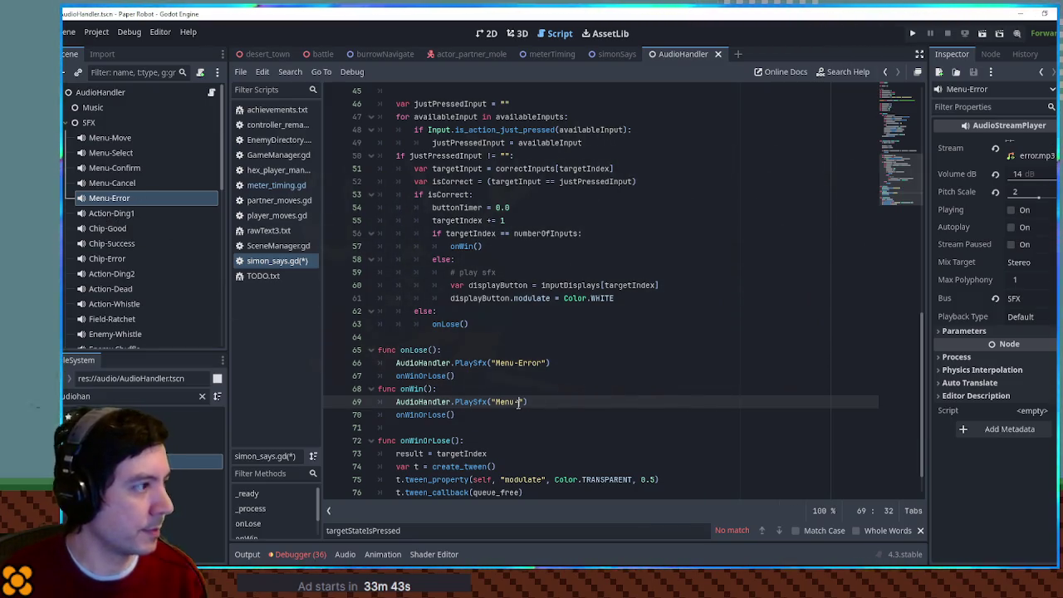
pyautogui.write('Confirm')
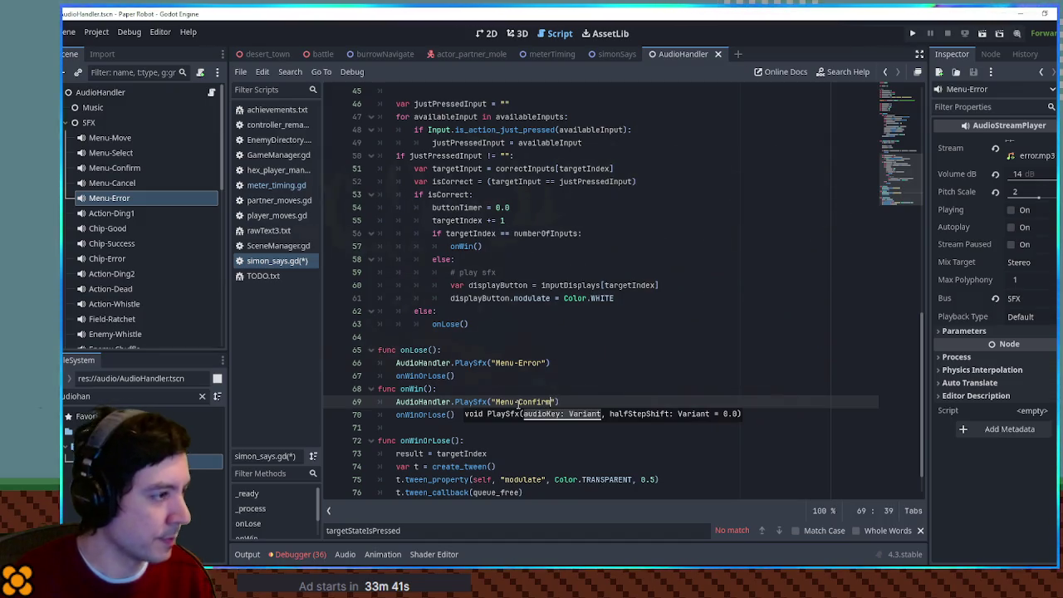
# Move the Menu-Confirm PlaySfx line from onWin into the else branch on line 59, indented.
pyautogui.moveTo(568, 403); pyautogui.dragTo(568, 396)
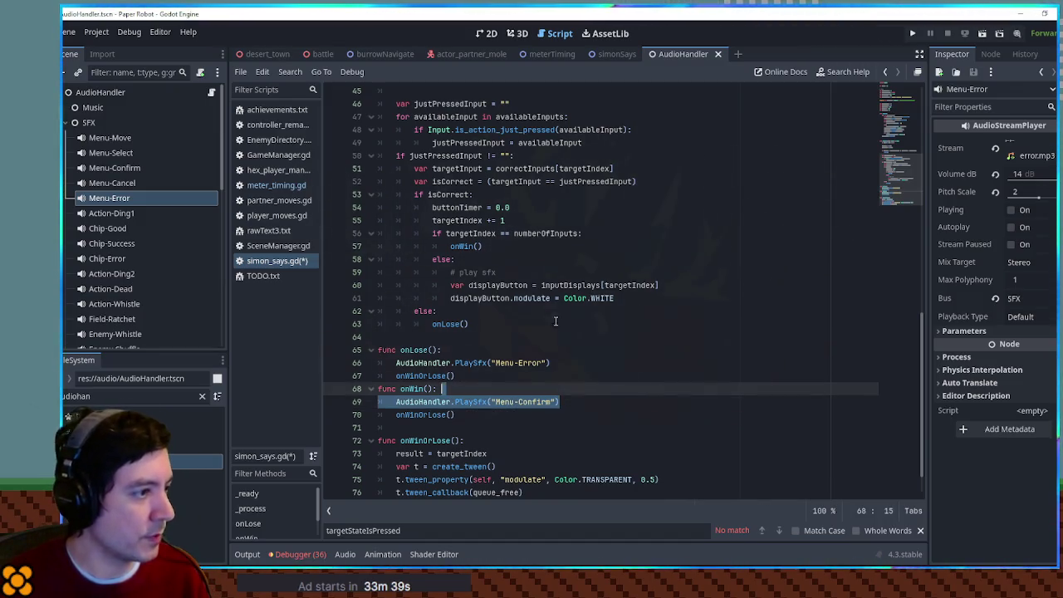
pyautogui.hotkey('ctrl', 'x')
pyautogui.click(455, 260)
pyautogui.hotkey('ctrl', 'v')
pyautogui.click(462, 393)
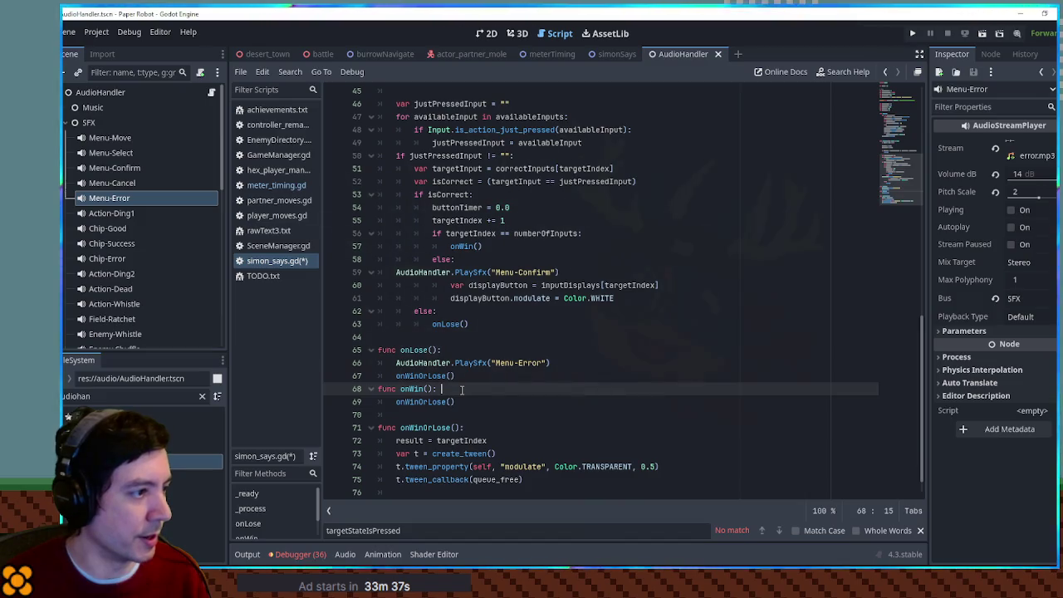
pyautogui.click(397, 273)
pyautogui.press('Tab')
pyautogui.press('Tab')
pyautogui.press('Tab')
pyautogui.scroll(-5, 147, 295)
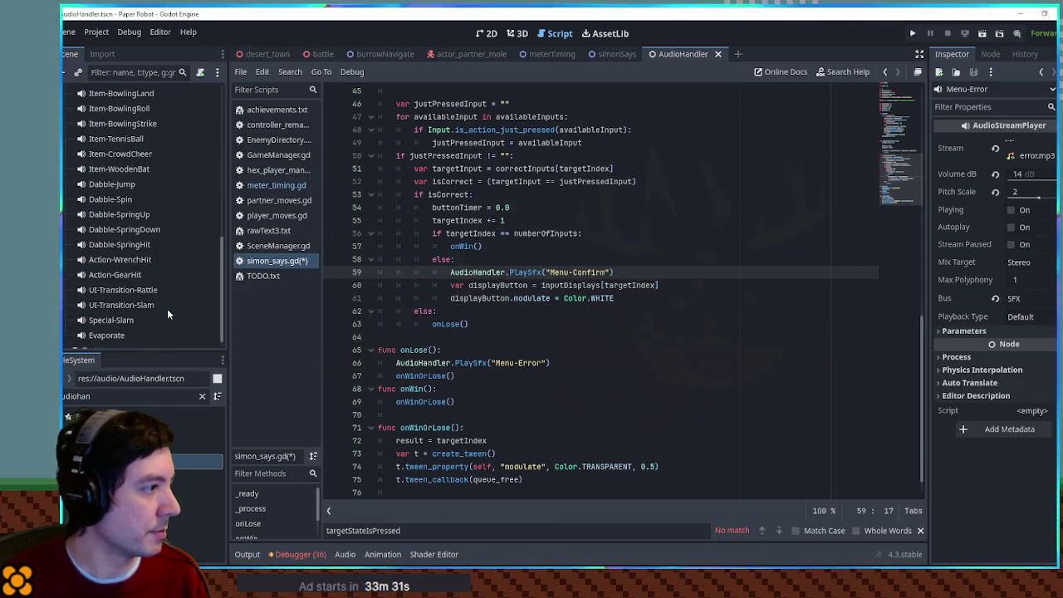
pyautogui.scroll(5, 163, 314)
pyautogui.scroll(5, 165, 314)
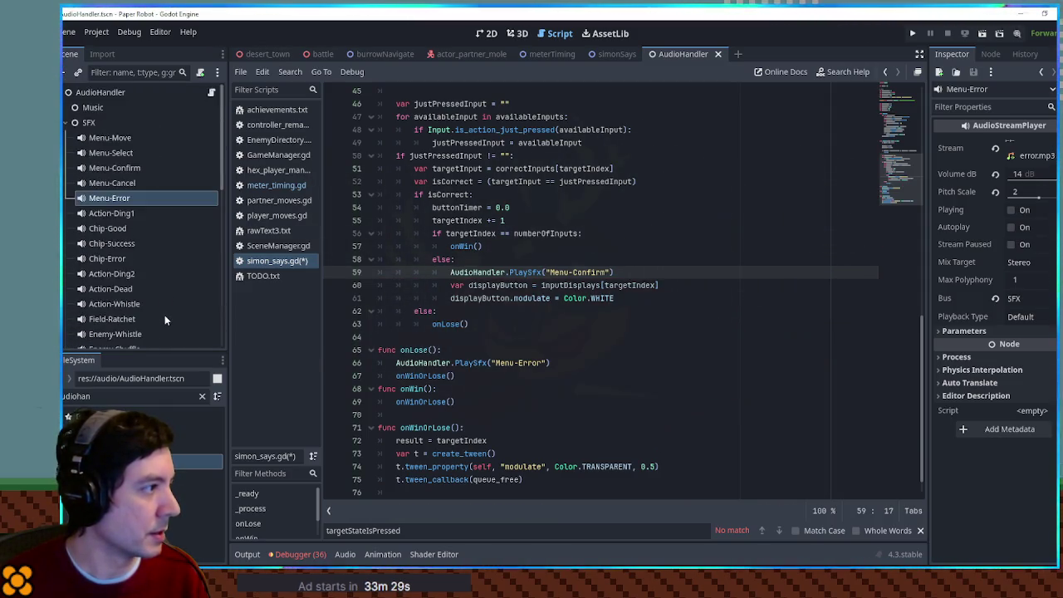
# Check the Menu-Select and Menu-Confirm sound nodes and refilter the FileSystem for 'confir'.
pyautogui.click(125, 154)
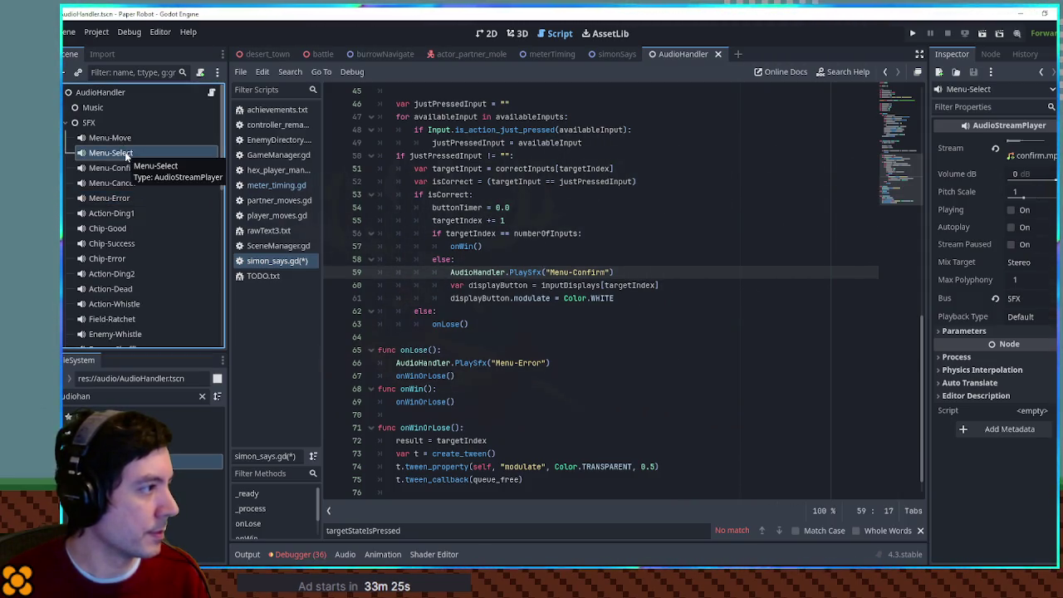
pyautogui.doubleClick(116, 396)
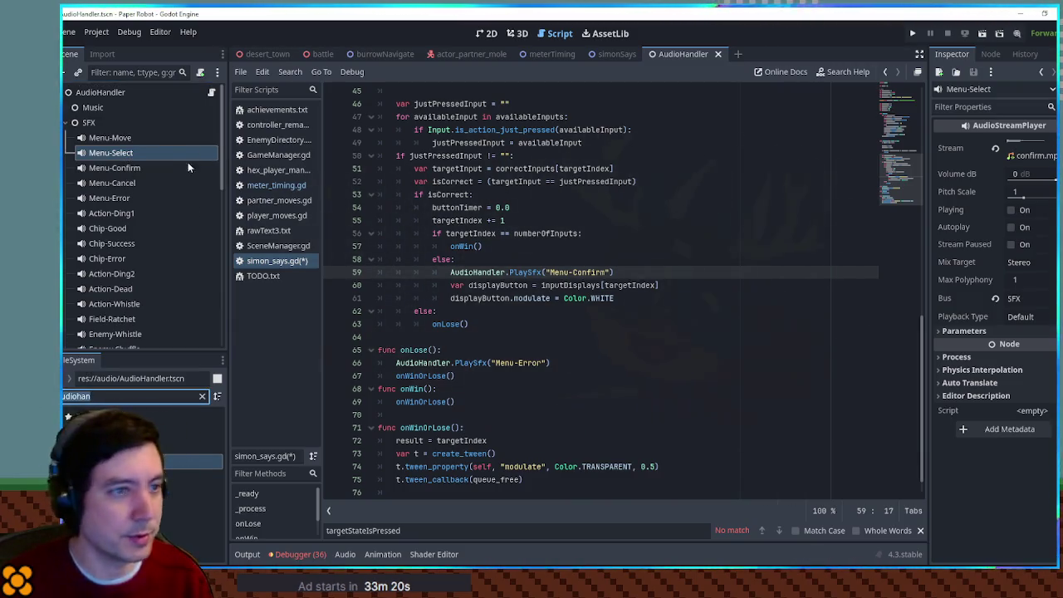
pyautogui.click(129, 166)
pyautogui.write('confir')
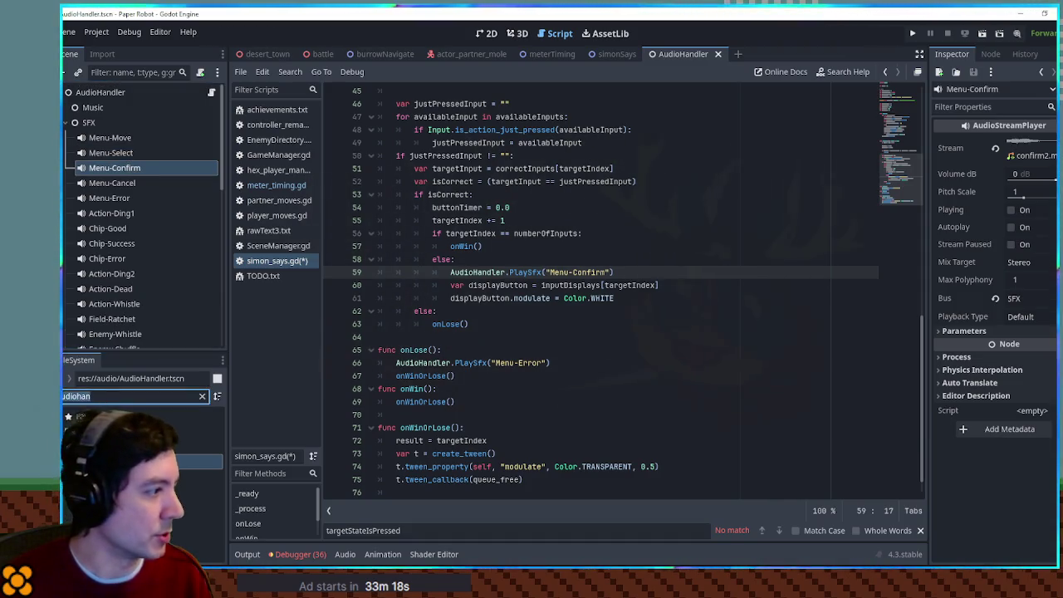